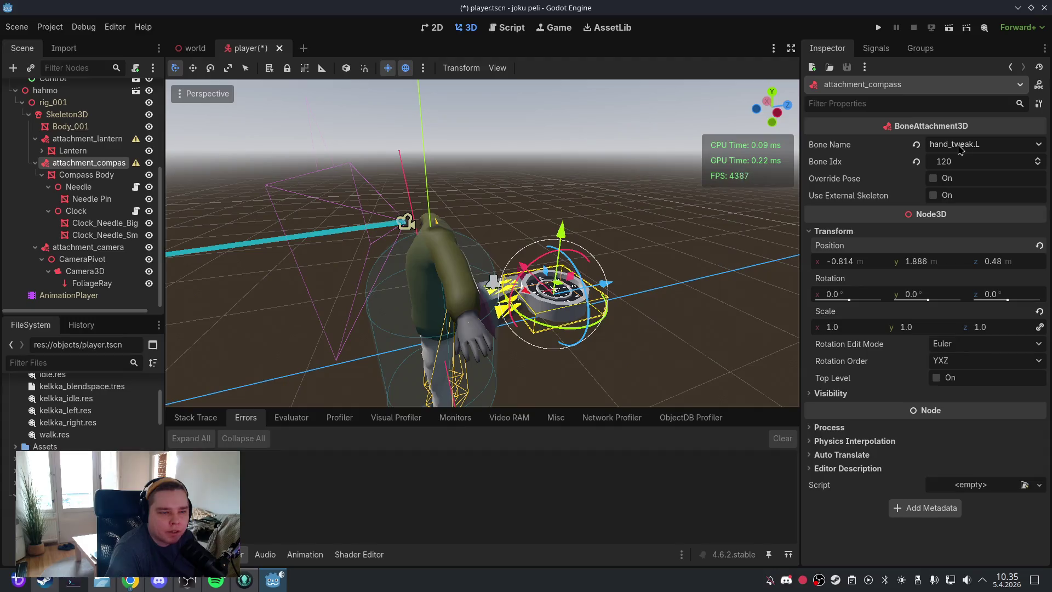
Step: Set attachment_compass Position z to 0 so the compass moves onto the hand
mouse_move(619, 300)
left_mouse_down()
mouse_move(639, 352)
mouse_move(657, 328)
left_mouse_up()
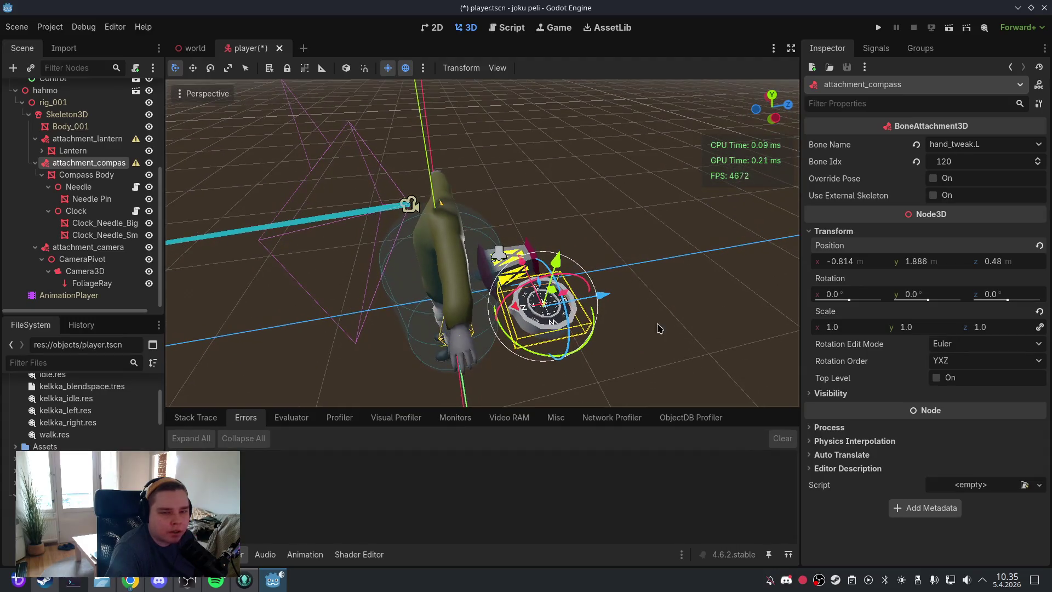
left_click(1005, 269)
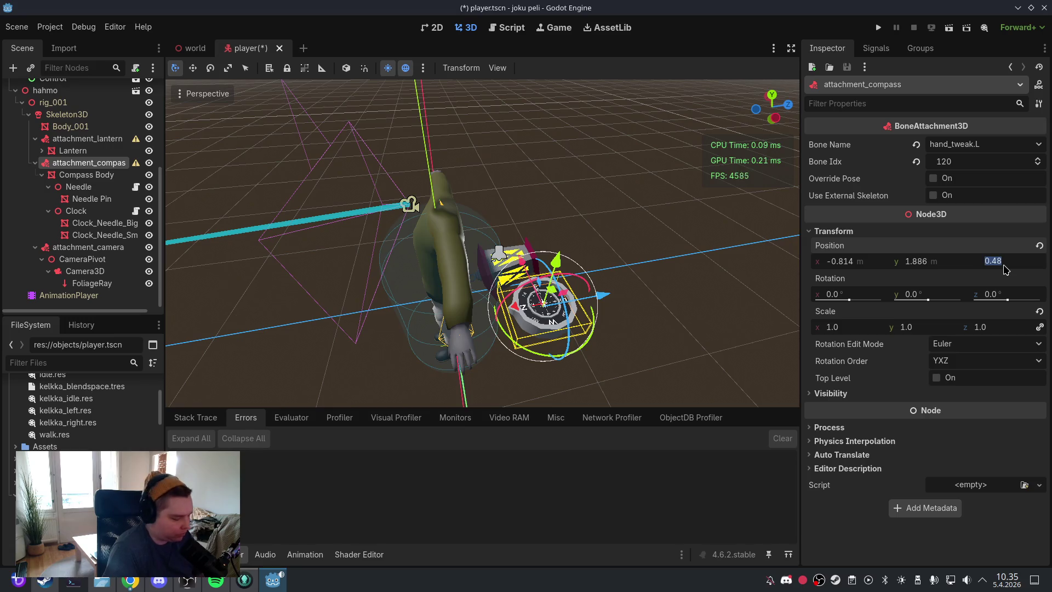
type("0")
key("Return")
mouse_move(608, 257)
left_mouse_down()
mouse_move(587, 152)
mouse_move(593, 294)
mouse_move(563, 354)
mouse_move(573, 370)
mouse_move(575, 255)
mouse_move(608, 284)
mouse_move(590, 235)
left_mouse_up()
scroll(596, 293, "up", 3)
scroll(590, 273, "up", 2)
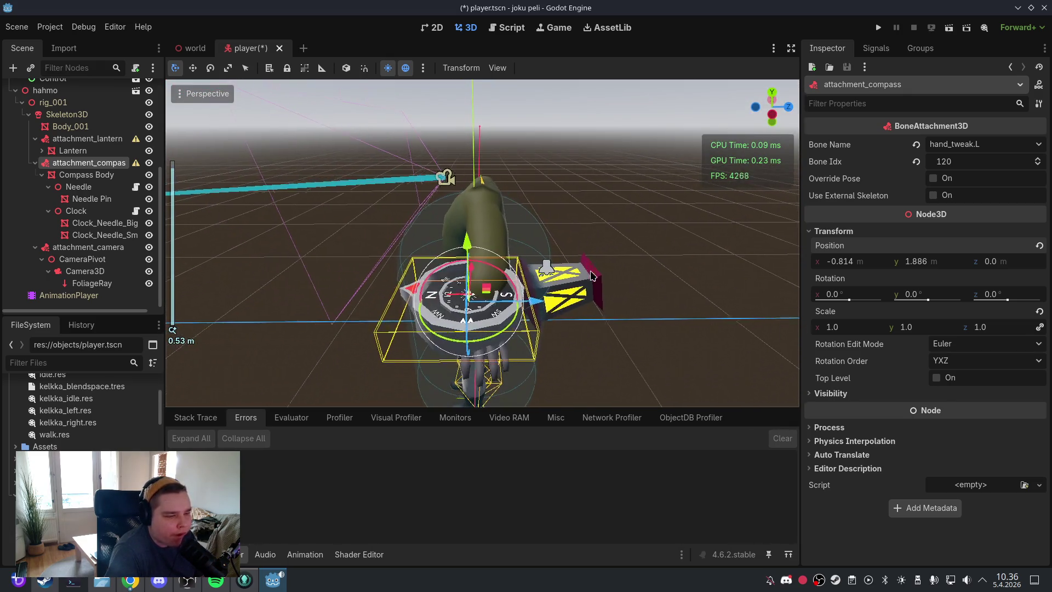
mouse_move(591, 275)
left_mouse_down()
mouse_move(586, 247)
mouse_move(613, 277)
mouse_move(652, 290)
left_mouse_up()
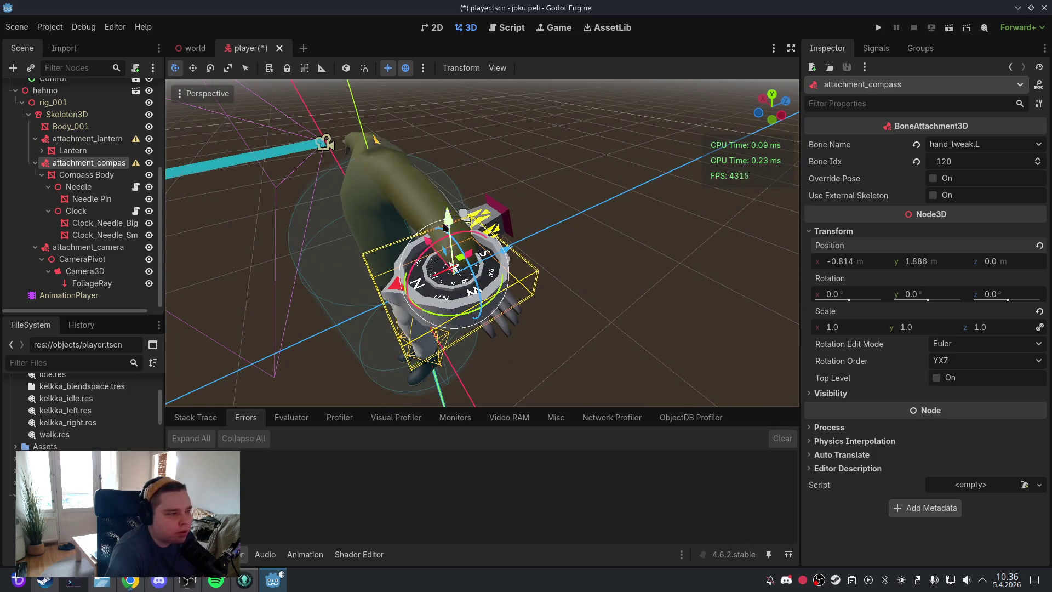
left_click(74, 177)
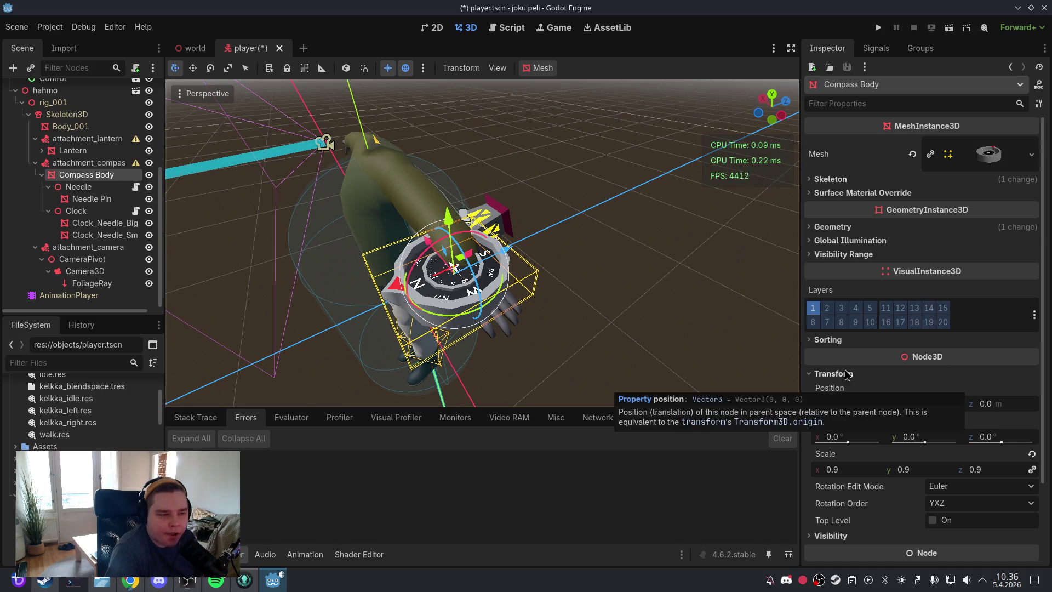
Step: Scale the Compass Body to 0.5 on all axes and check it from above
scroll(556, 251, "up", 3)
mouse_move(557, 252)
left_mouse_down()
mouse_move(570, 209)
mouse_move(539, 292)
left_mouse_up()
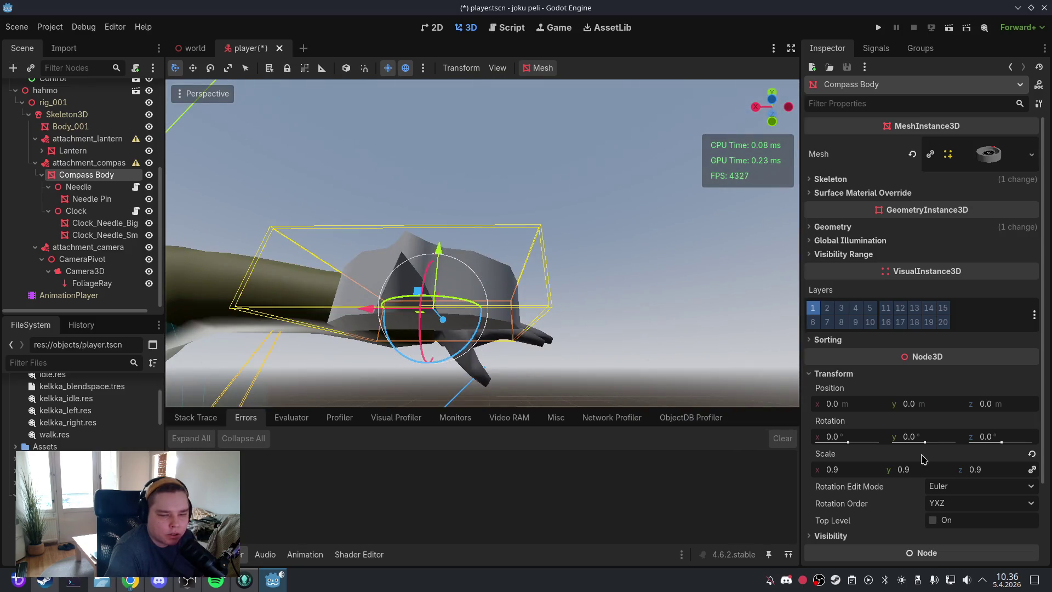
left_click(881, 470)
type("0.5")
key("Return")
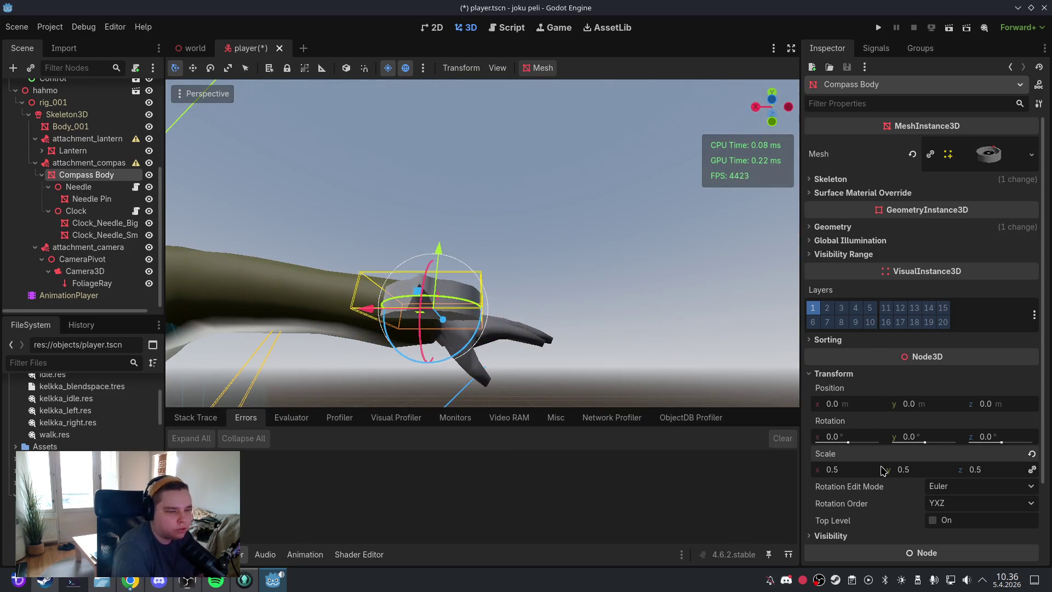
left_click_drag(496, 266, 513, 378)
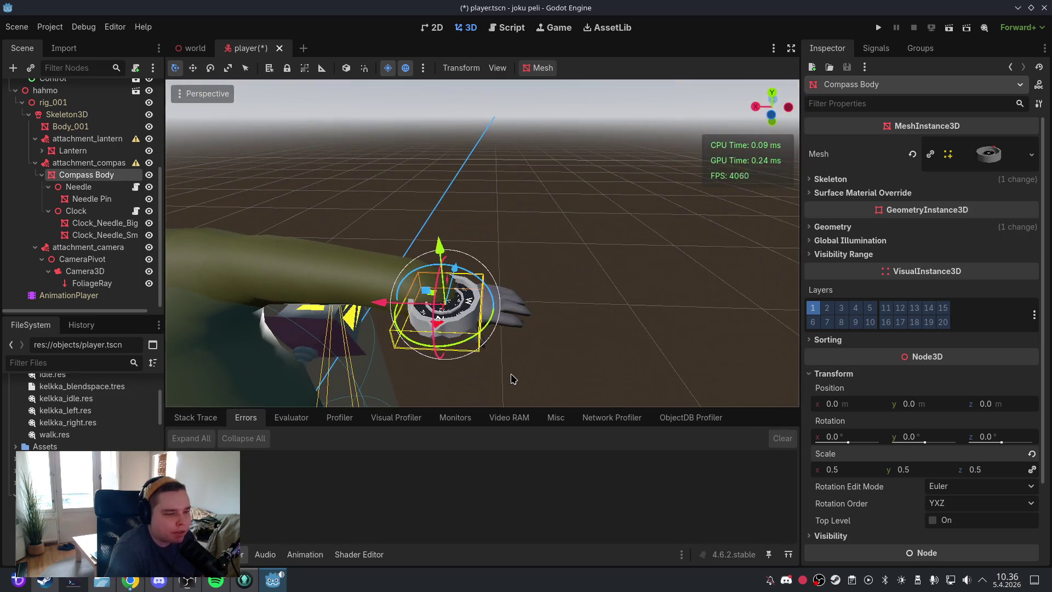
scroll(539, 307, "up", 3)
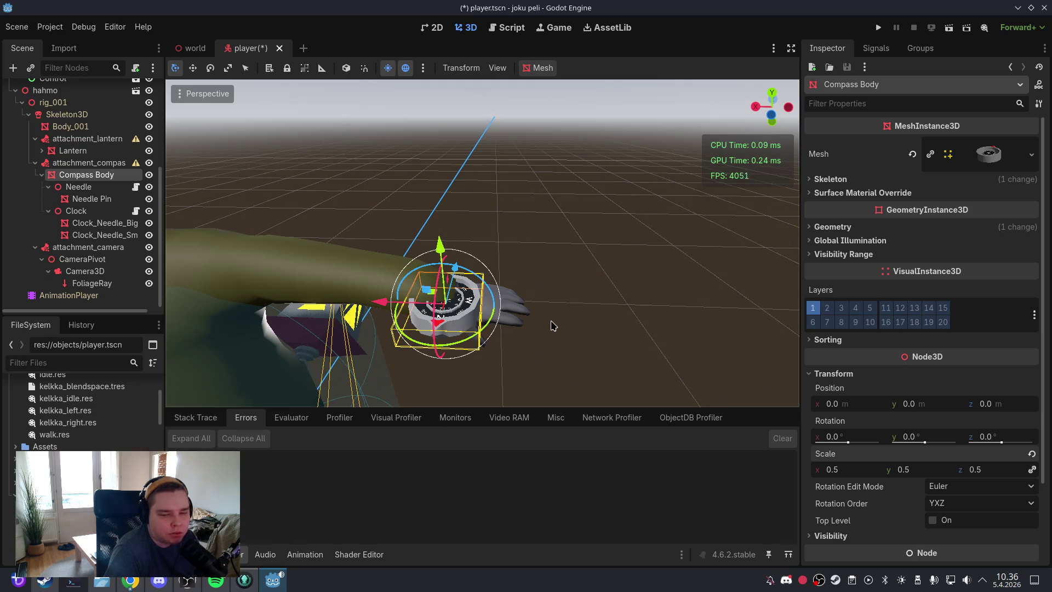
Step: Select attachment_compass and bring up the Scene menu to save
left_click(91, 164)
mouse_move(137, 167)
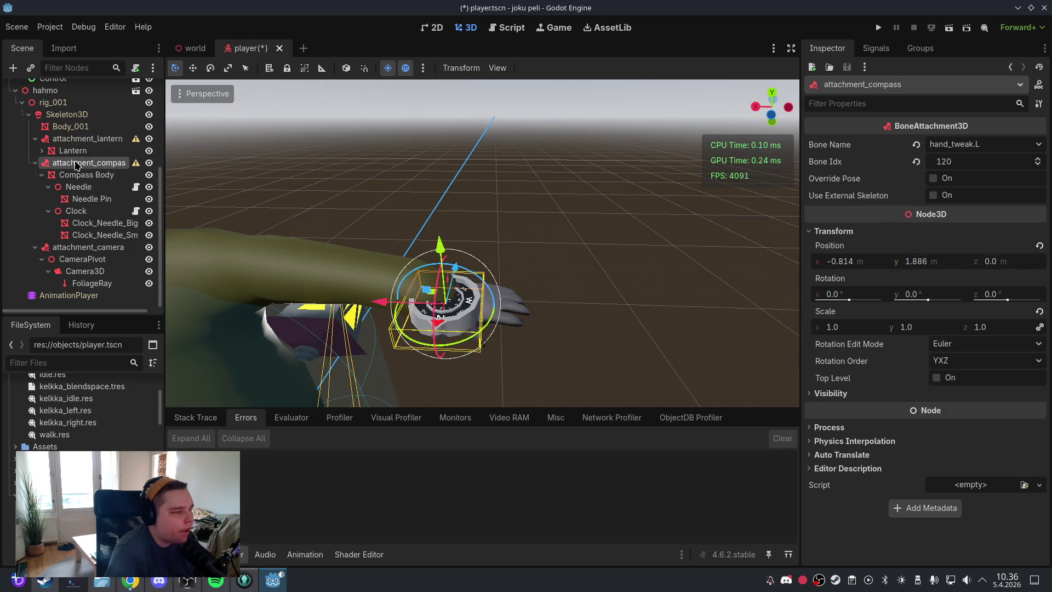
left_click(16, 27)
Step: Save player.tscn, close it, and reopen it from the project files
left_click(31, 114)
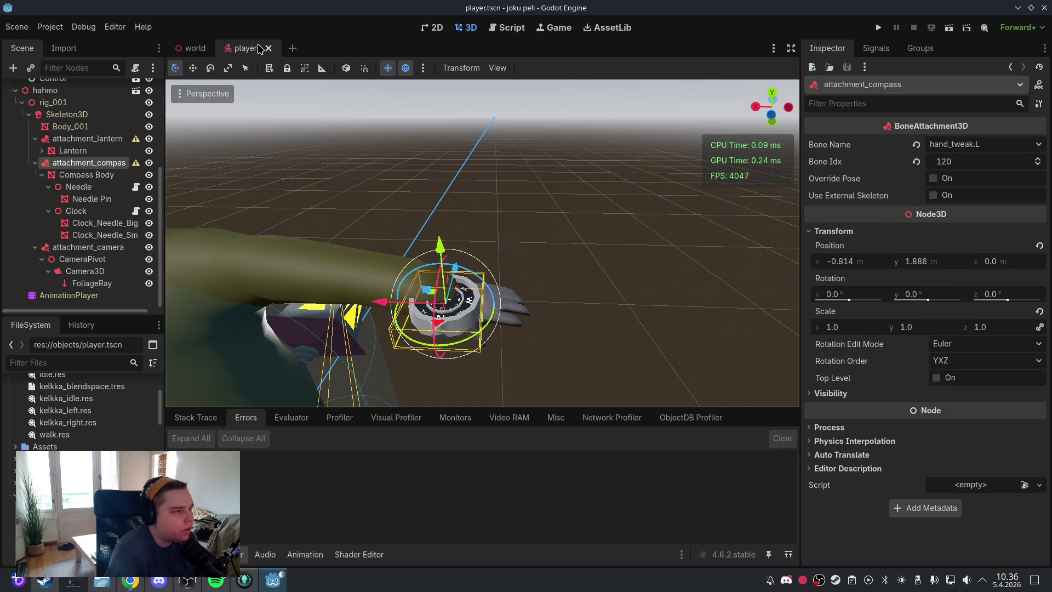
left_click(268, 49)
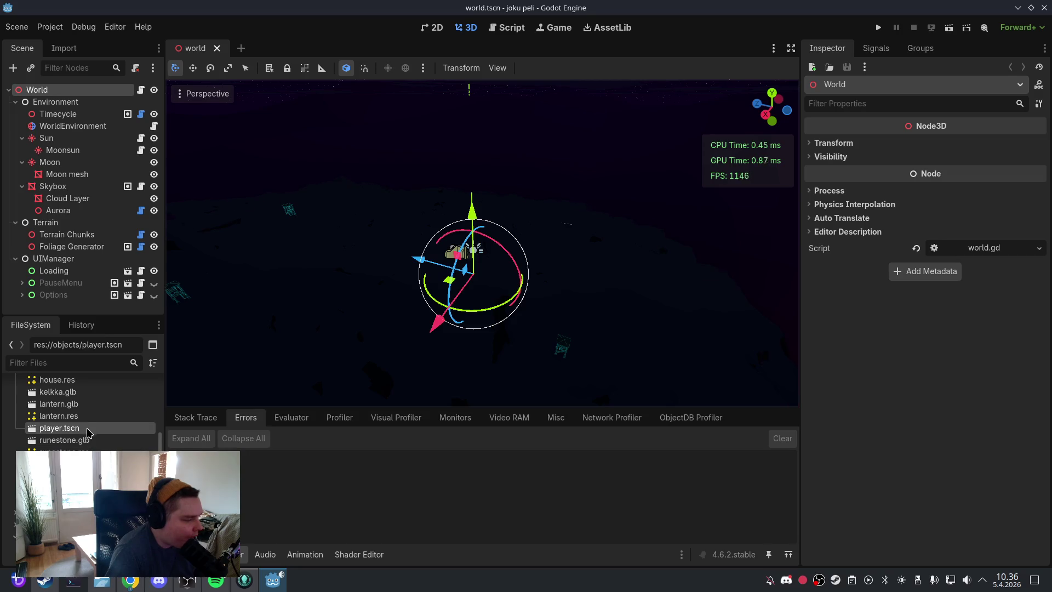
double_click(87, 430)
scroll(110, 219, "down", 5)
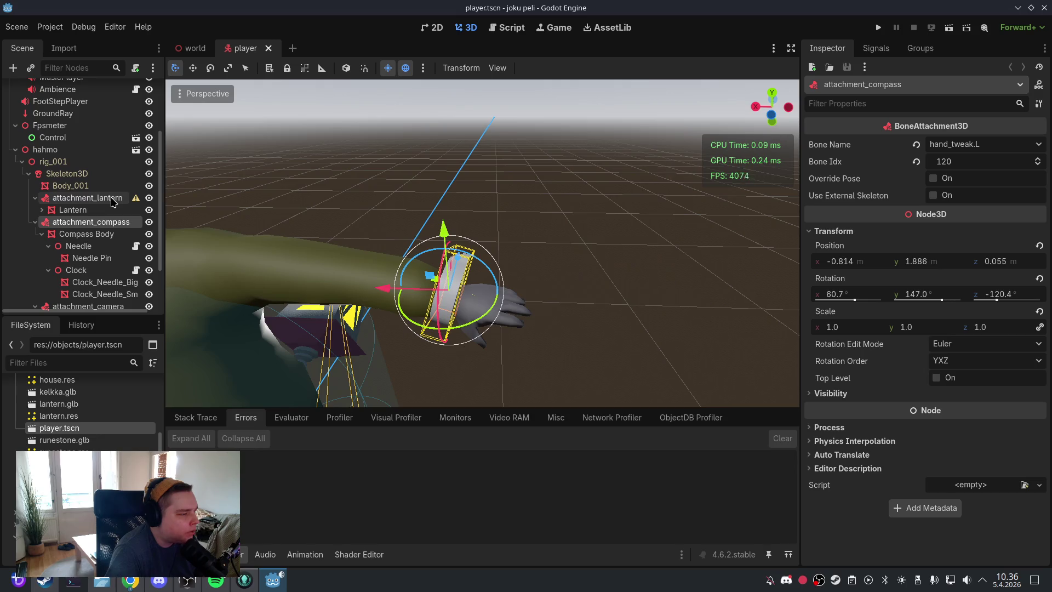
Step: Attach attachment_lantern to the hand_fk.R bone through the Bone Name list
left_click(112, 200)
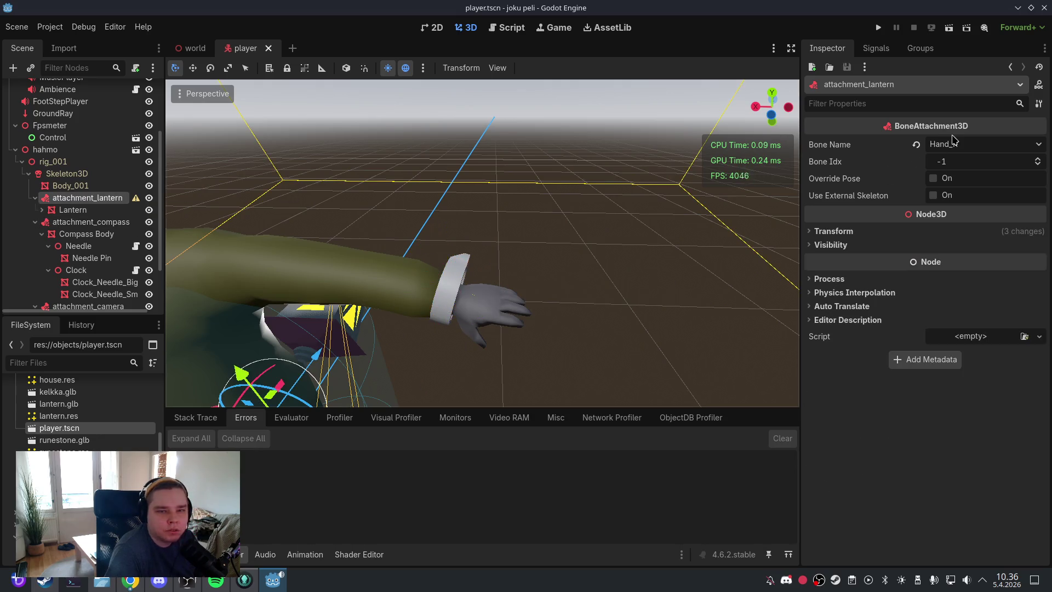
left_click(964, 148)
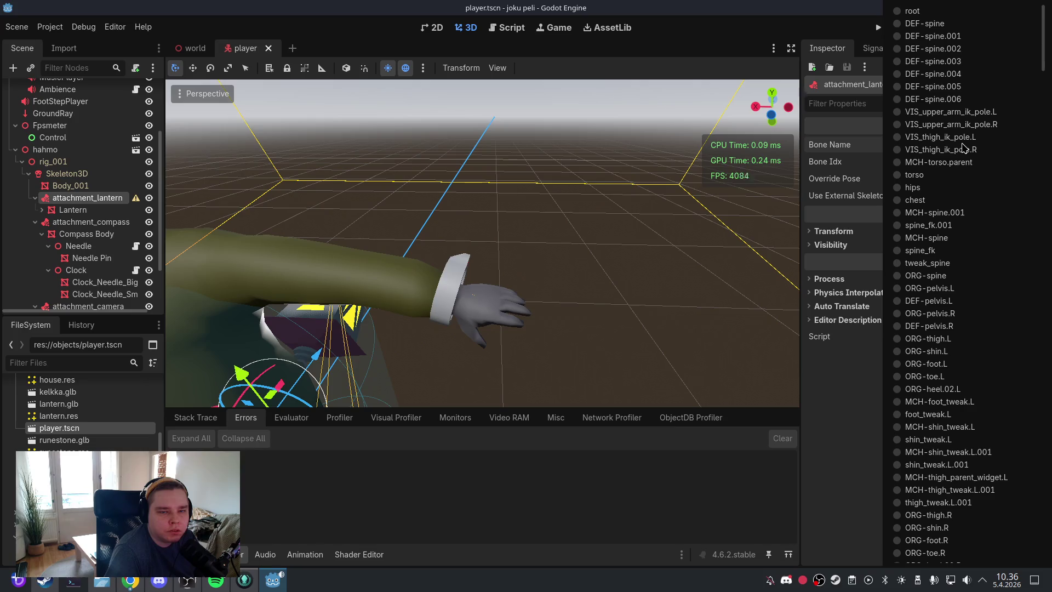
scroll(964, 148, "down", 10)
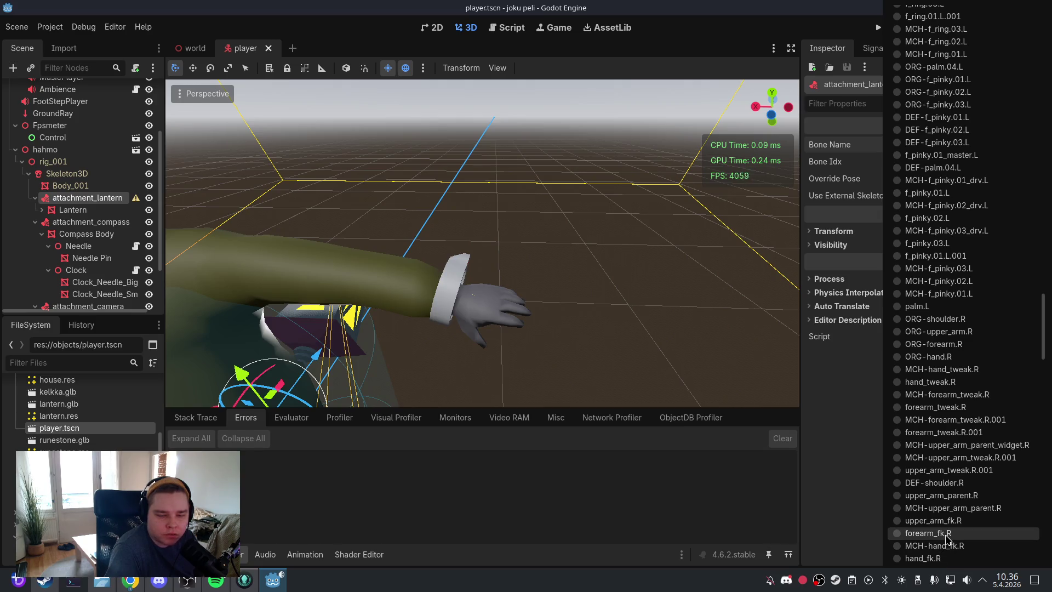
left_click(931, 558)
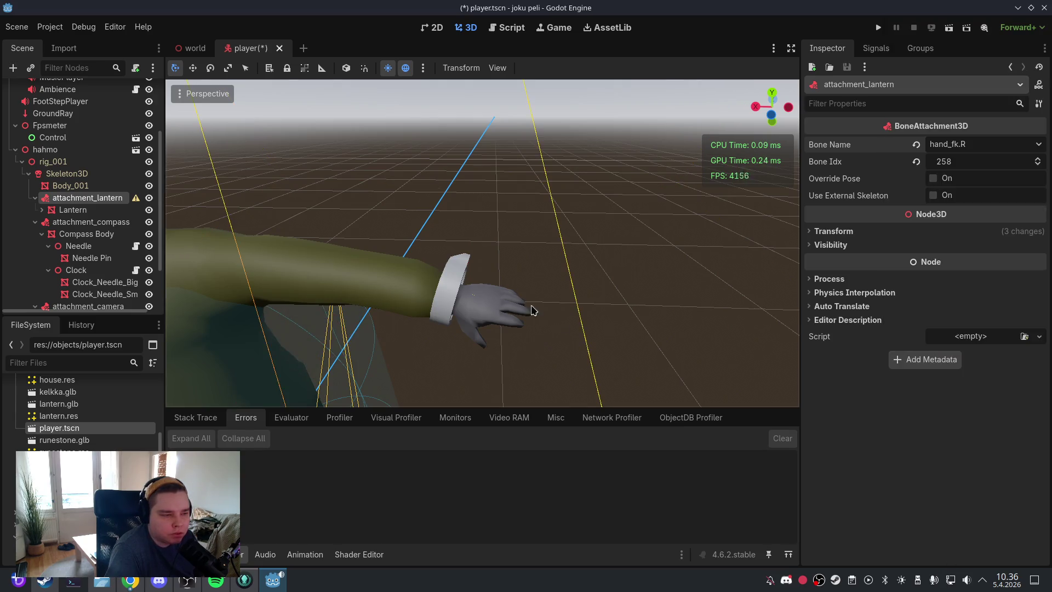
scroll(526, 303, "down", 5)
scroll(520, 300, "up", 2)
scroll(536, 242, "down", 2)
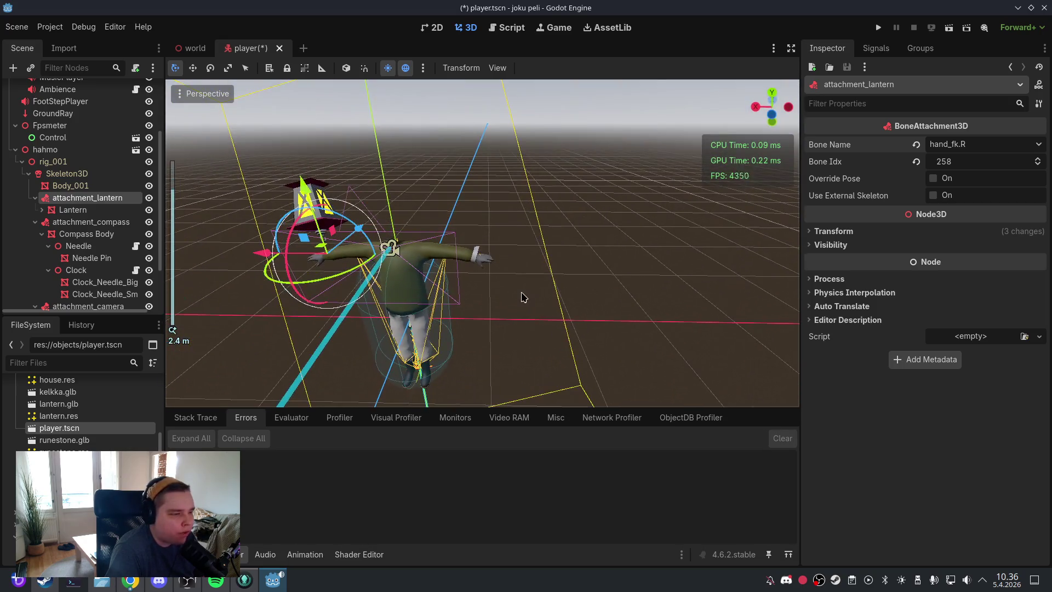
Step: Reset the Lantern mesh's rotation and position to zero
left_click(74, 209)
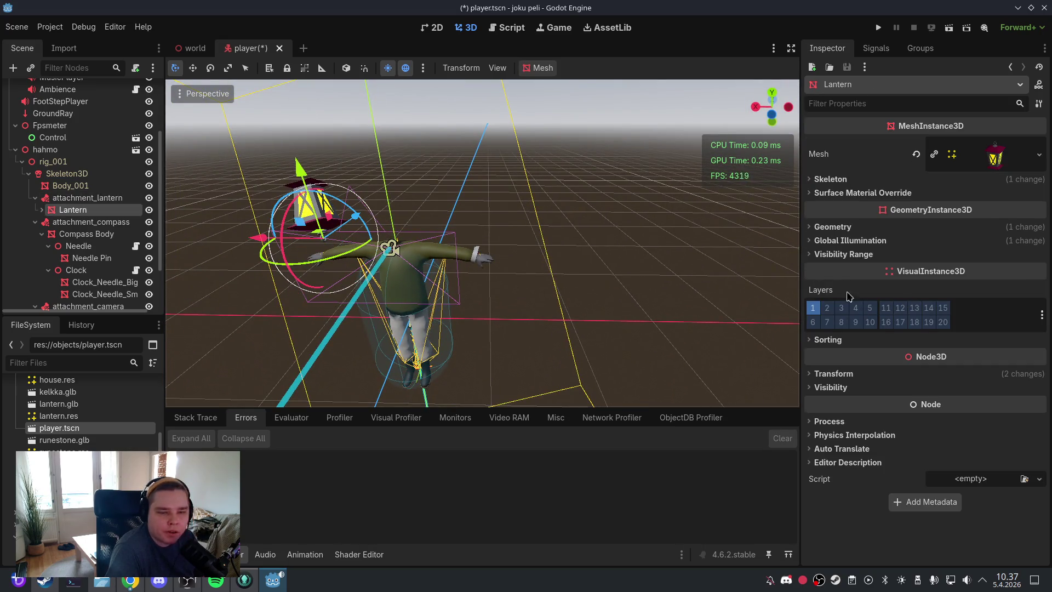
left_click(815, 373)
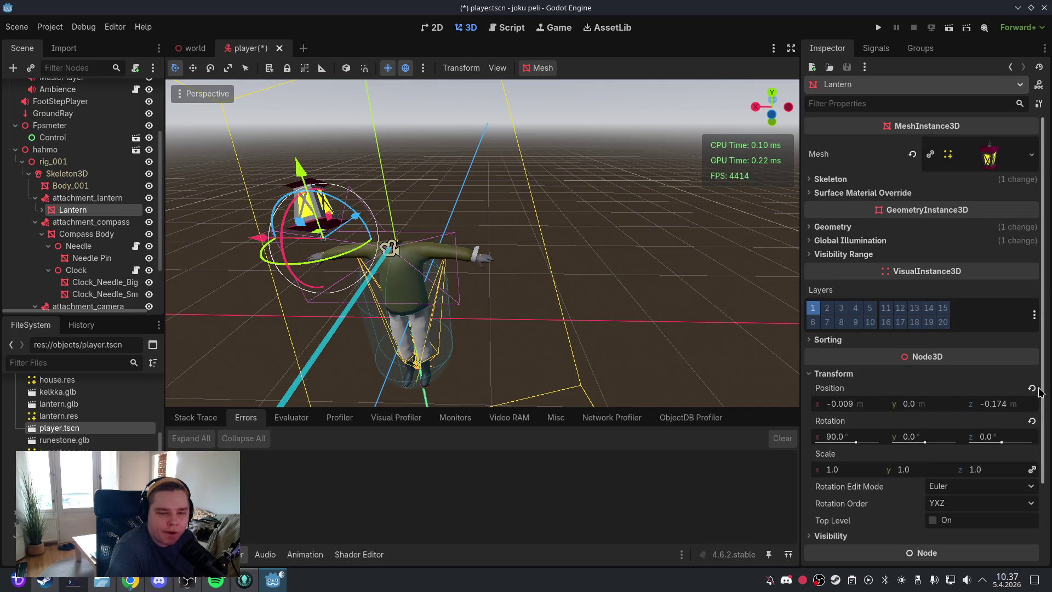
left_click(1032, 423)
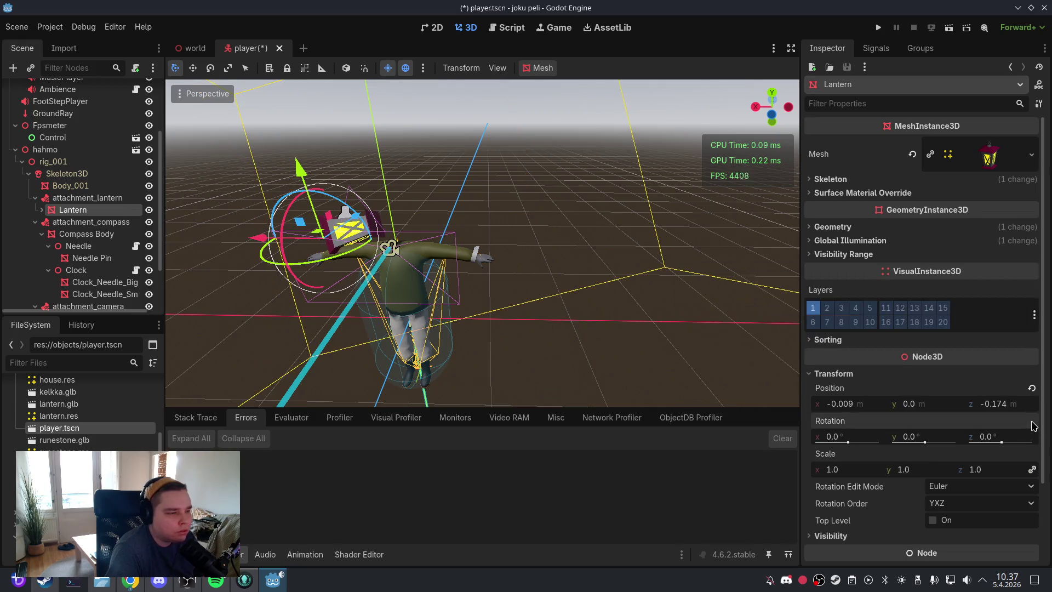
scroll(489, 262, "up", 3)
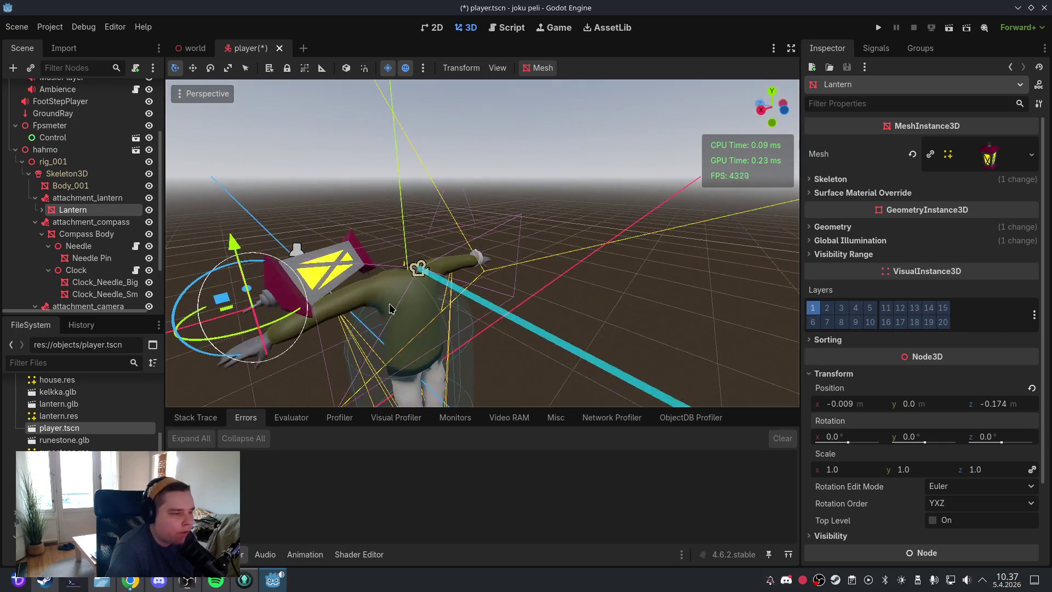
left_click_drag(489, 262, 493, 277)
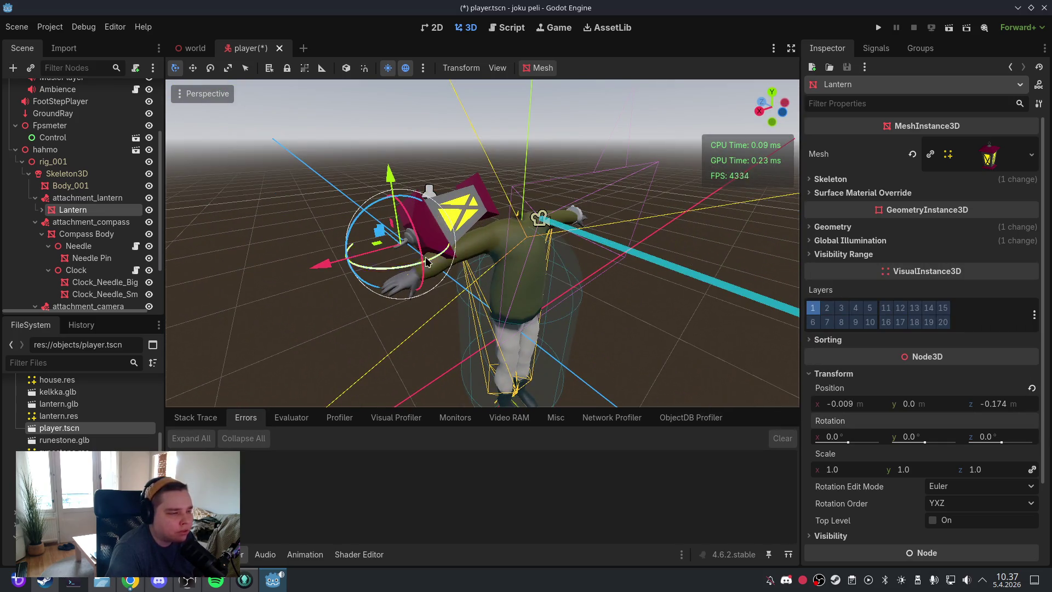
left_click(1031, 387)
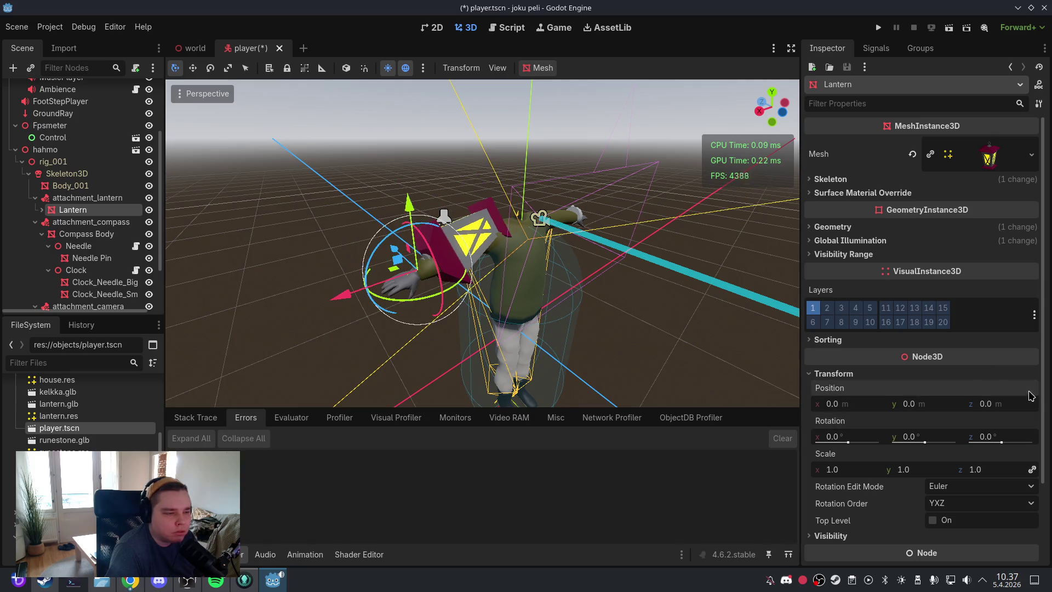
Step: Check attachment_lantern's transform values and save player.tscn
left_click(106, 202)
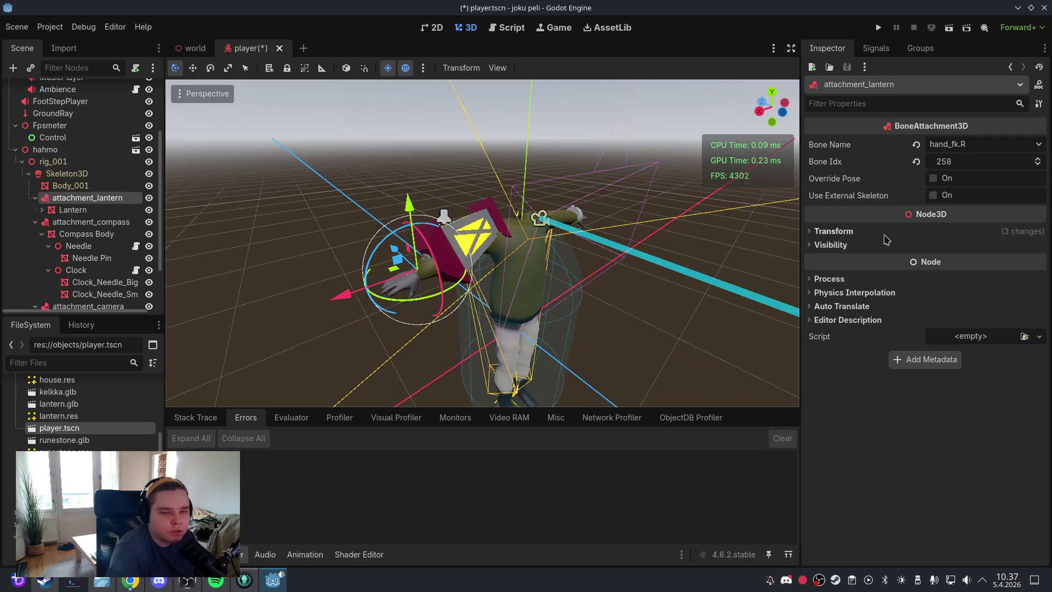
left_click(811, 232)
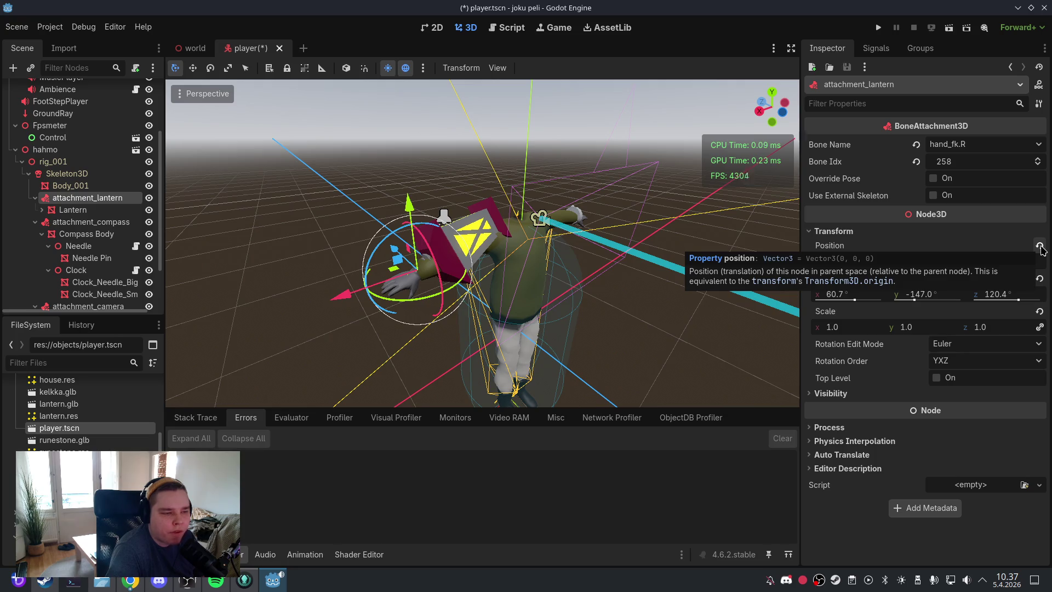
left_click(77, 209)
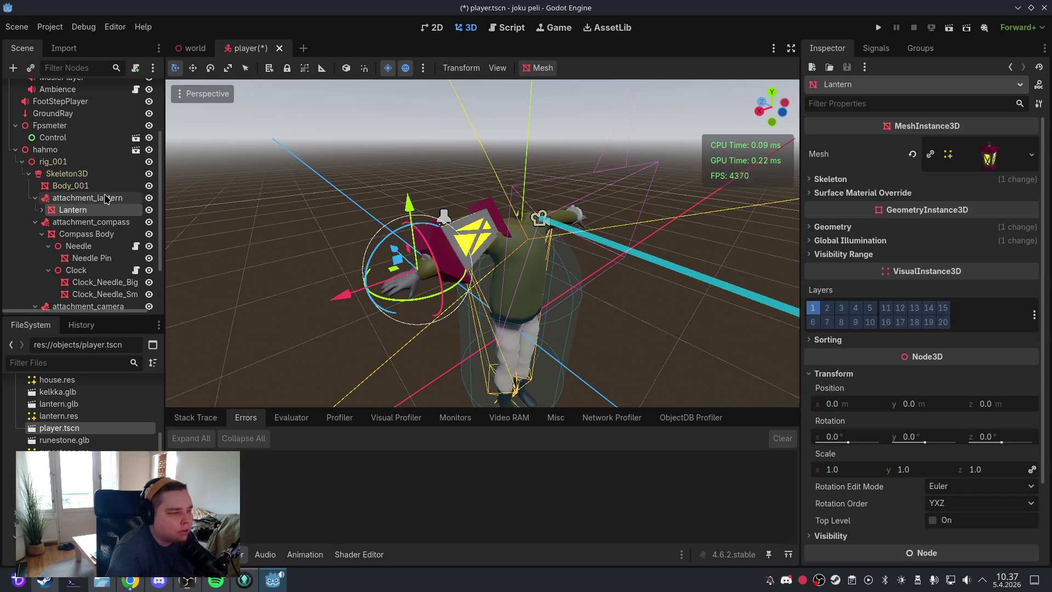
left_click(105, 199)
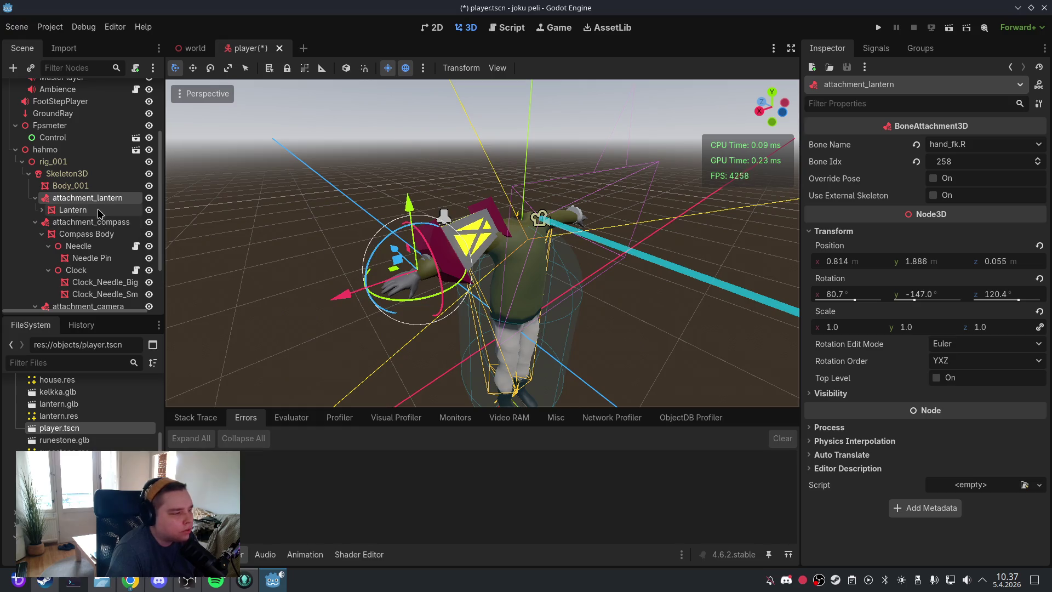
left_click(17, 27)
left_click(32, 111)
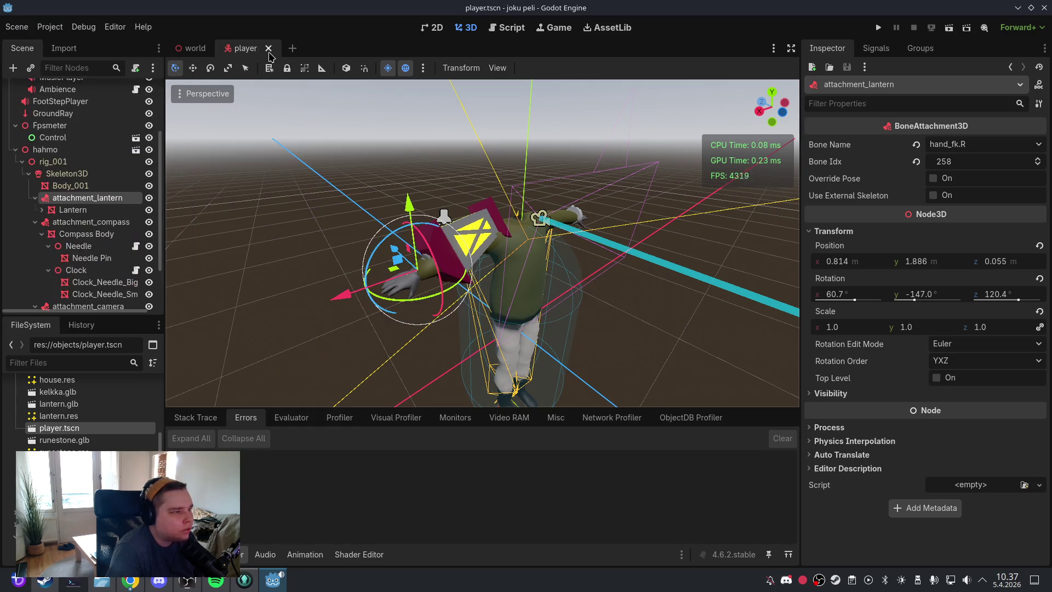
Step: Zero the attachment_compass rotation while viewing the wrist
mouse_move(669, 229)
left_mouse_down()
mouse_move(619, 249)
mouse_move(409, 234)
left_mouse_up()
scroll(598, 235, "up", 5)
scroll(541, 251, "up", 5)
mouse_move(540, 251)
left_mouse_down()
mouse_move(521, 242)
mouse_move(538, 235)
left_mouse_up()
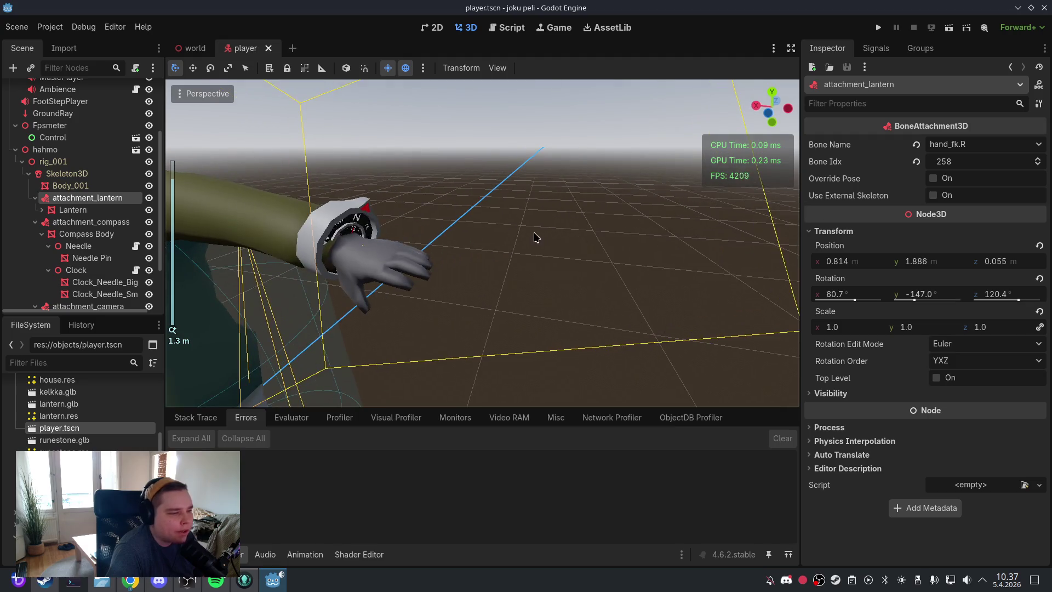
left_click(95, 222)
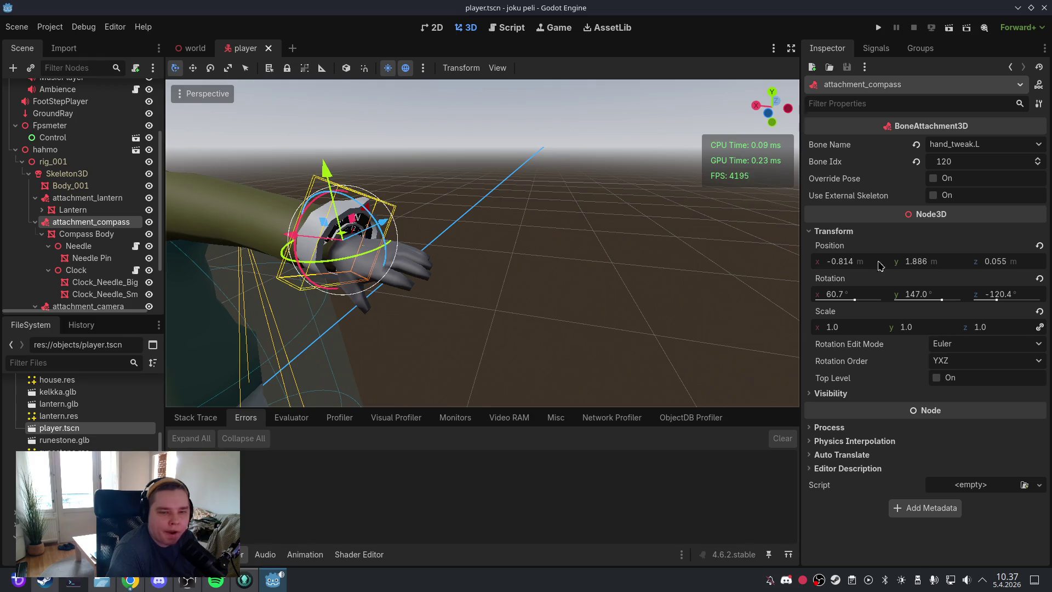
left_click_drag(514, 226, 584, 232)
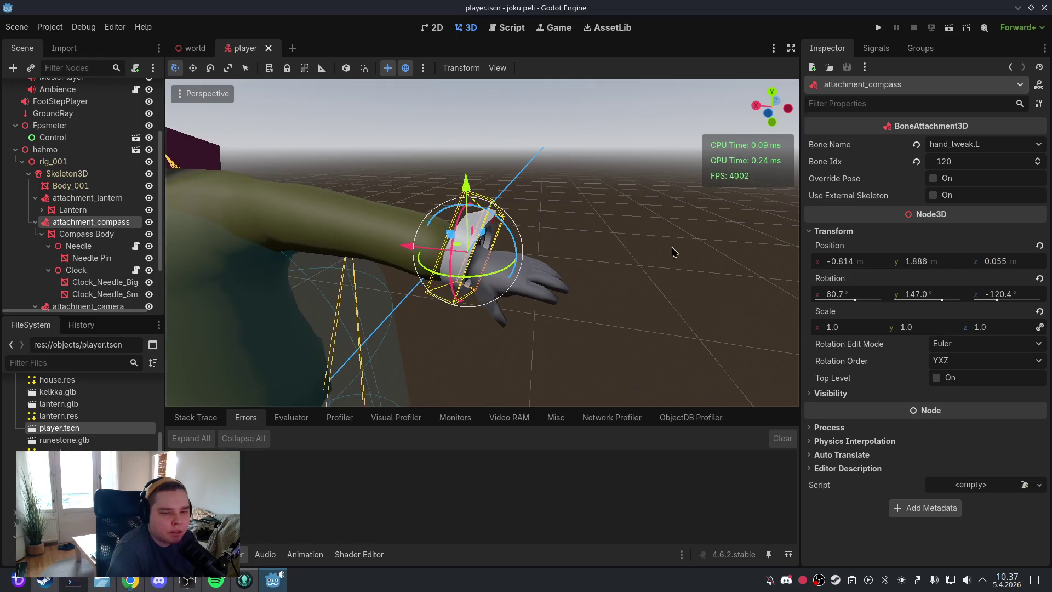
left_click(1039, 279)
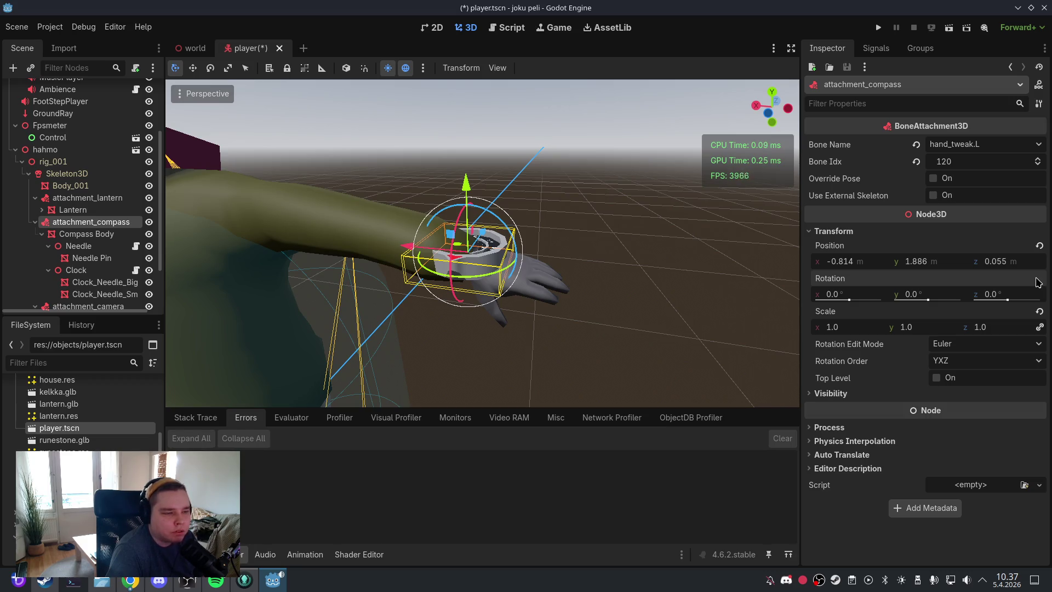
Step: Nudge the compass along z and x, then reset its position to 0, 0, 0
mouse_move(658, 257)
left_mouse_down()
mouse_move(639, 253)
mouse_move(634, 265)
mouse_move(600, 250)
left_mouse_up()
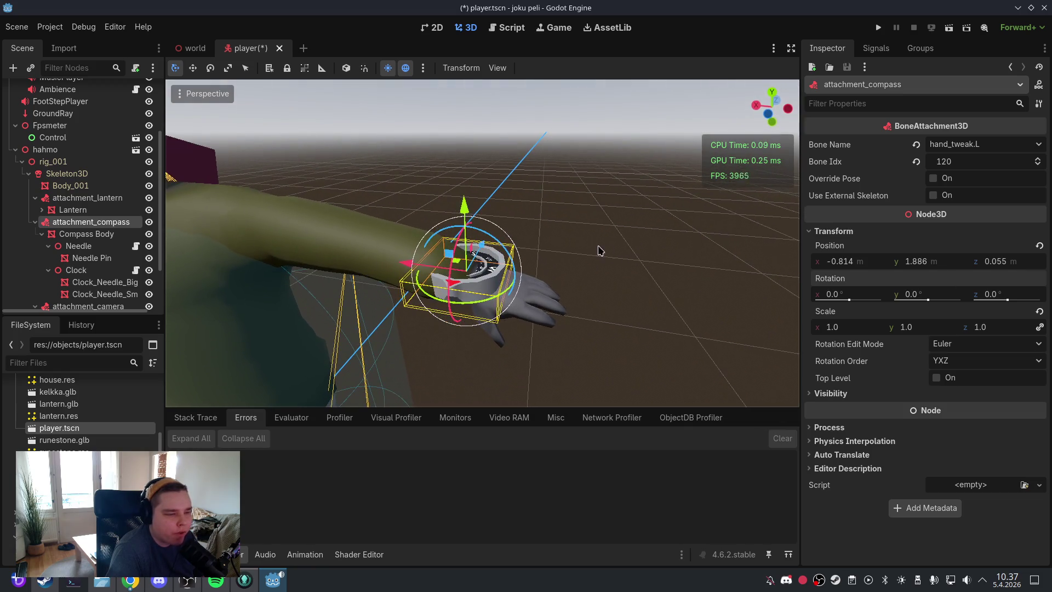
mouse_move(485, 235)
left_mouse_down()
mouse_move(531, 237)
mouse_move(549, 253)
left_mouse_up()
left_click_drag(425, 251, 470, 264)
mouse_move(652, 272)
left_mouse_down()
mouse_move(623, 277)
mouse_move(634, 287)
left_mouse_up()
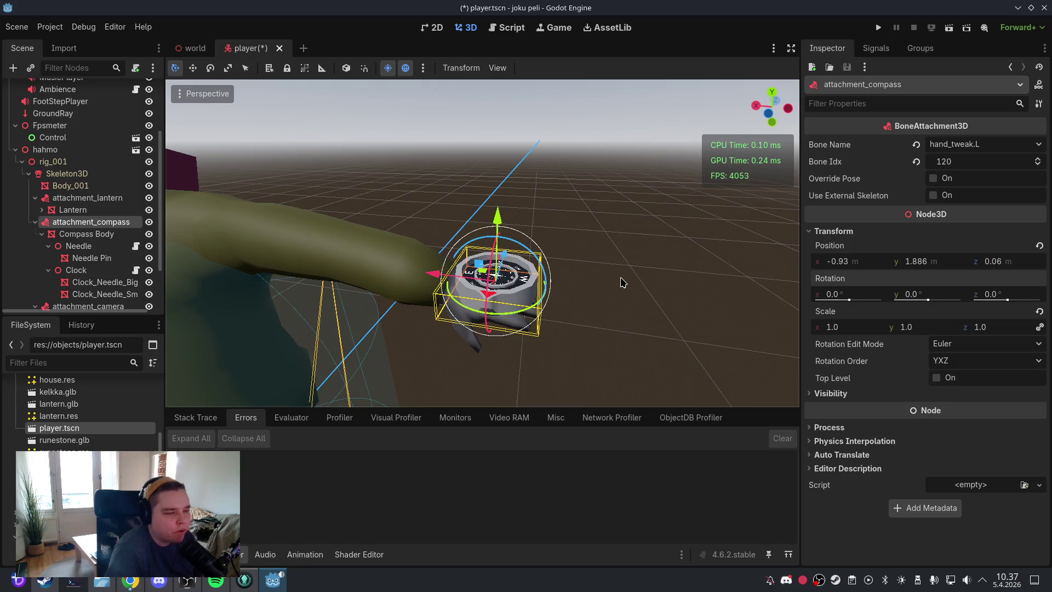
left_click(1038, 247)
scroll(477, 274, "down", 5)
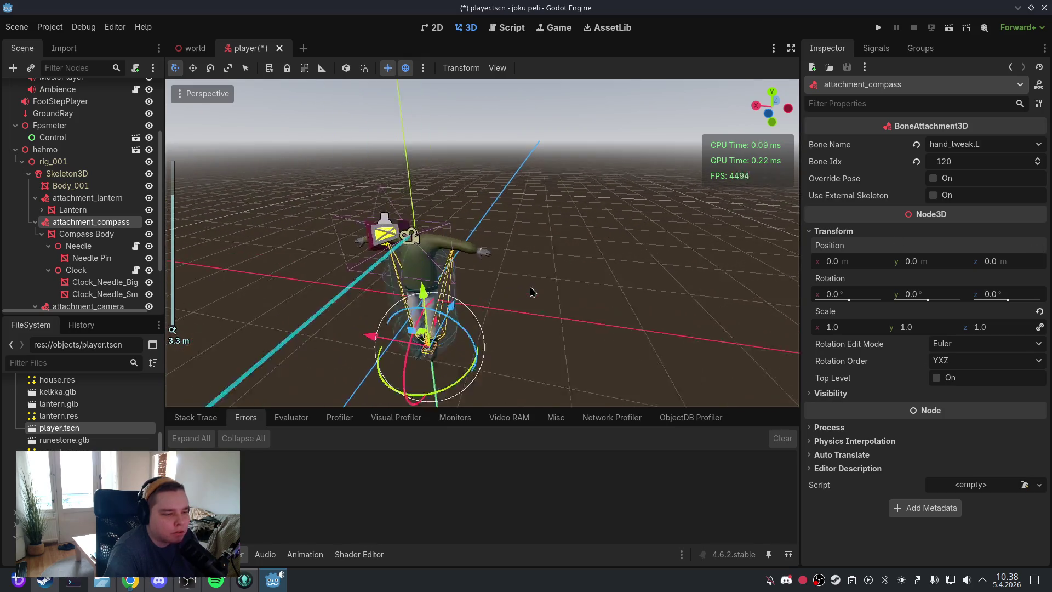
scroll(530, 292, "up", 8)
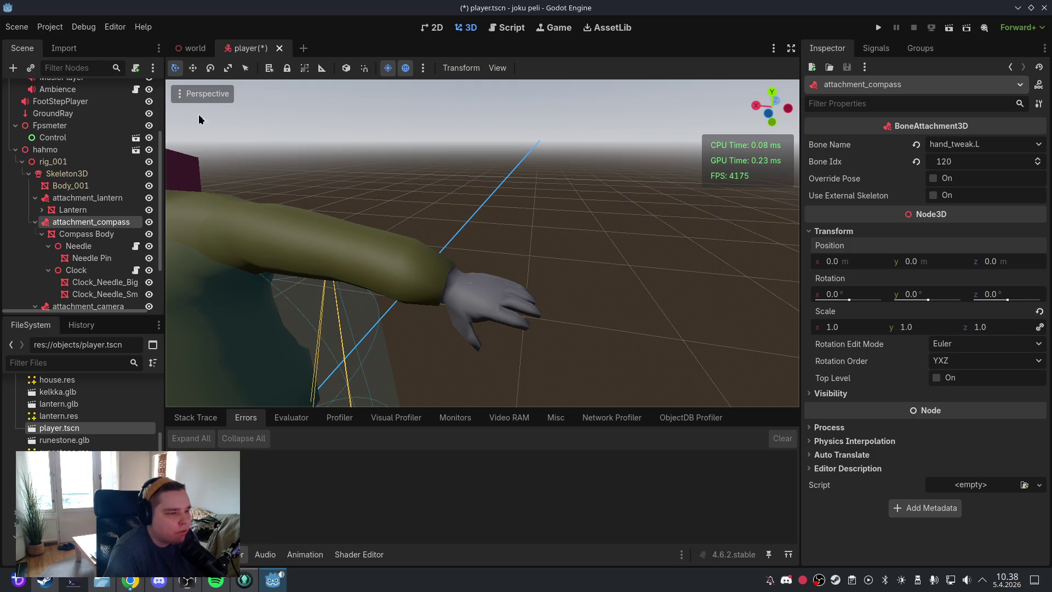
Step: Save player.tscn and close its tab
left_click(17, 27)
left_click(46, 112)
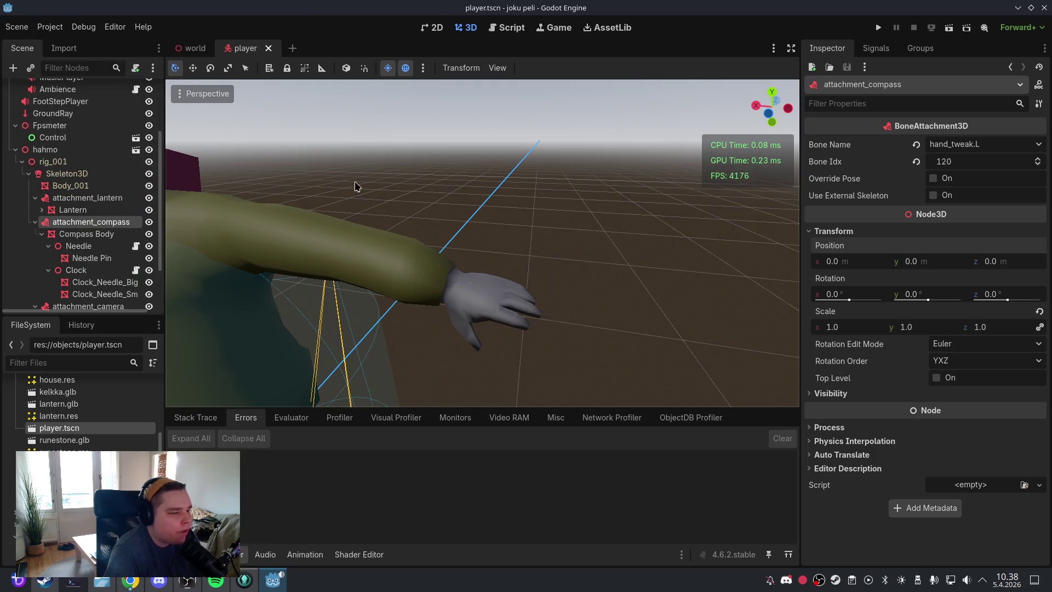
left_click(268, 49)
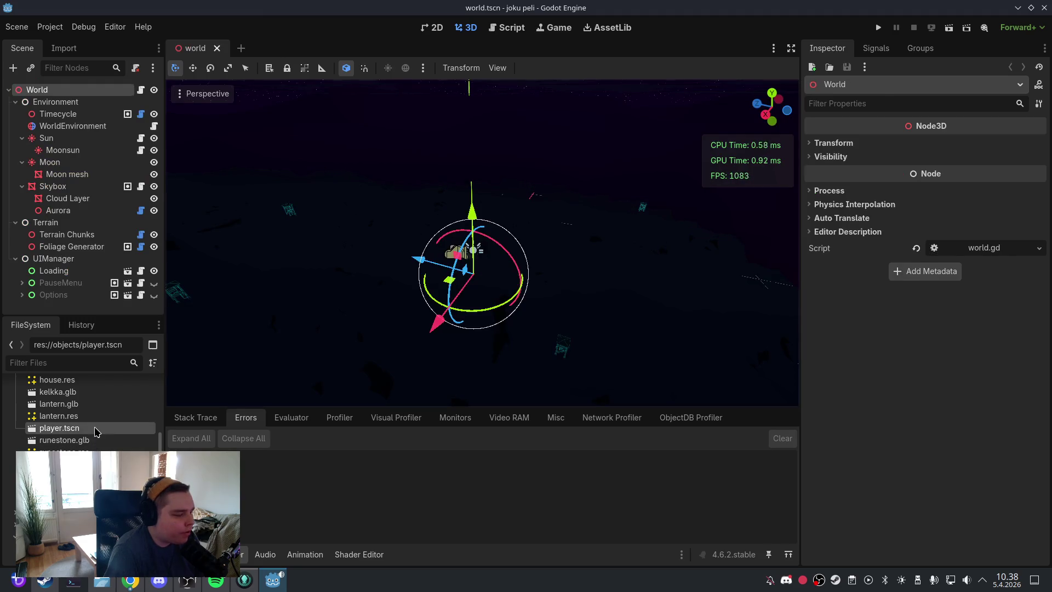
Step: Reopen player.tscn and move the Compass Body onto the wrist
double_click(59, 428)
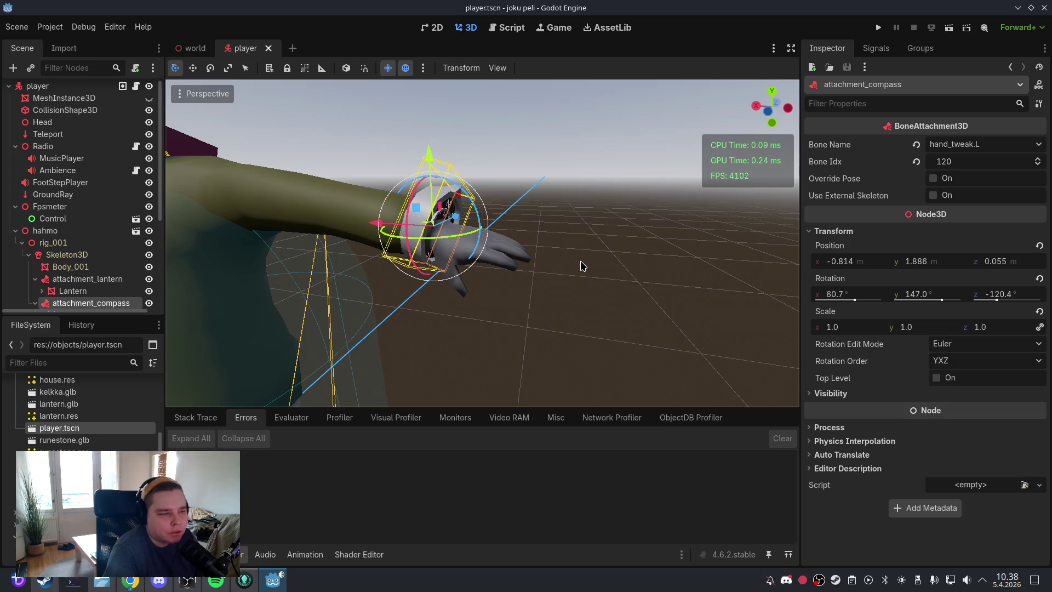
left_click(410, 221)
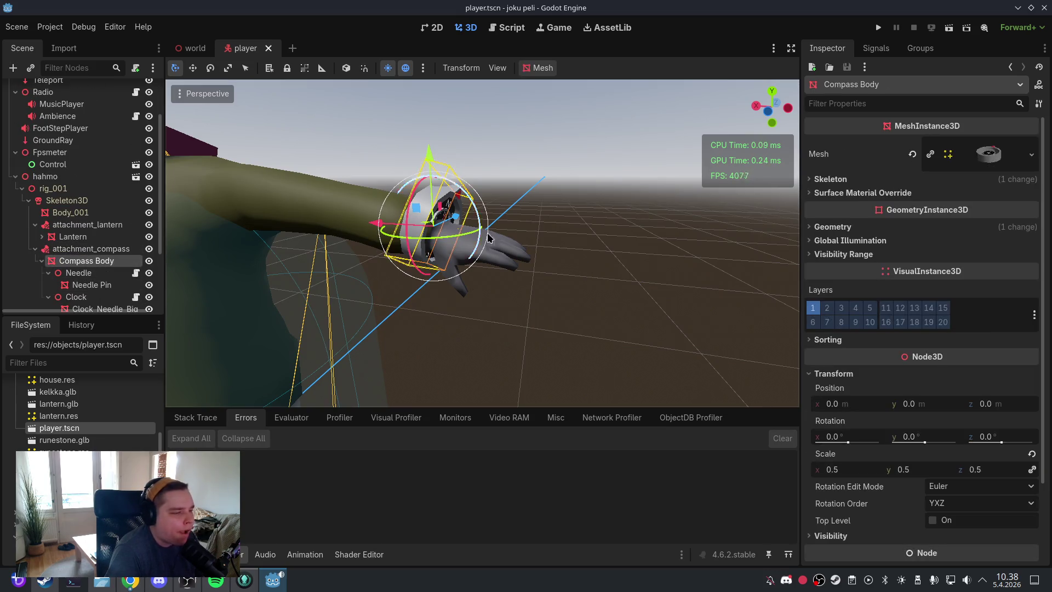
left_click_drag(410, 221, 416, 203)
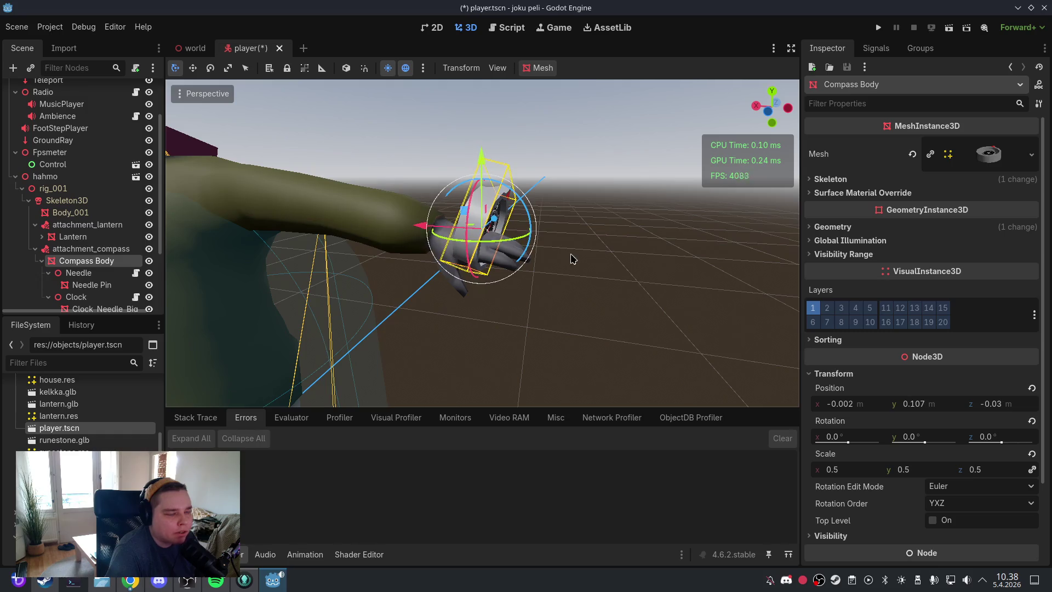
scroll(539, 340, "up", 3)
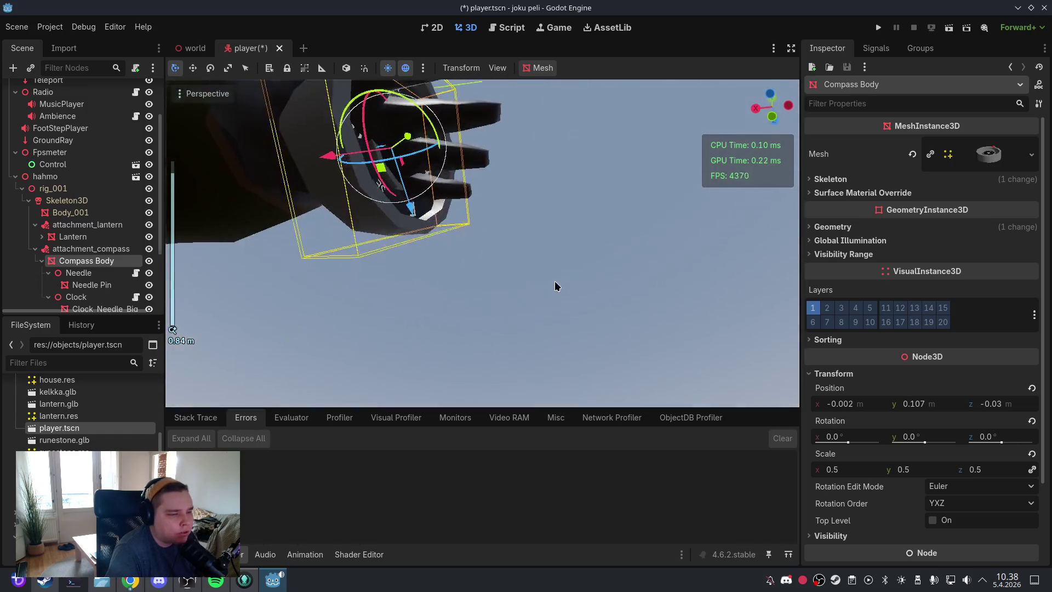
mouse_move(526, 240)
left_mouse_down()
mouse_move(489, 258)
mouse_move(509, 332)
mouse_move(557, 235)
mouse_move(570, 244)
left_mouse_up()
mouse_move(438, 141)
left_mouse_down()
mouse_move(551, 230)
mouse_move(569, 298)
mouse_move(575, 169)
mouse_move(554, 312)
mouse_move(519, 263)
left_mouse_up()
Step: Set the Compass Body scale to 0.4
left_click(103, 262)
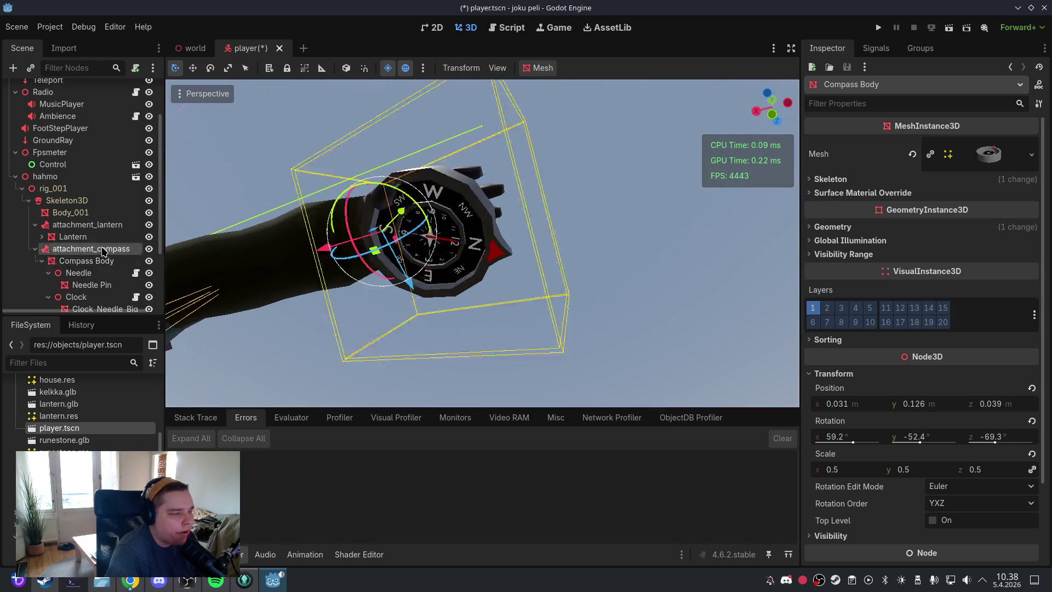
left_click(858, 469)
type("0.4")
key("Return")
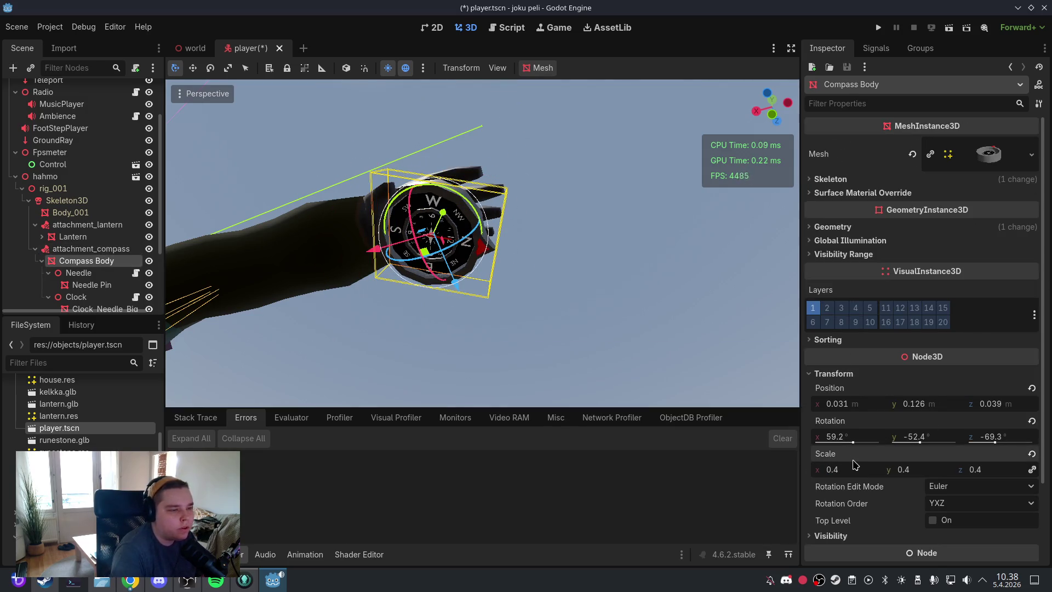
Step: Rotate and reposition the compass to sit on the wrist, at rotation 51.1°, 100.8°, 68.6°
mouse_move(538, 252)
left_mouse_down()
mouse_move(579, 212)
mouse_move(563, 203)
left_mouse_up()
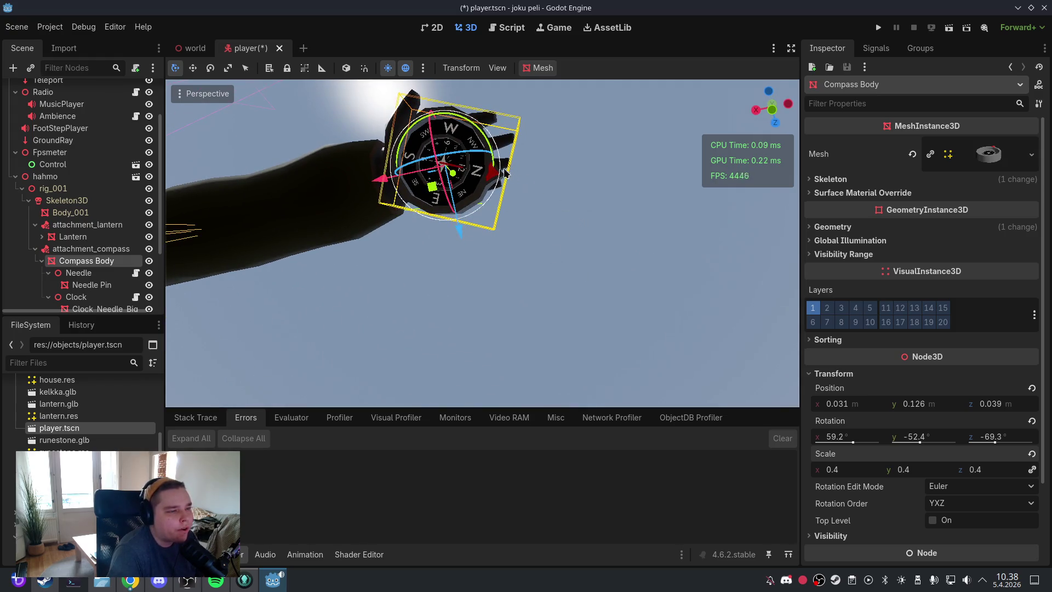
mouse_move(505, 172)
left_mouse_down()
mouse_move(485, 112)
mouse_move(431, 104)
left_mouse_up()
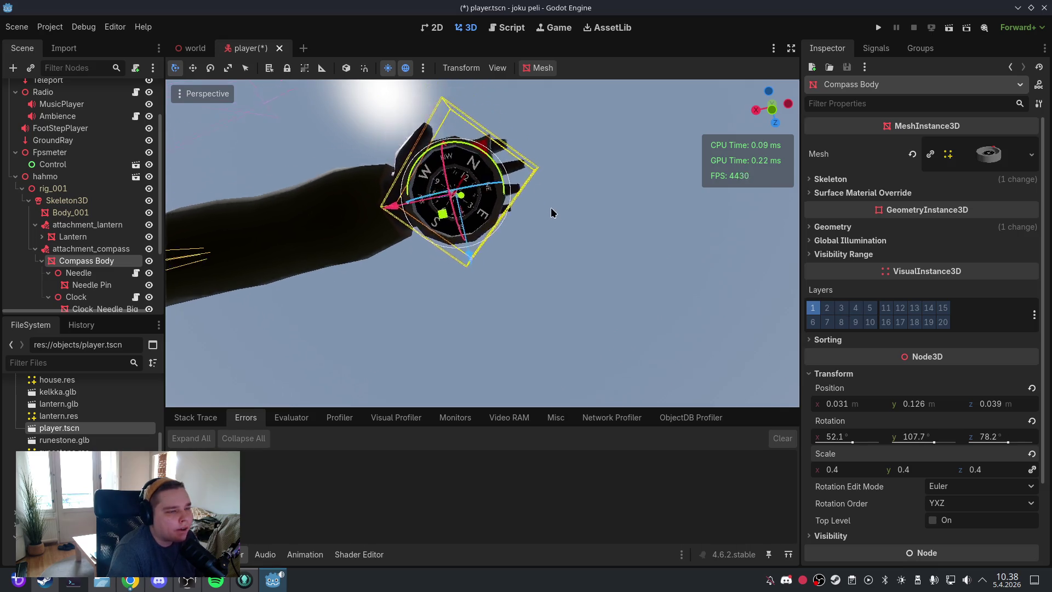
scroll(553, 219, "up", 5)
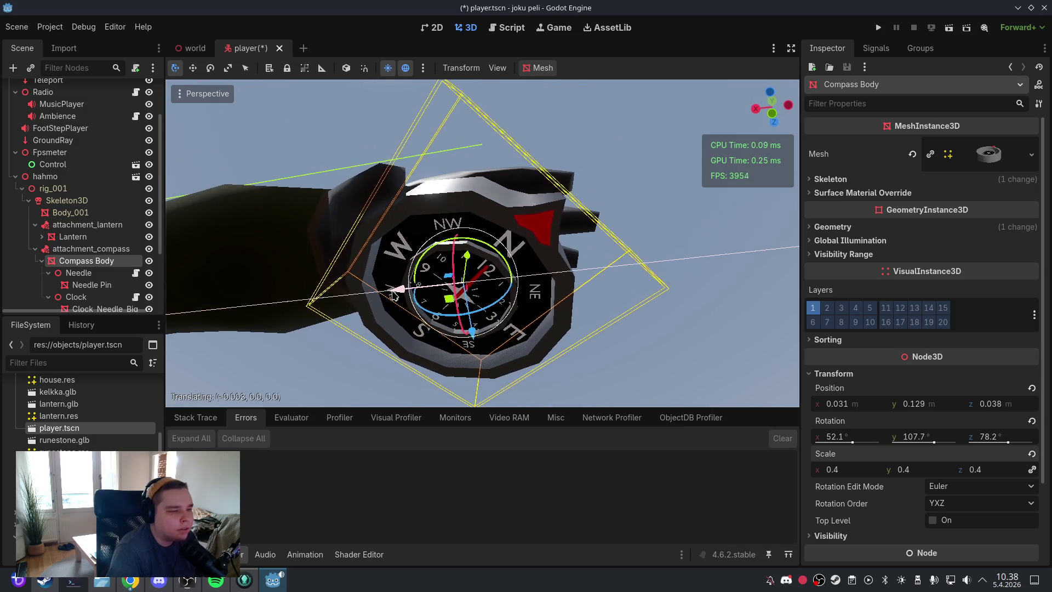
left_click_drag(391, 283, 402, 294)
scroll(544, 274, "down", 5)
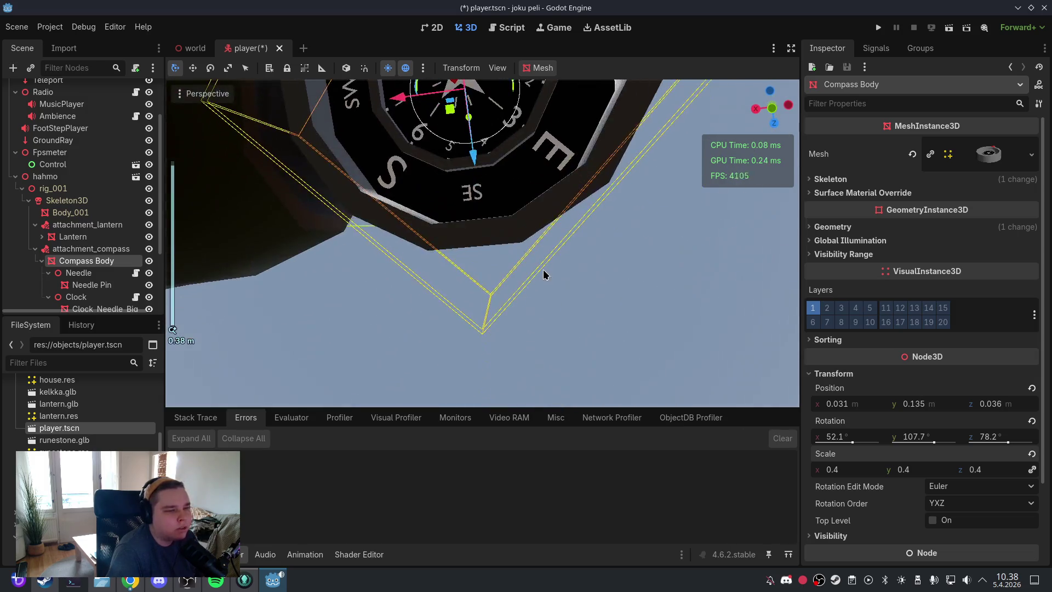
scroll(540, 230, "down", 3)
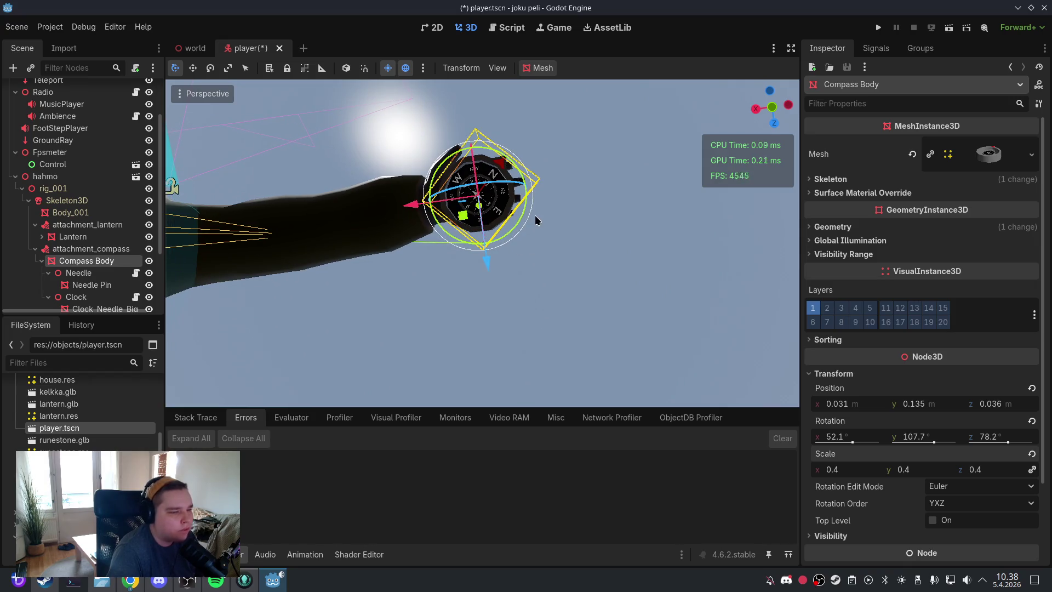
mouse_move(535, 217)
left_mouse_down()
mouse_move(540, 357)
mouse_move(549, 285)
mouse_move(575, 262)
left_mouse_up()
scroll(550, 285, "up", 5)
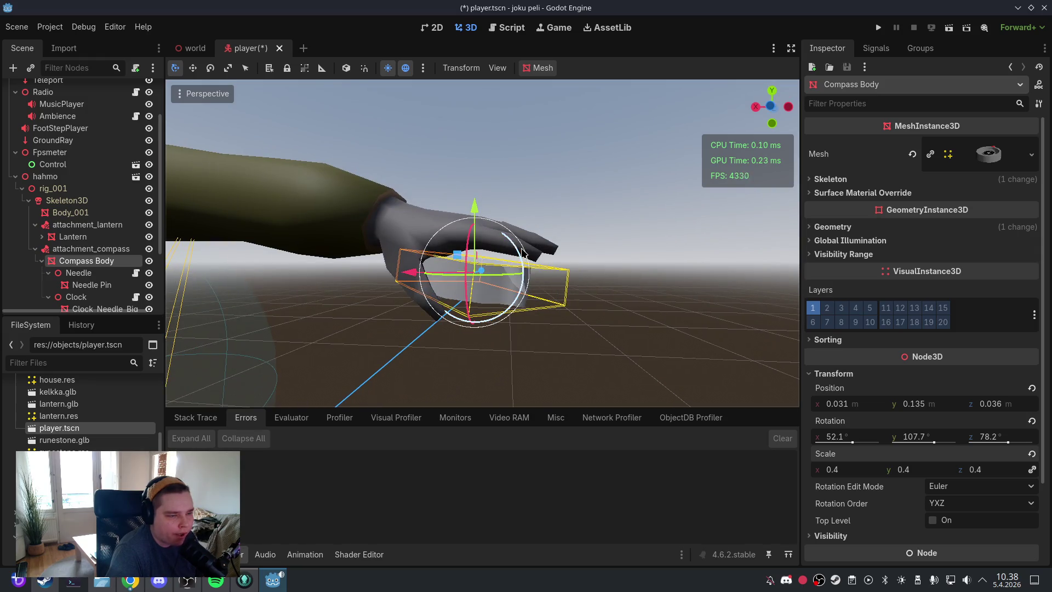
left_click_drag(482, 219, 474, 198)
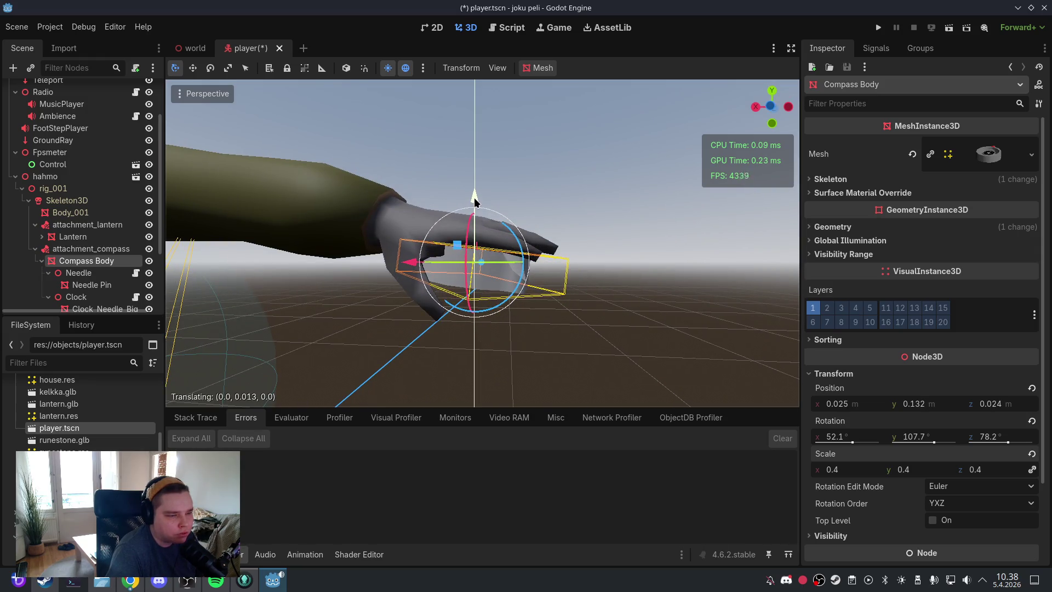
left_click_drag(515, 245, 481, 210)
mouse_move(577, 241)
left_mouse_down()
mouse_move(575, 160)
mouse_move(559, 358)
mouse_move(556, 304)
mouse_move(553, 324)
mouse_move(384, 315)
left_mouse_up()
scroll(560, 214, "down", 5)
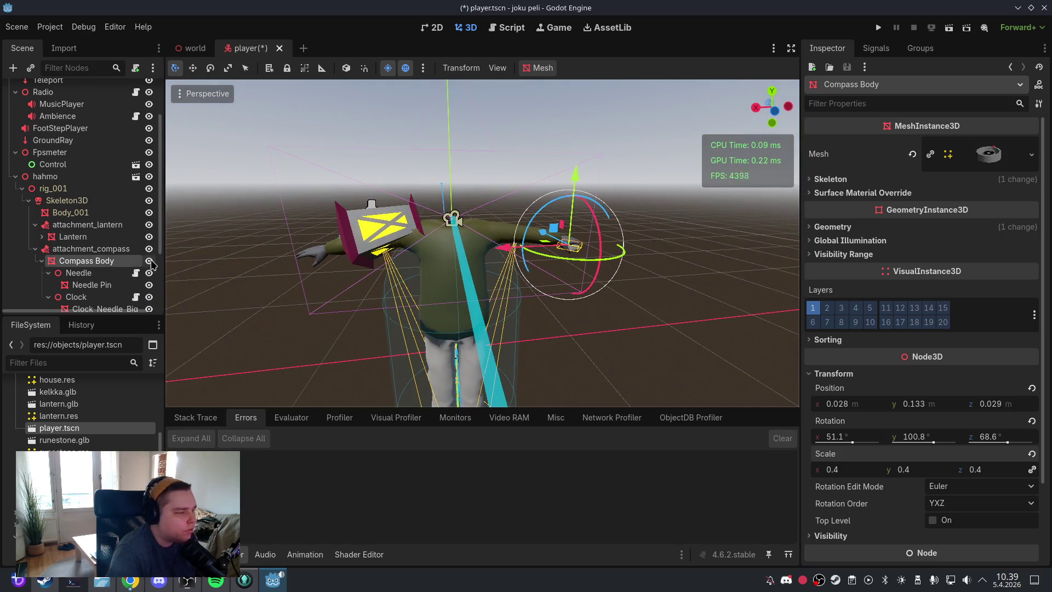
Step: Collapse attachment_compass in the Scene tree and save player.tscn
scroll(131, 258, "down", 3)
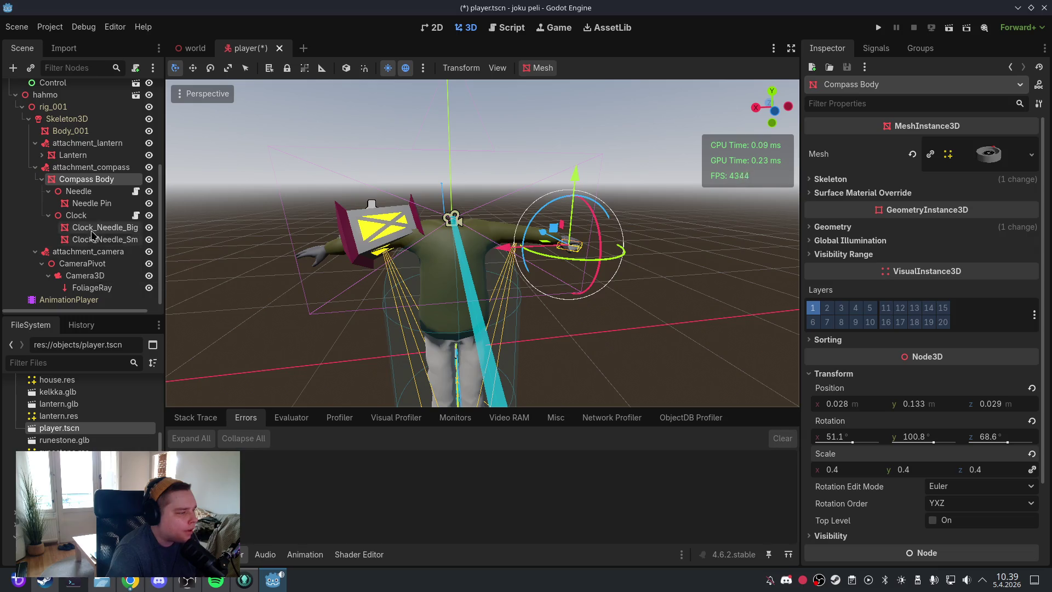
left_click(35, 167)
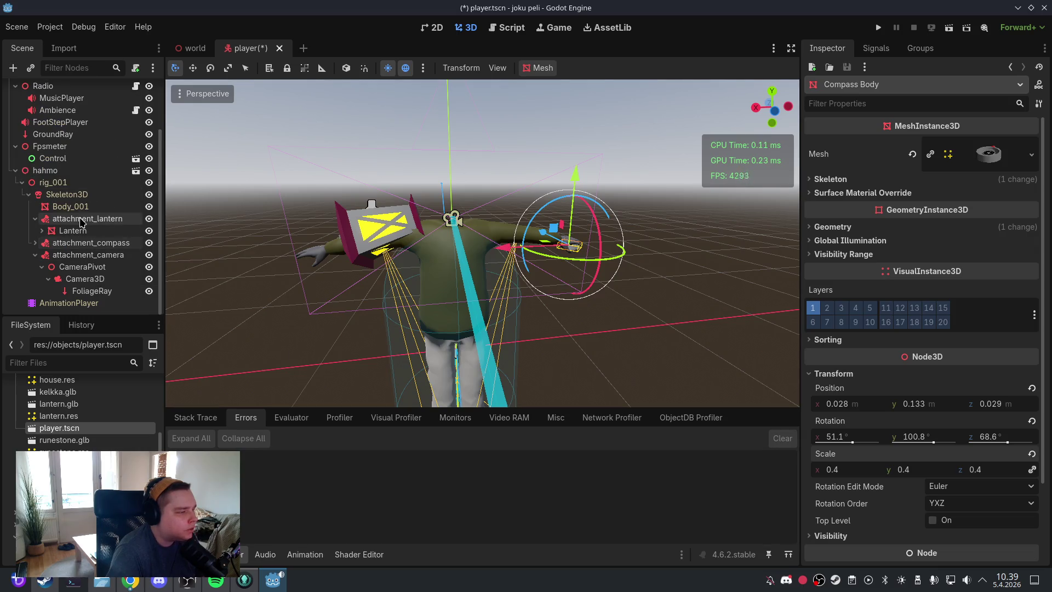
left_click(17, 27)
left_click(42, 108)
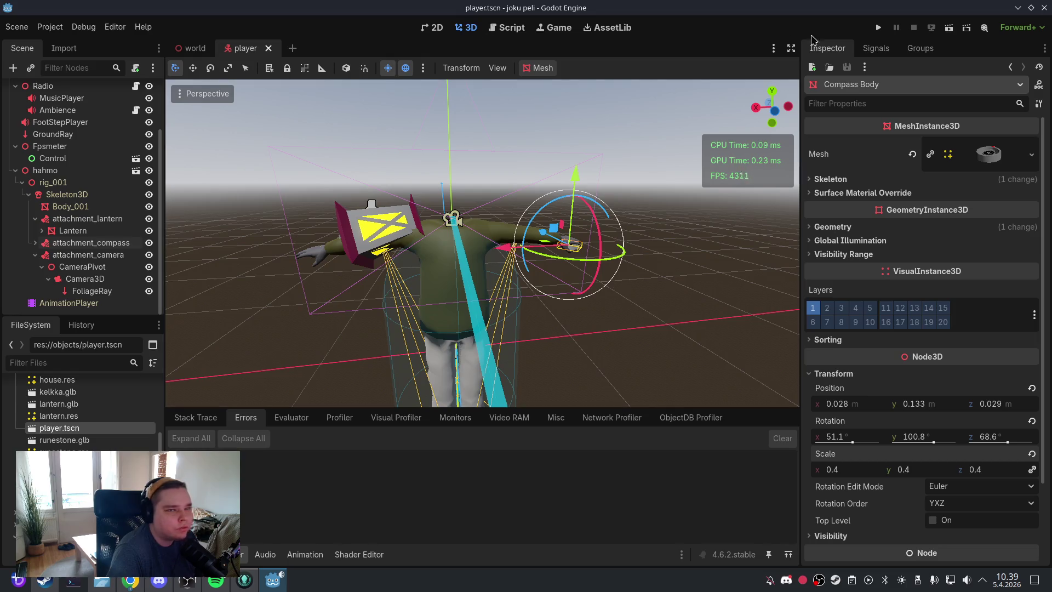
Step: Test-run the project, play from the main menu, then quit back to the editor
left_click(878, 27)
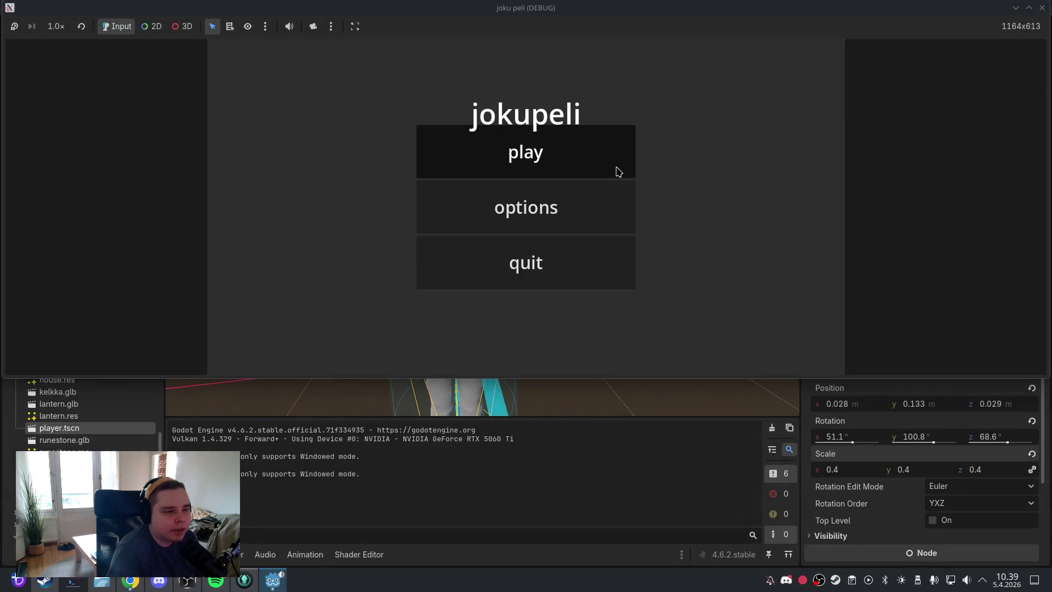
left_click(617, 171)
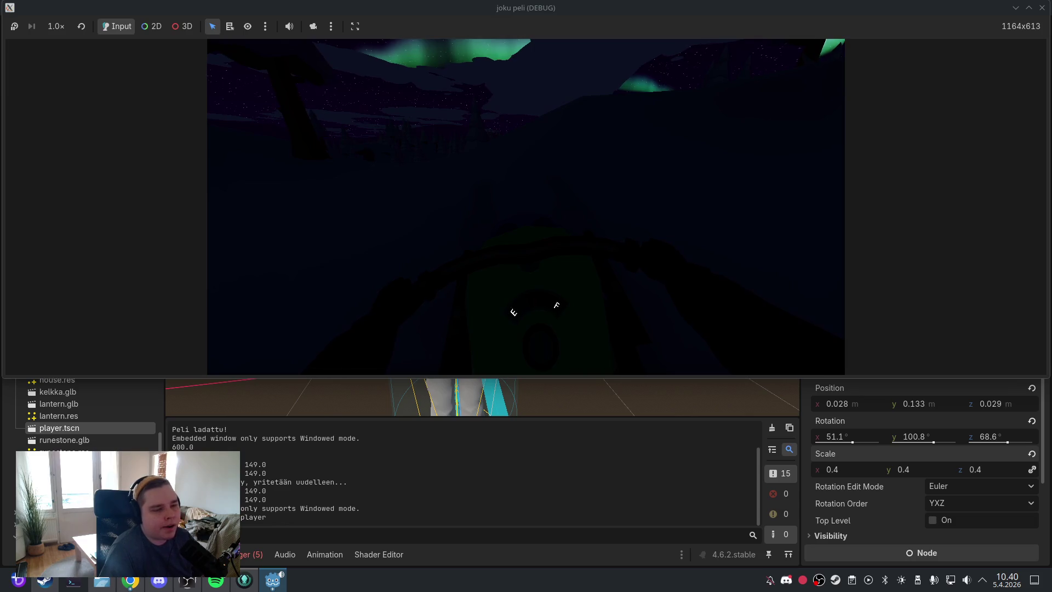
key("Escape")
left_click(531, 262)
left_click(547, 256)
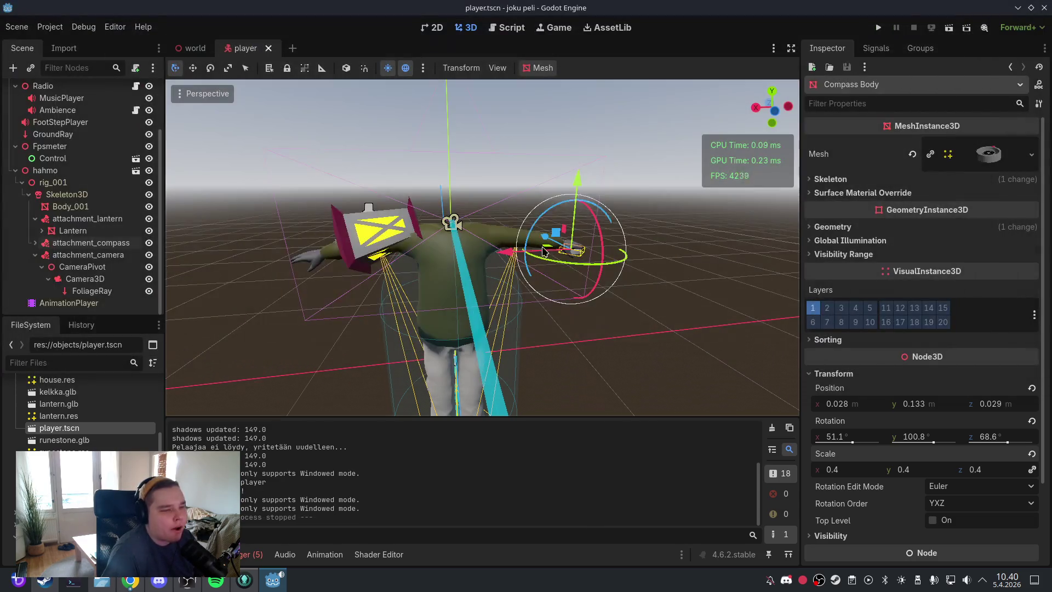
Step: Look over line 563 of vehicle.gd in the Script editor, then switch to GitKraken Desktop
left_click(493, 30)
left_click(540, 138)
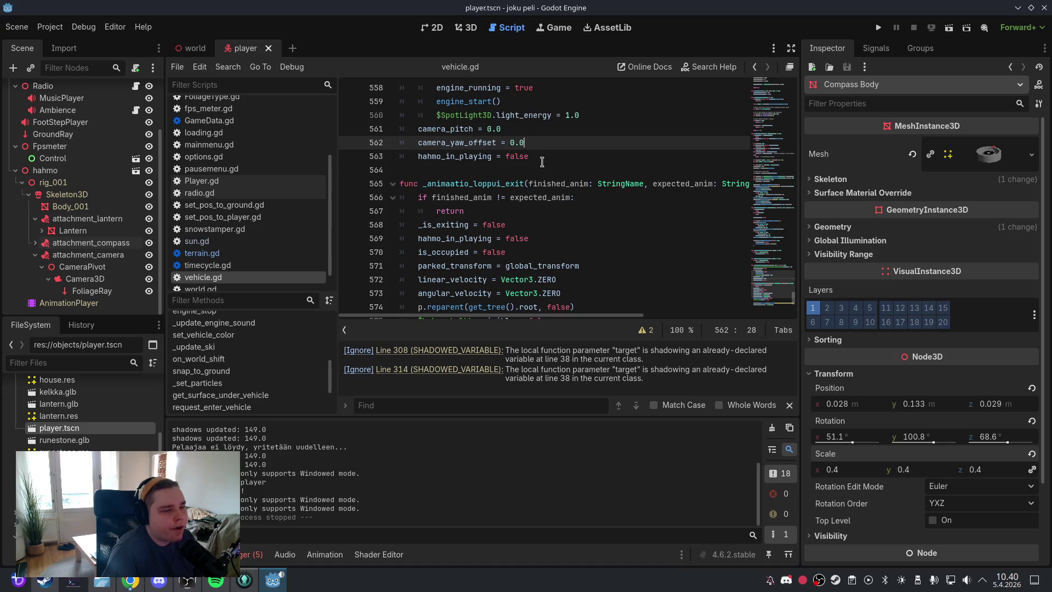
left_click(541, 160)
scroll(773, 301, "down", 5)
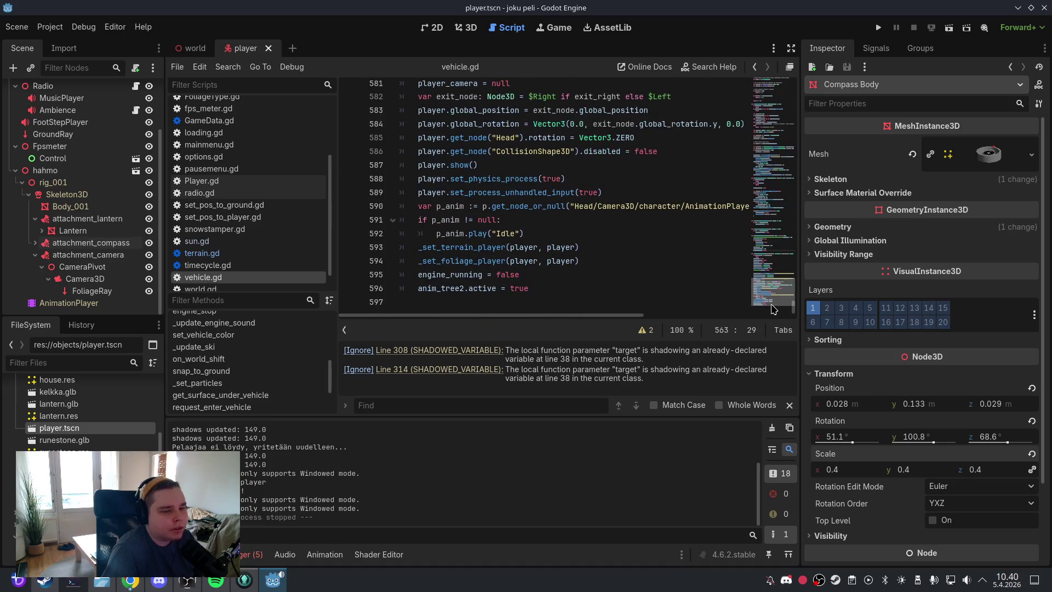
scroll(770, 285, "up", 9)
scroll(771, 284, "down", 5)
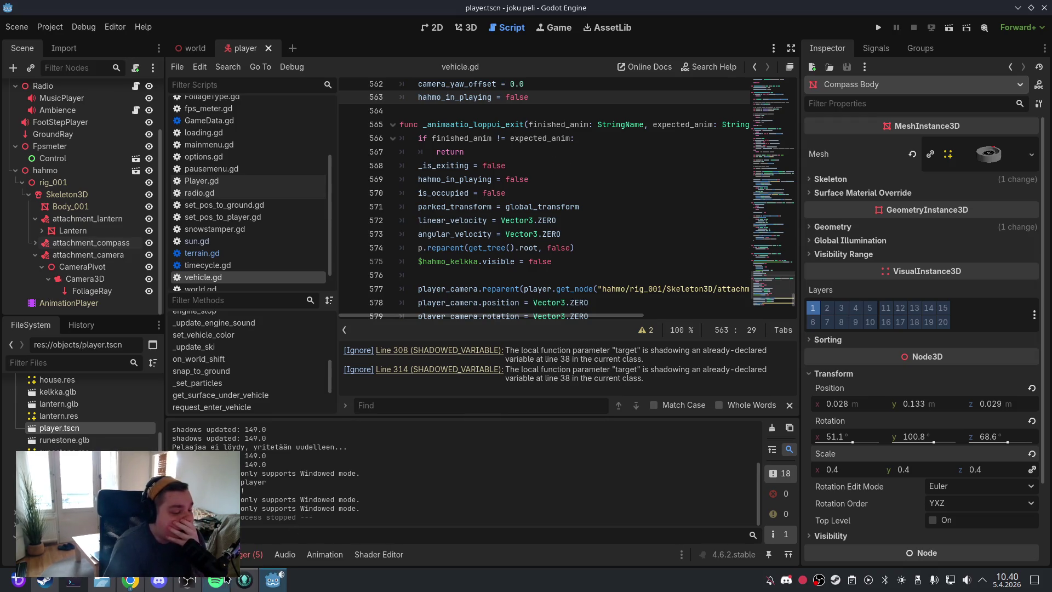
left_click(244, 579)
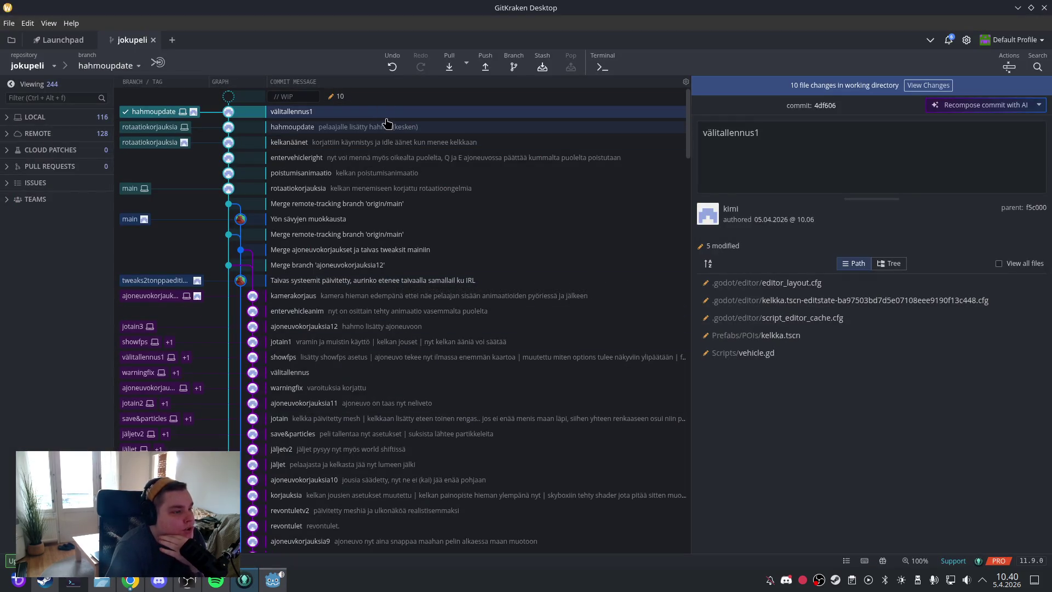
left_click(386, 124)
left_click(384, 112)
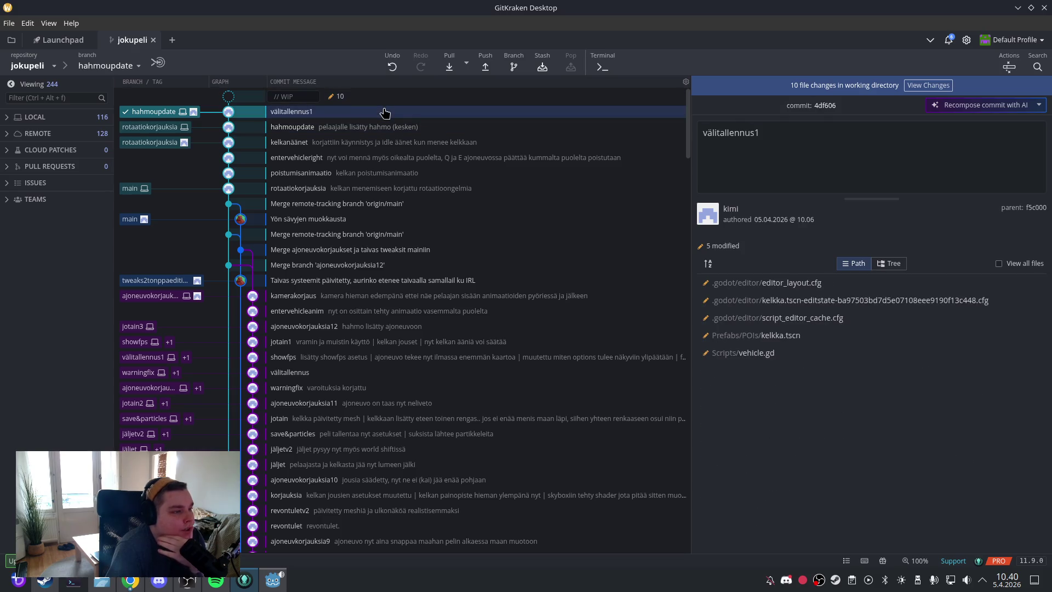
left_click(386, 125)
scroll(879, 350, "down", 2)
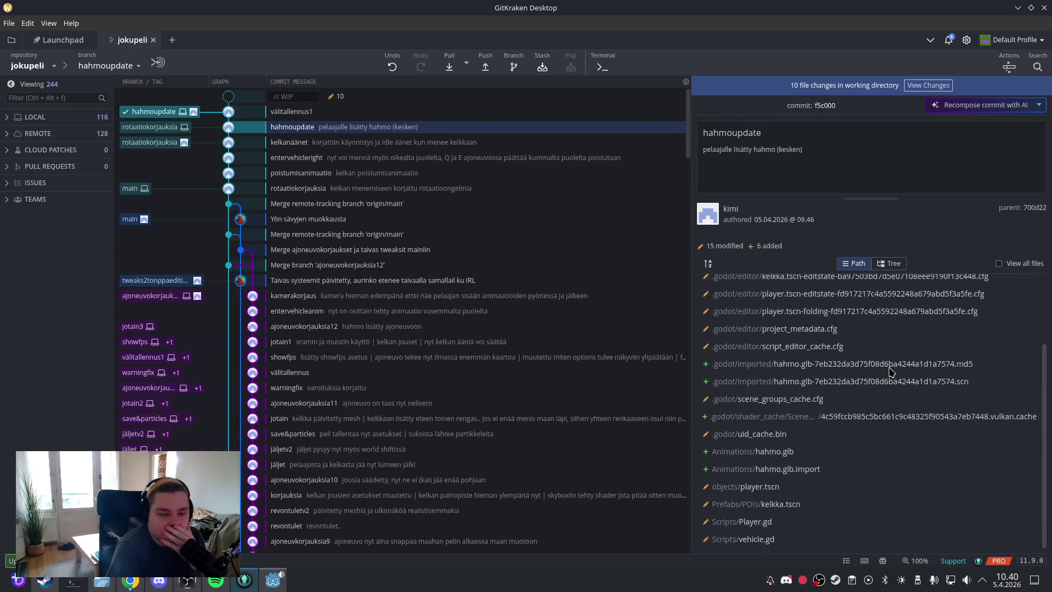
left_click(724, 539)
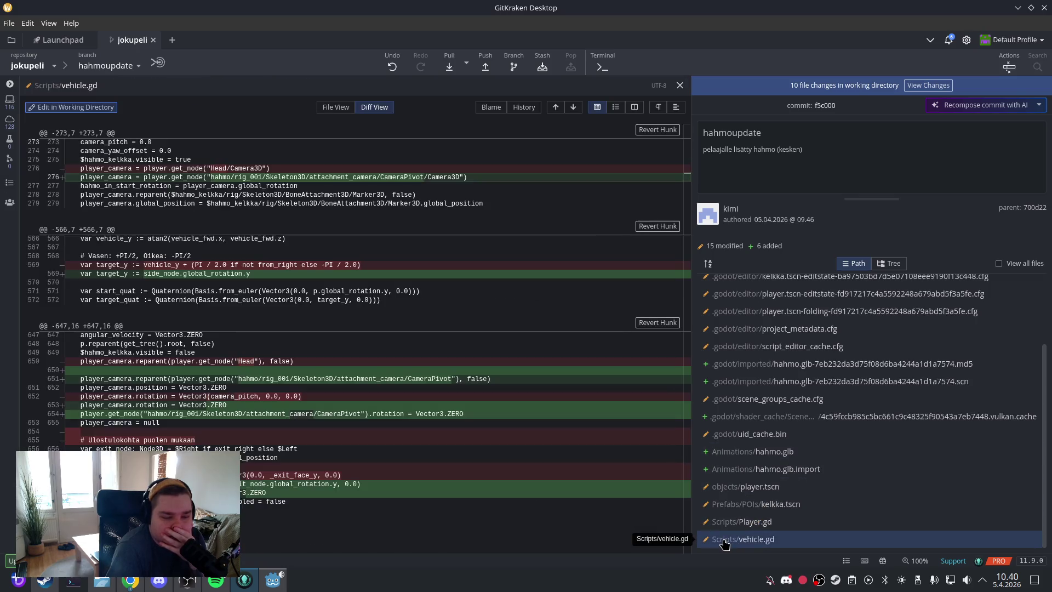
left_click(421, 344)
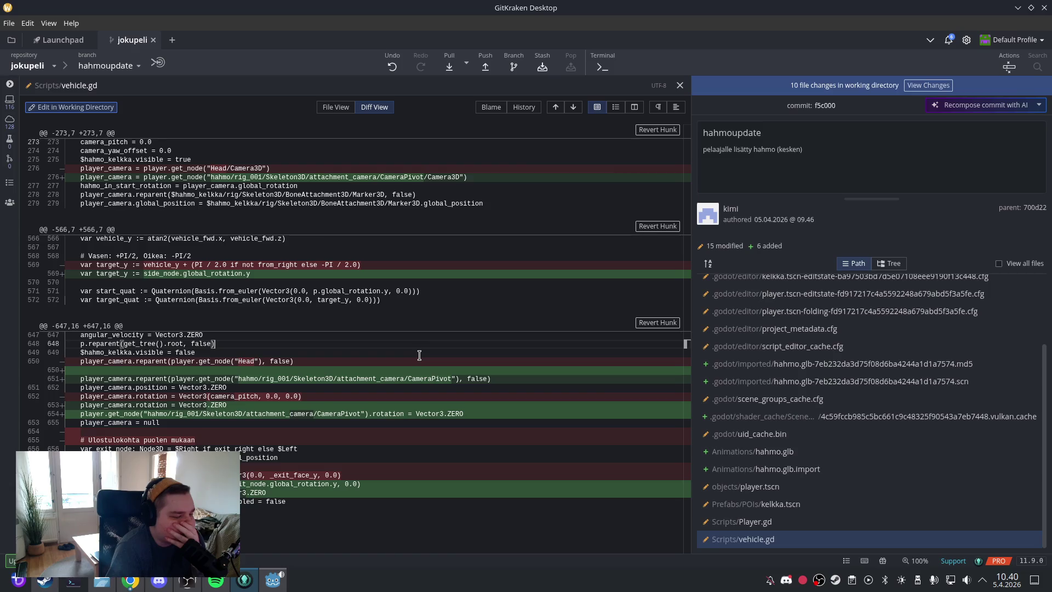
left_click(679, 85)
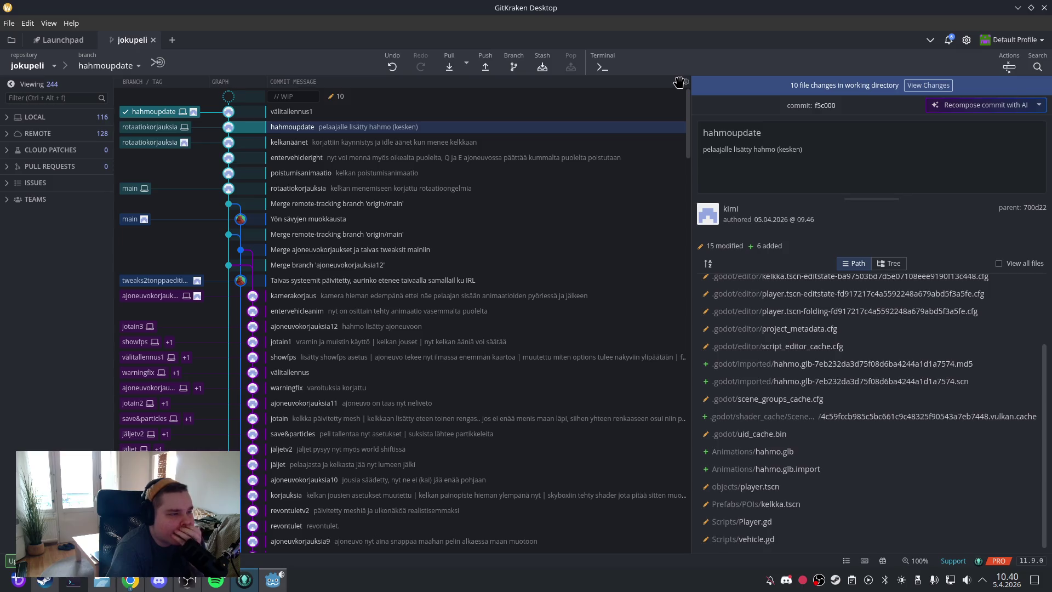
left_click(440, 114)
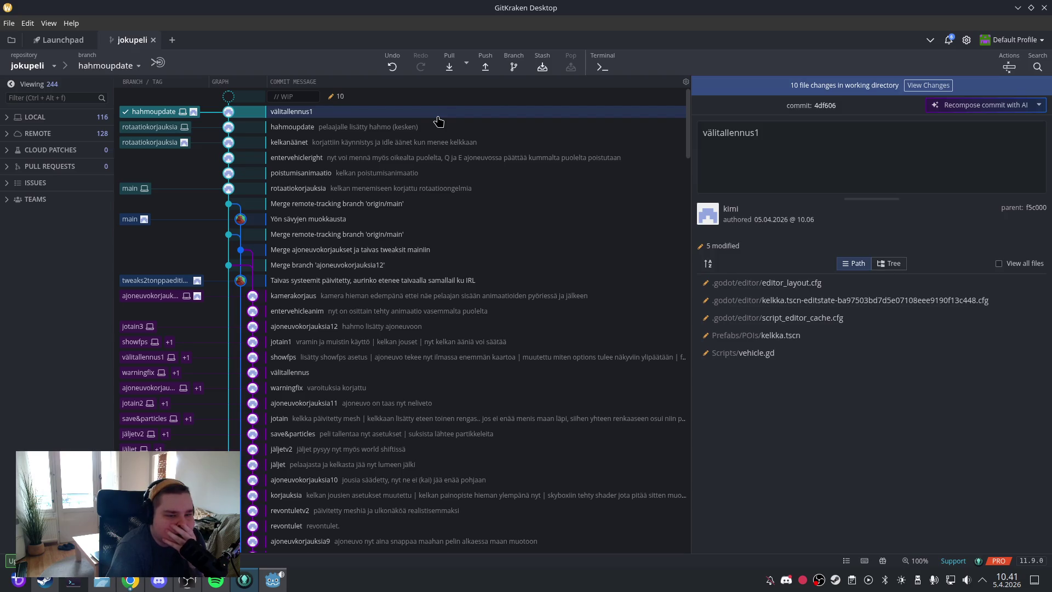
Step: Review the kelkka.tscn and vehicle.gd diffs in välitallennus1, then close the diff
left_click(761, 339)
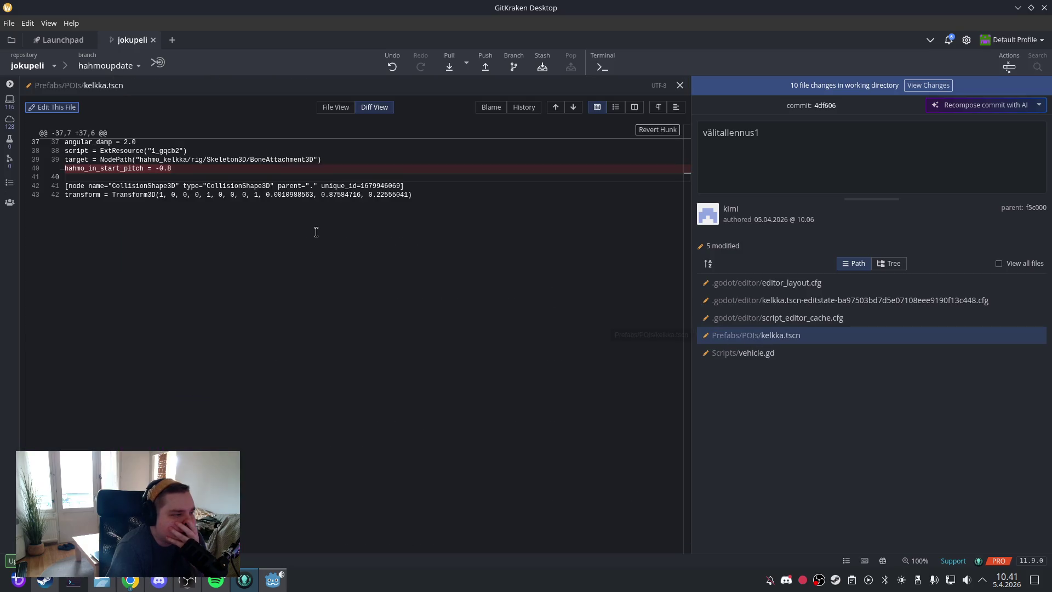
left_click(772, 352)
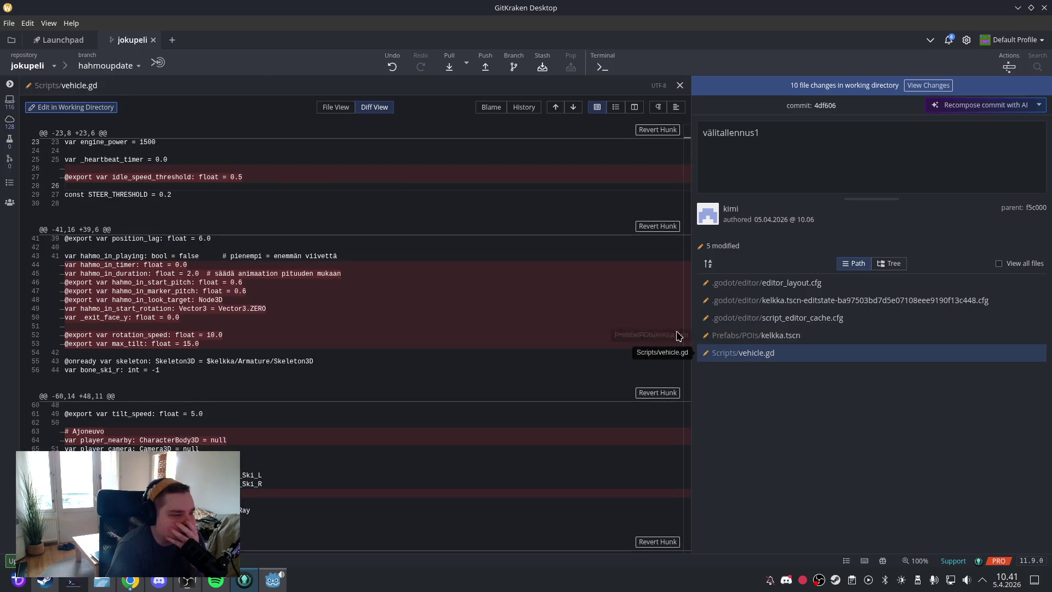
scroll(415, 241, "down", 3)
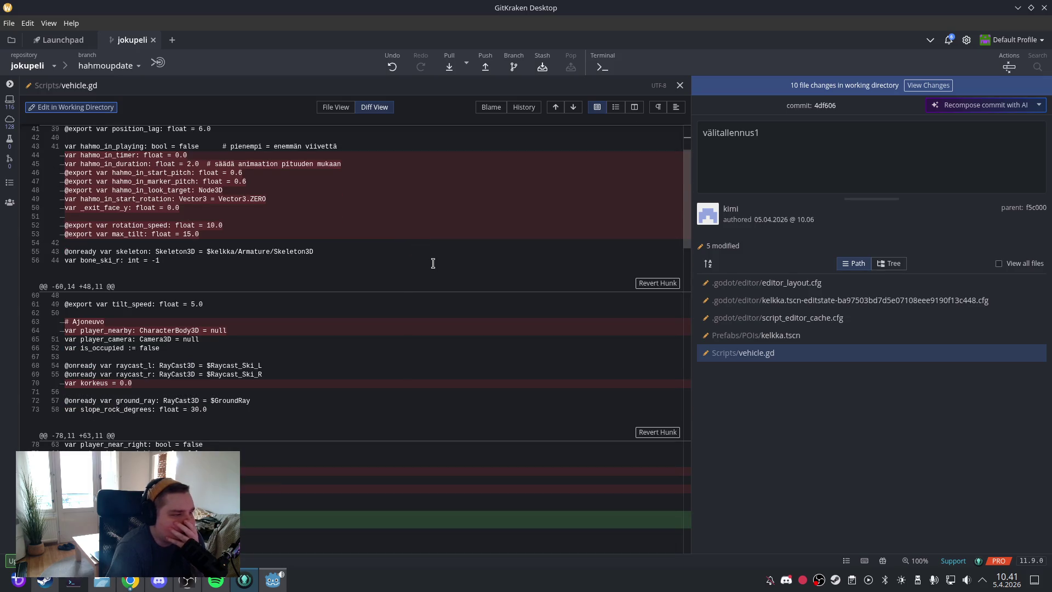
scroll(425, 260, "down", 5)
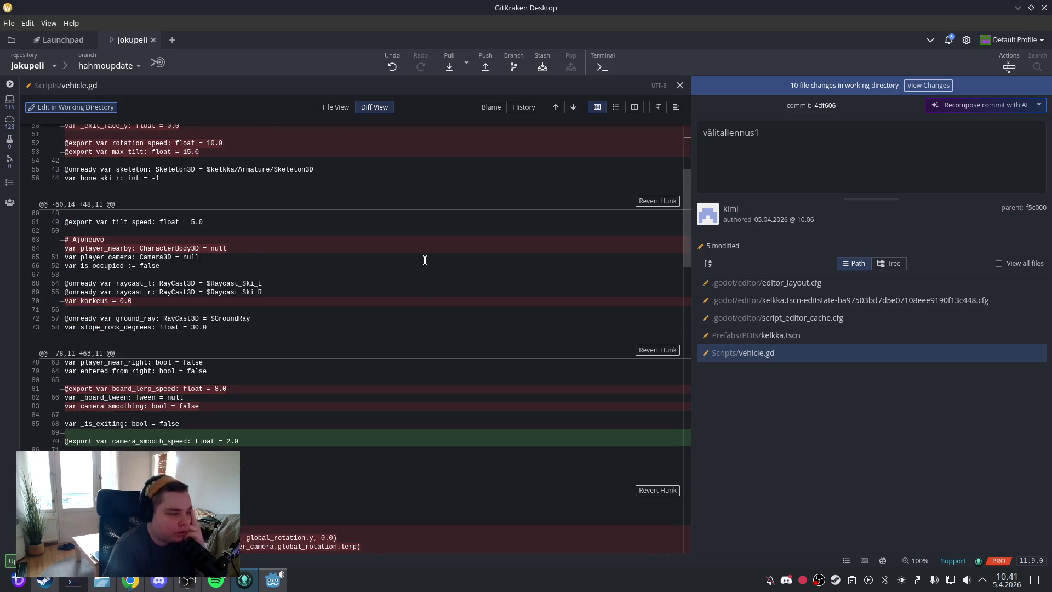
scroll(425, 260, "down", 3)
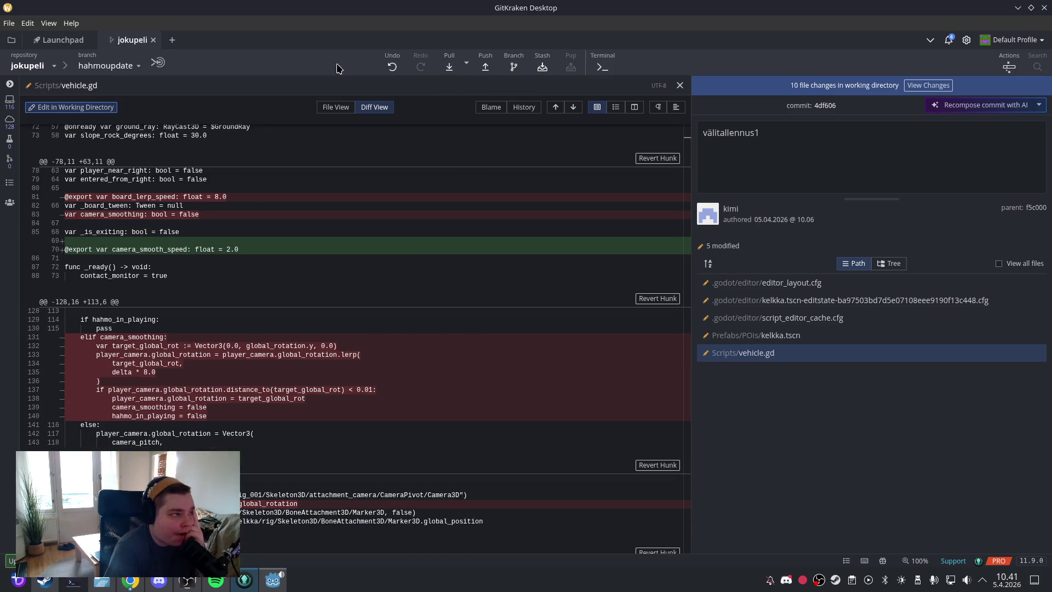
left_click(679, 85)
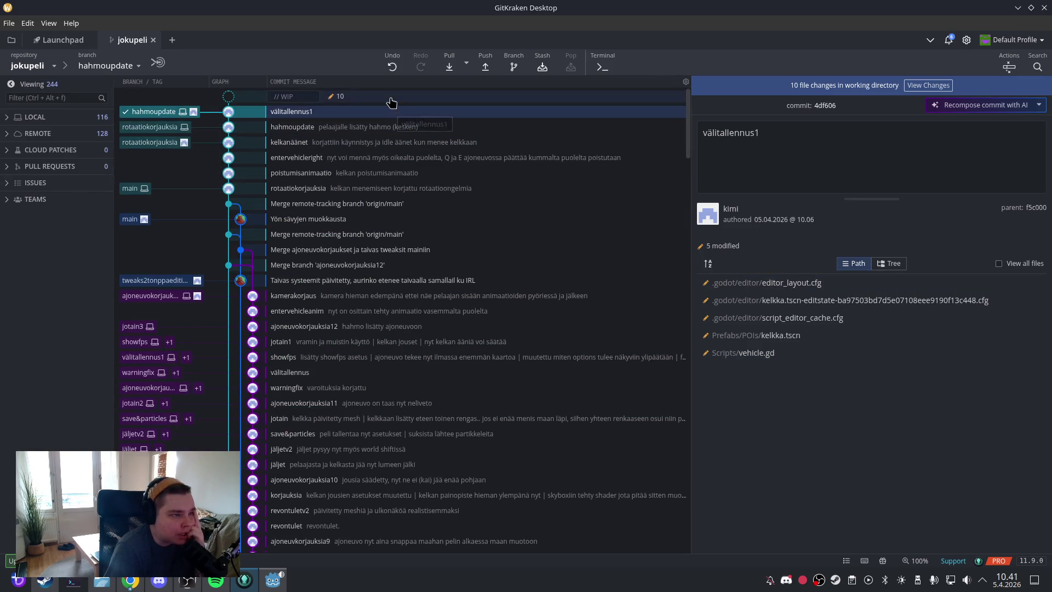
Step: Discard all uncommitted WIP changes and view the hahmoupdate commit's files
left_click(331, 96)
left_click(703, 85)
left_click(736, 62)
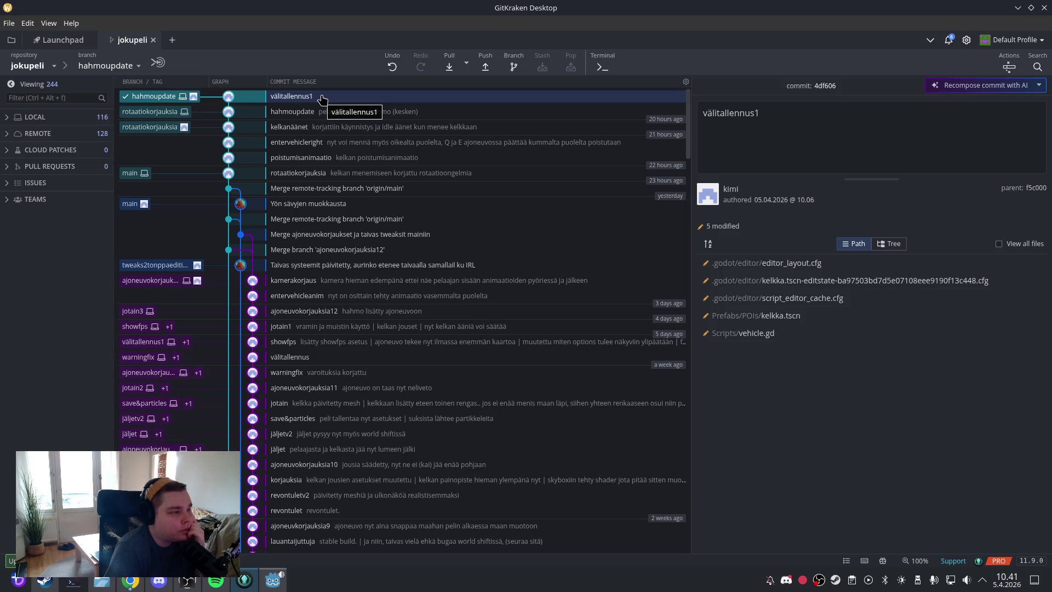
left_click(326, 111)
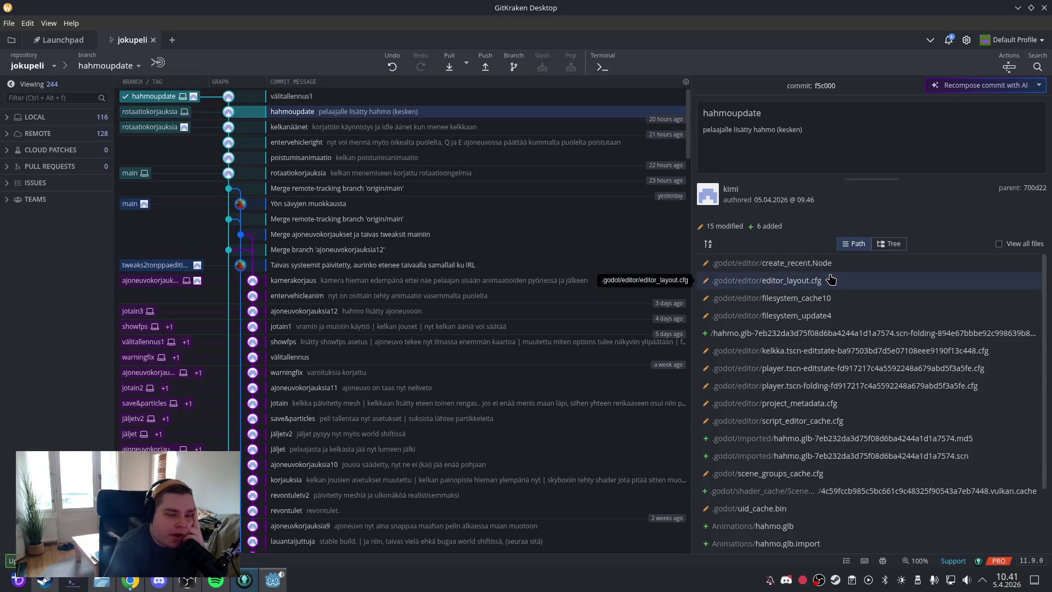
scroll(879, 343, "down", 3)
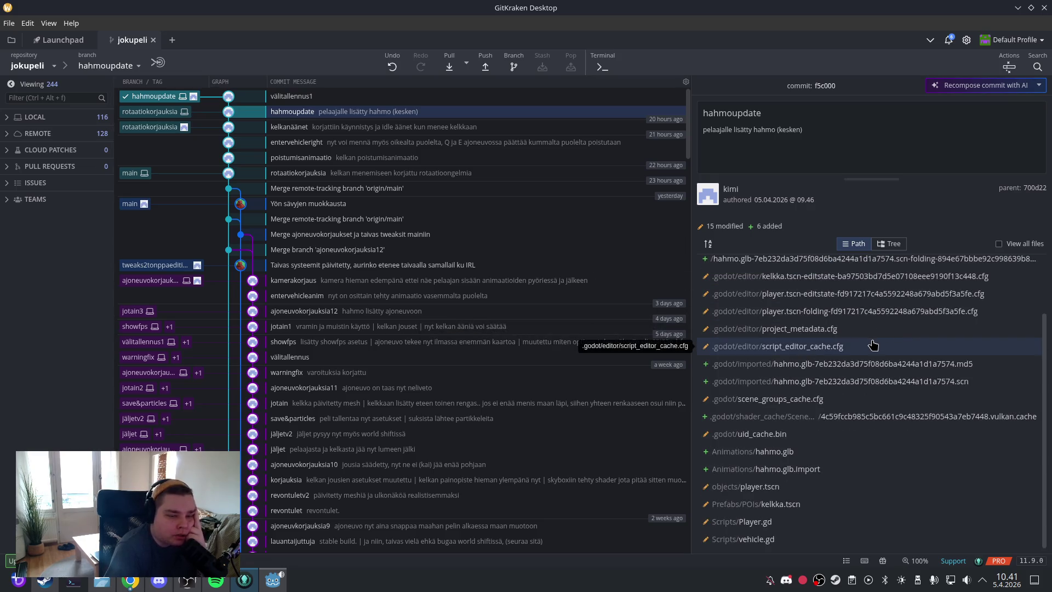
scroll(872, 351, "up", 3)
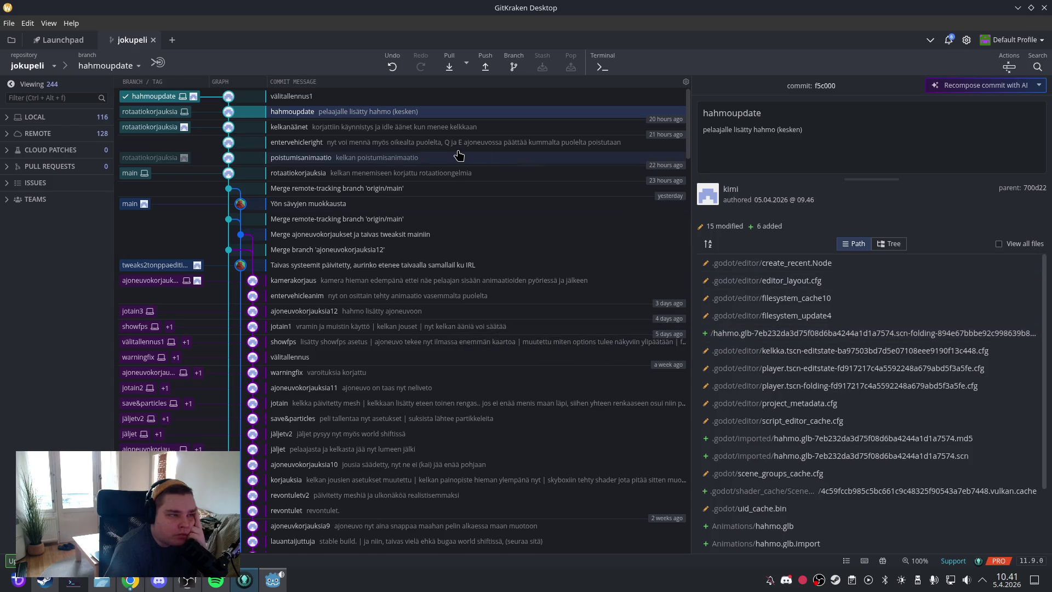
left_click(398, 97)
left_click(400, 111)
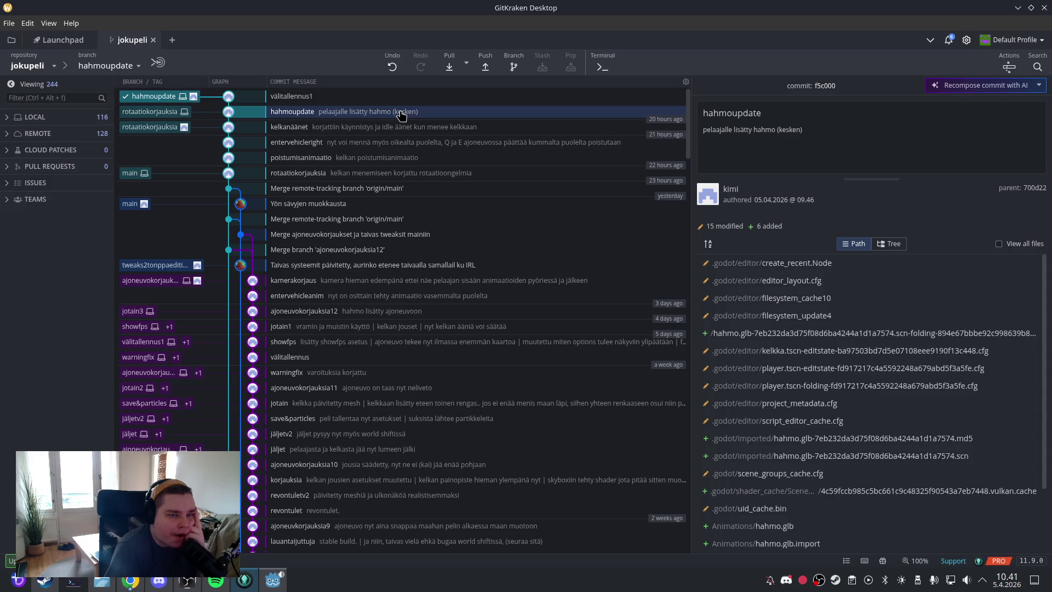
left_click(449, 67)
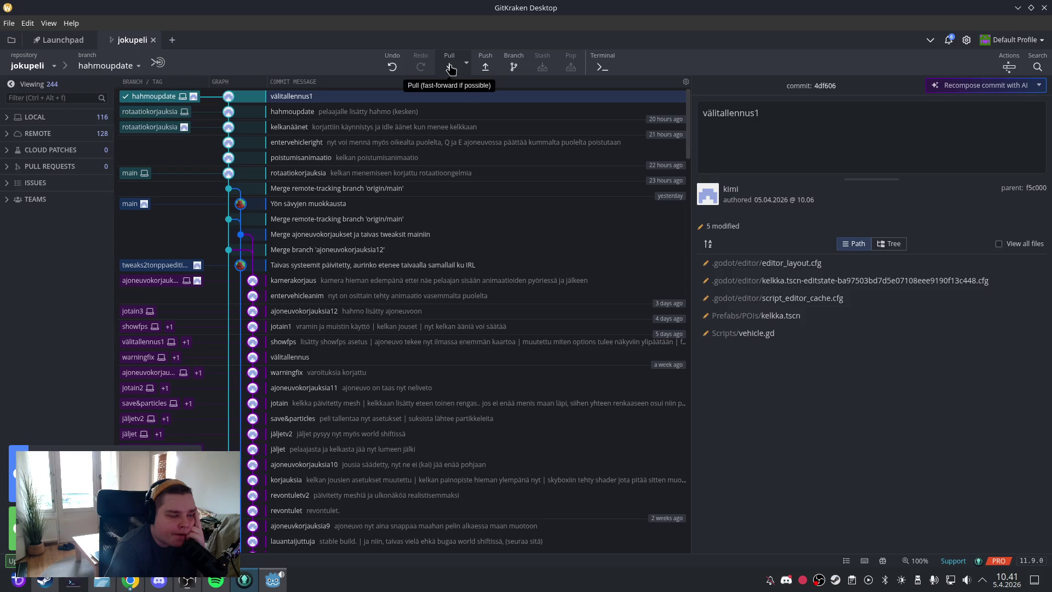
right_click(405, 97)
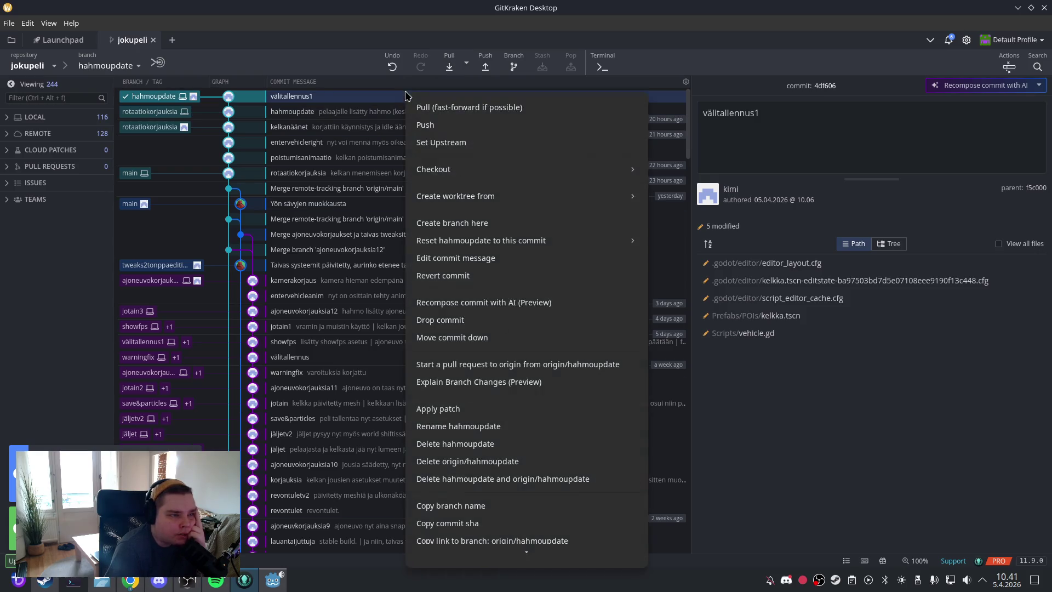
Step: Browse the branch actions and compare the hahmoupdate and välitallennus1 commits
scroll(510, 438, "down", 3)
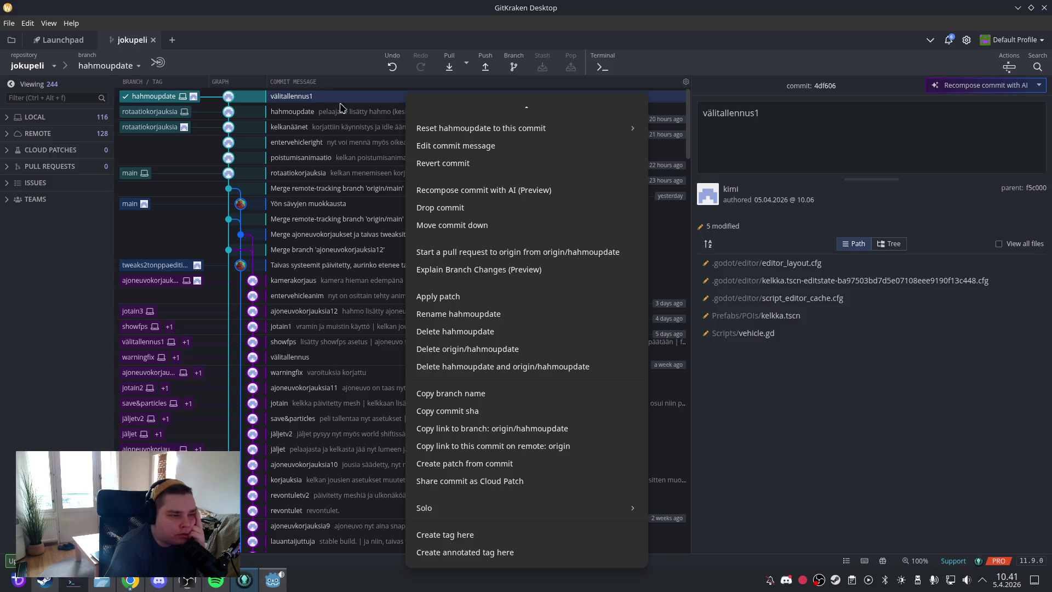
scroll(551, 252, "up", 3)
mouse_move(551, 252)
scroll(551, 252, "down", 2)
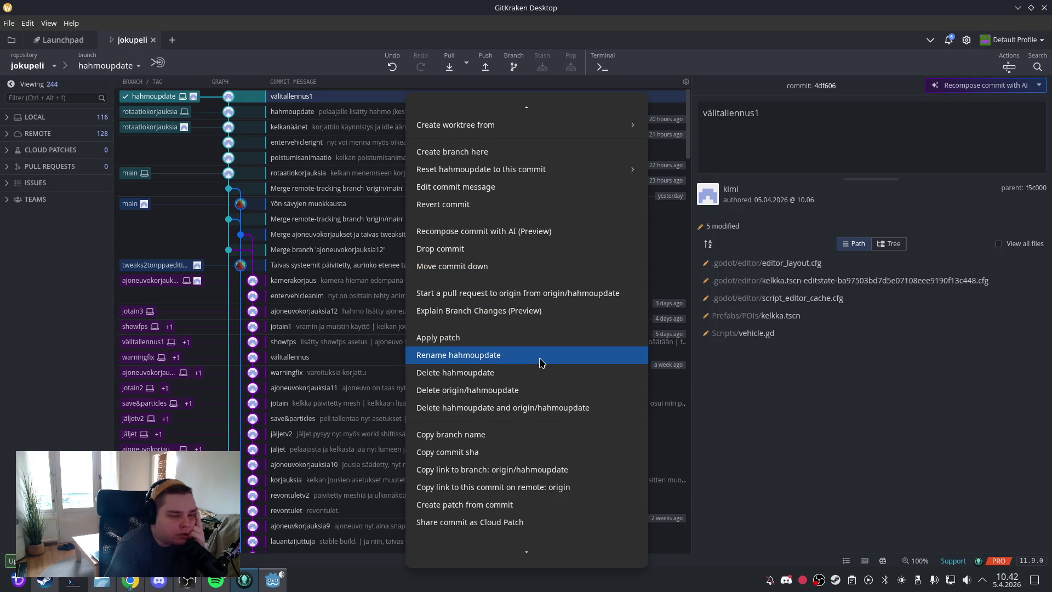
left_click(324, 100)
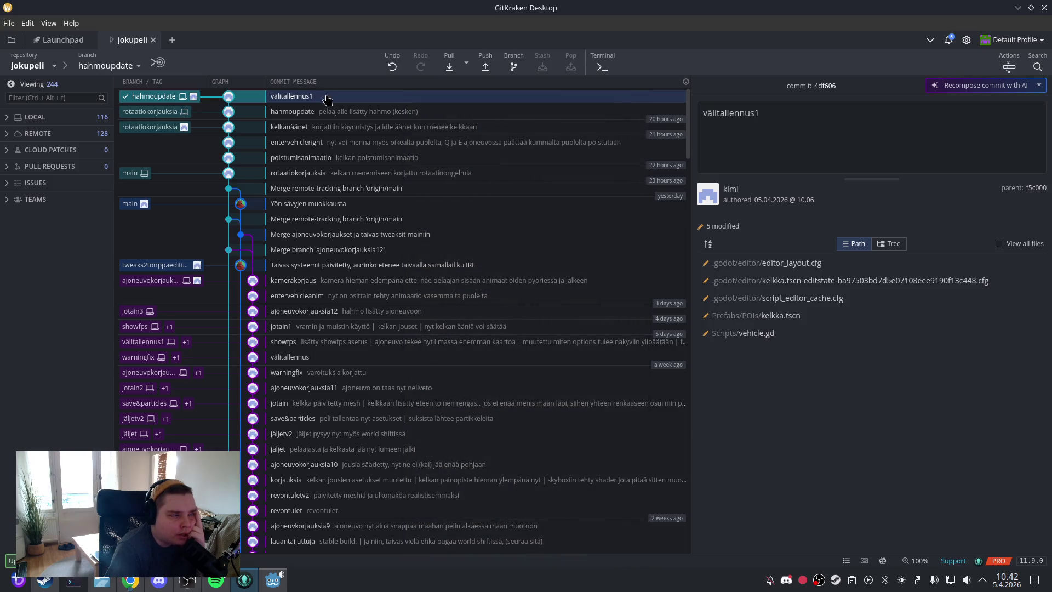
left_click(329, 112)
left_click(330, 99)
left_click(331, 109)
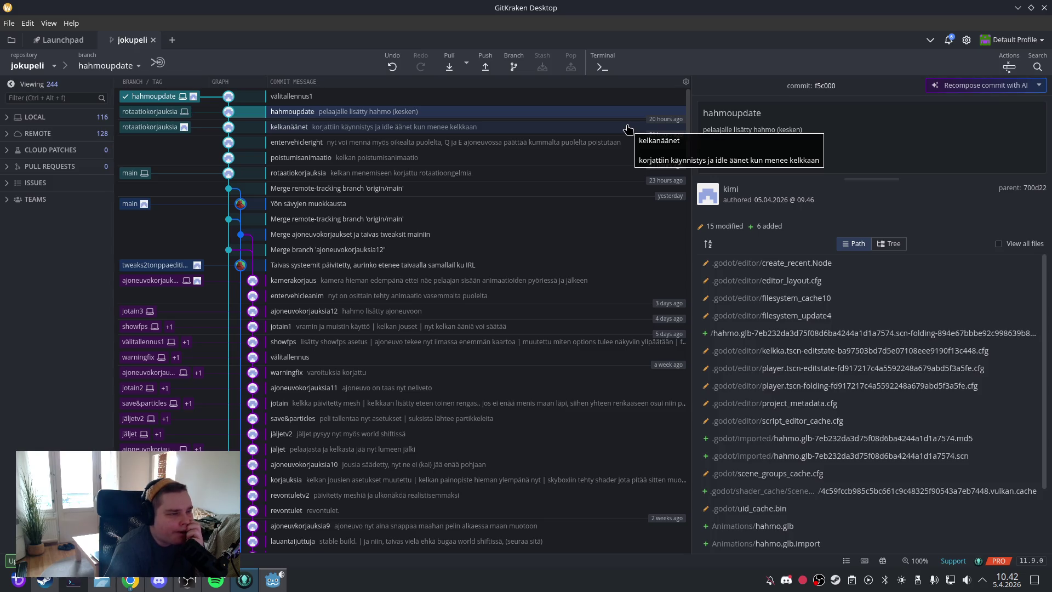
Step: Try deleting the hahmoupdate branch from the välitallennus1 context menu
left_click(359, 97)
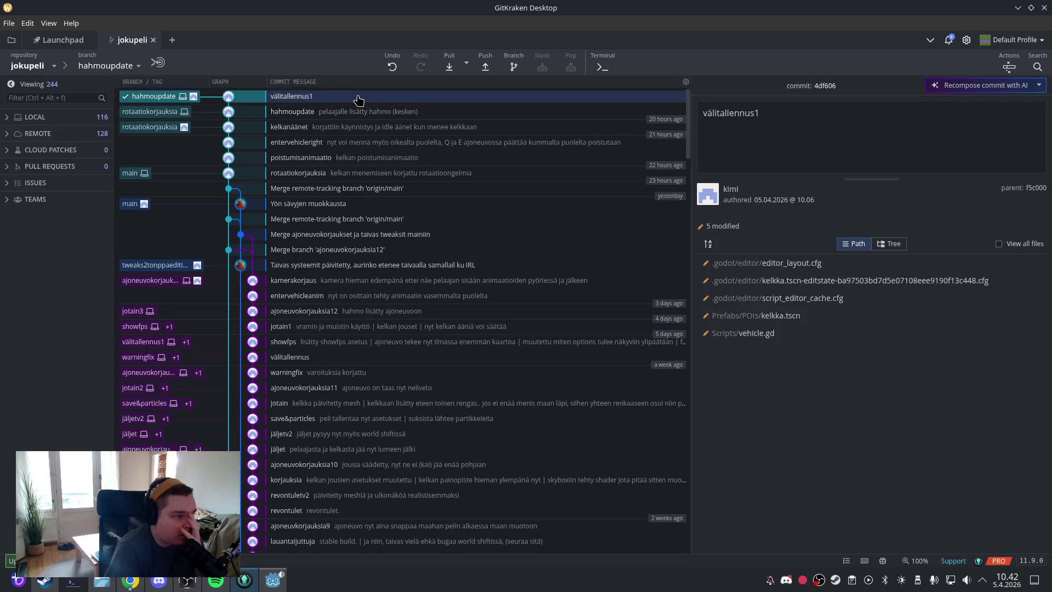
right_click(358, 100)
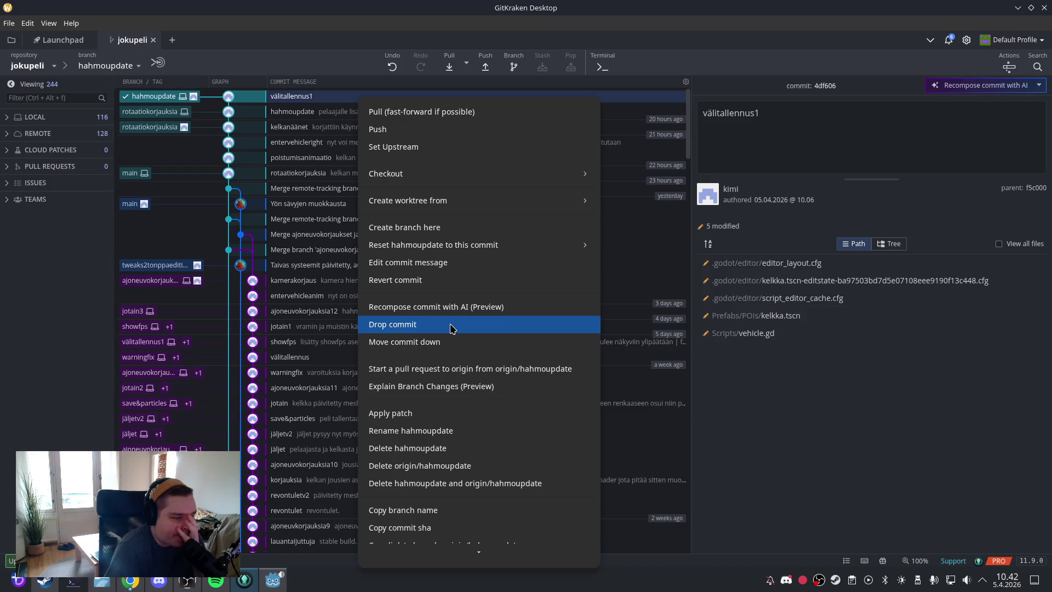
left_click(468, 453)
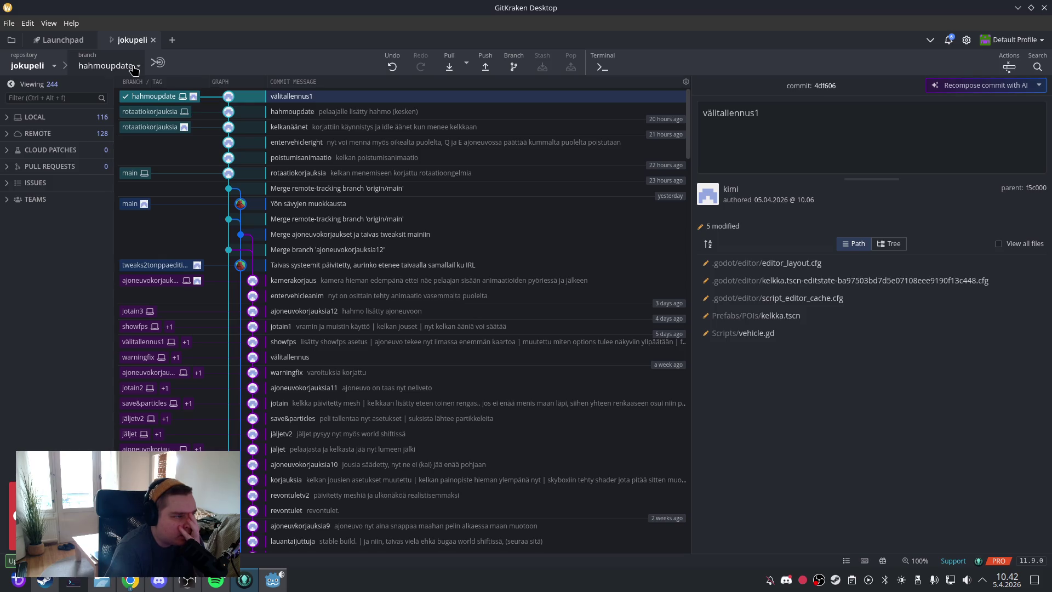
Step: Check out the rotaatiokorjauksia branch from the branch dropdown
left_click(134, 67)
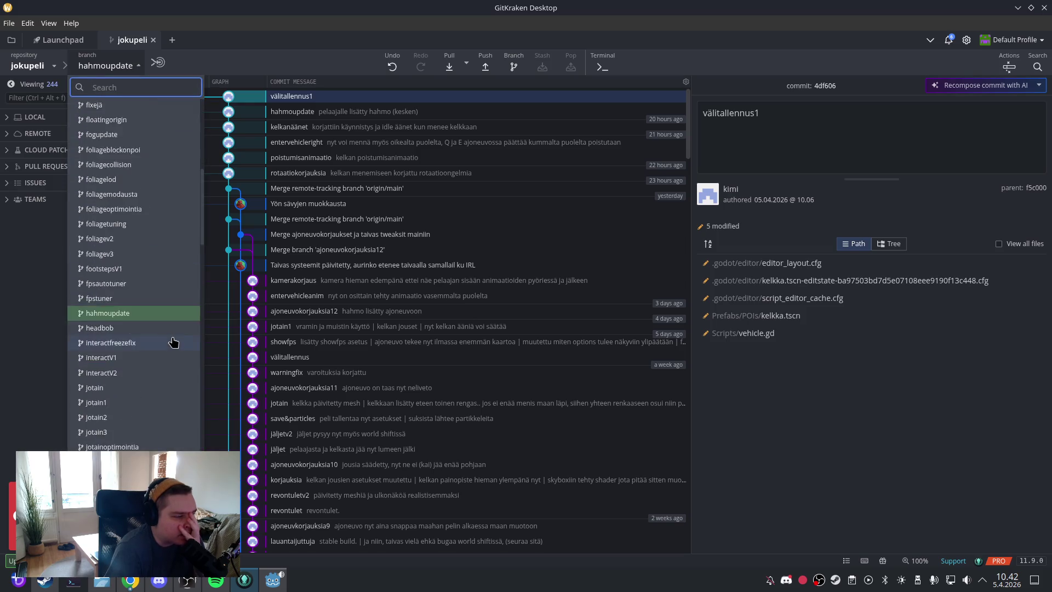
scroll(174, 342, "down", 10)
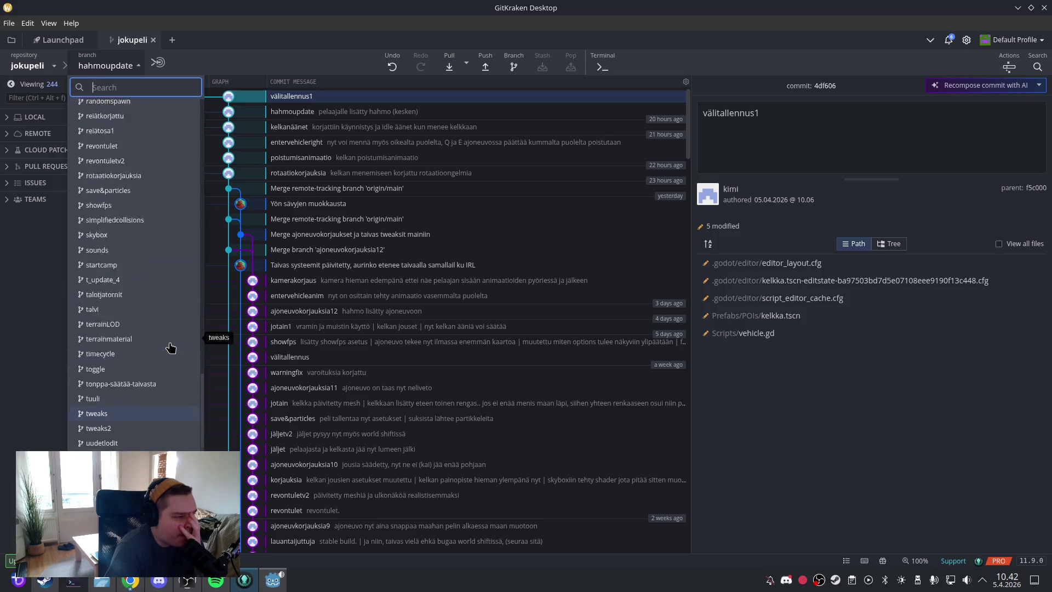
scroll(171, 347, "up", 10)
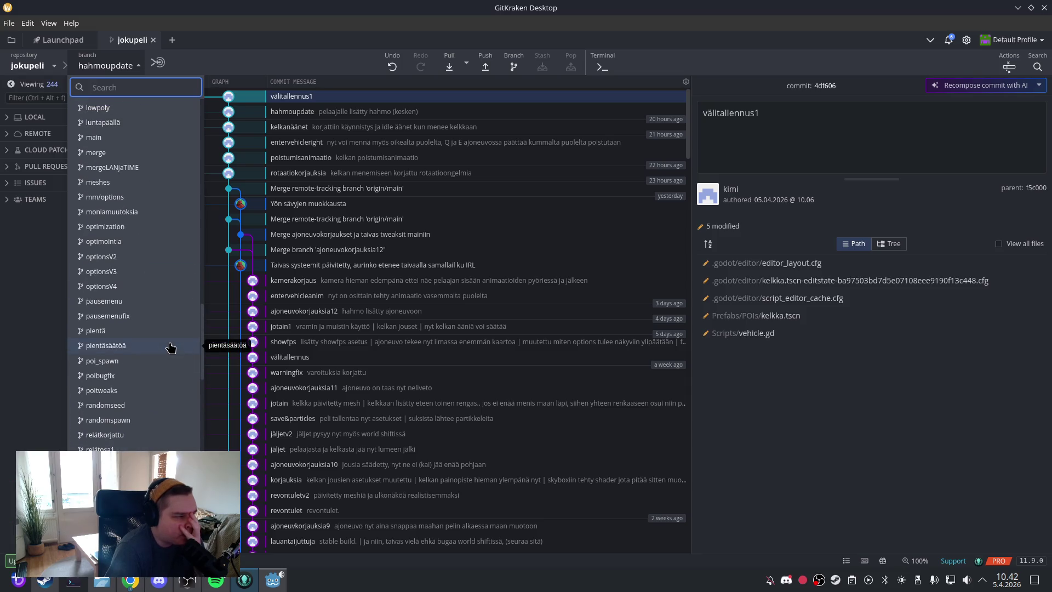
scroll(171, 347, "down", 3)
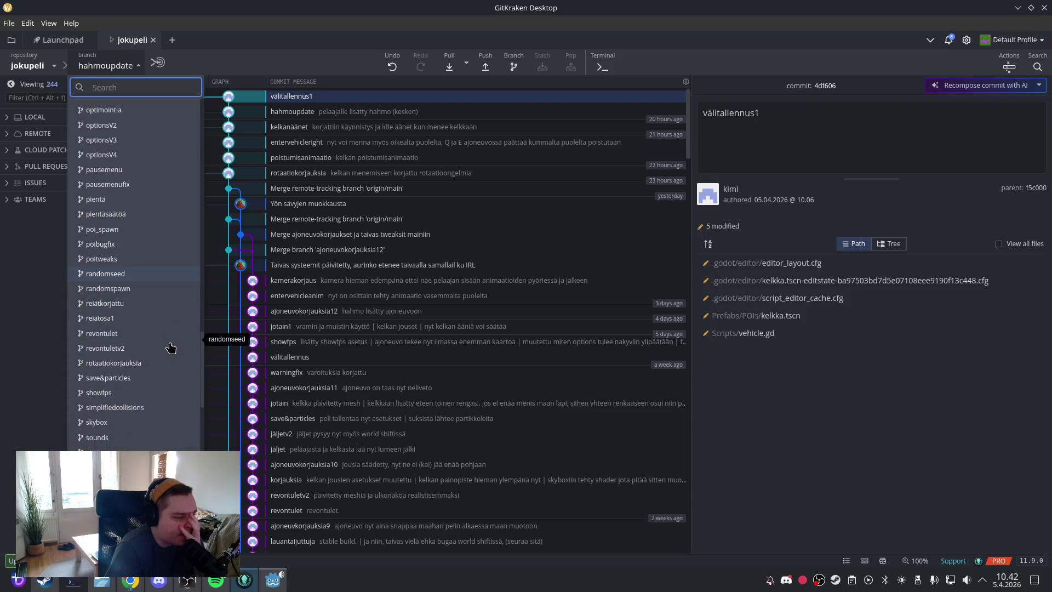
left_click(167, 363)
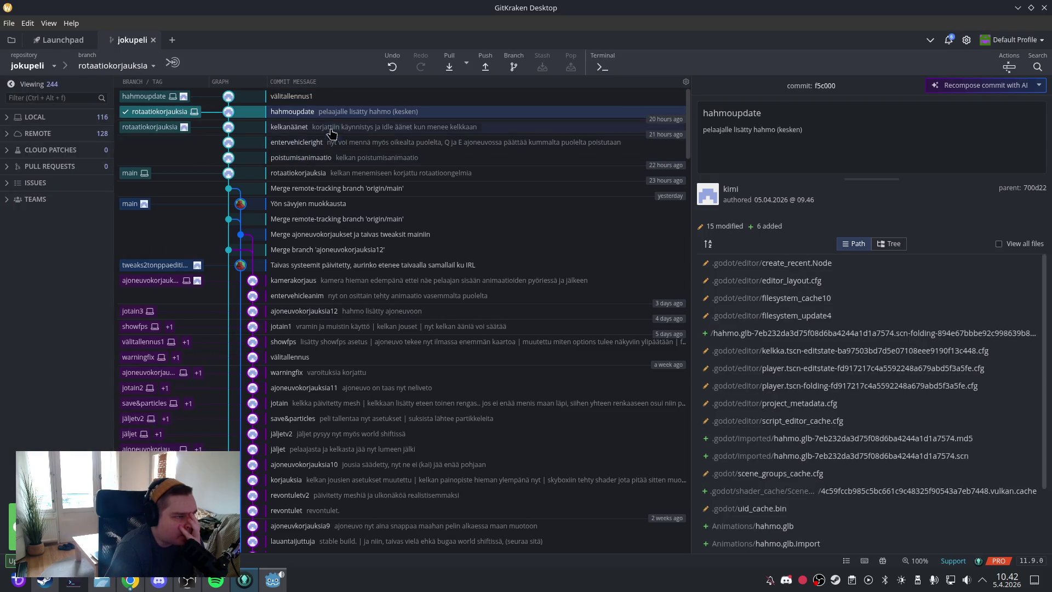
Step: Delete the local hahmoupdate branch, leaving only origin/hahmoupdate
left_click(258, 99)
right_click(258, 99)
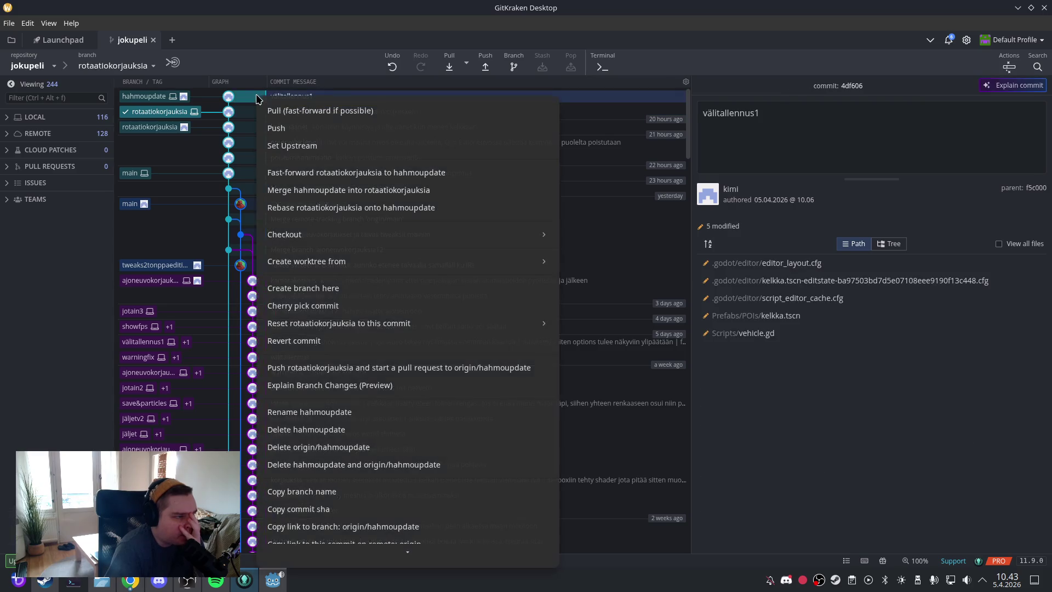
left_click(393, 430)
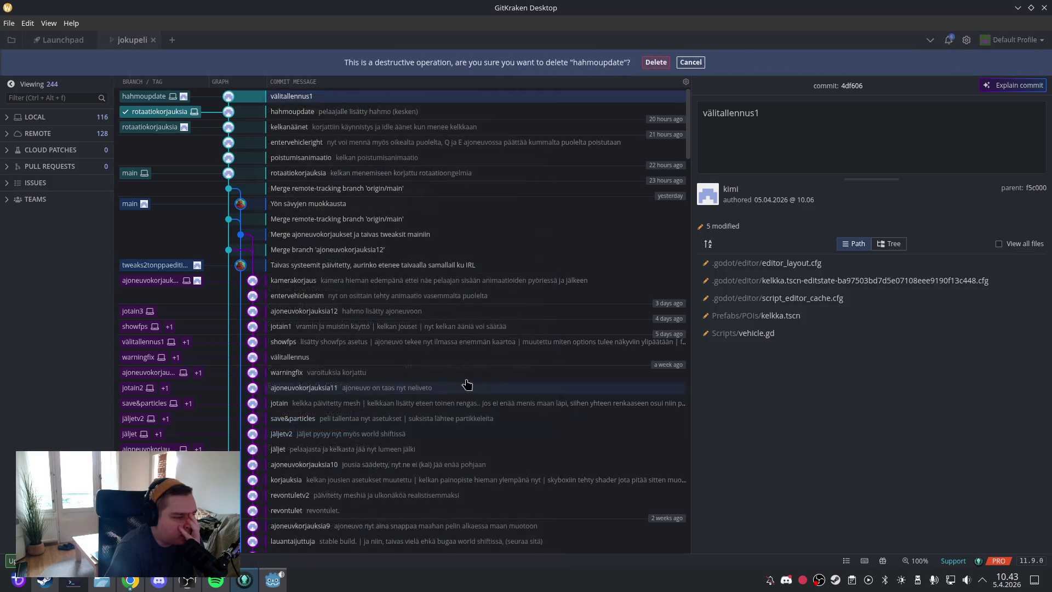
left_click(655, 70)
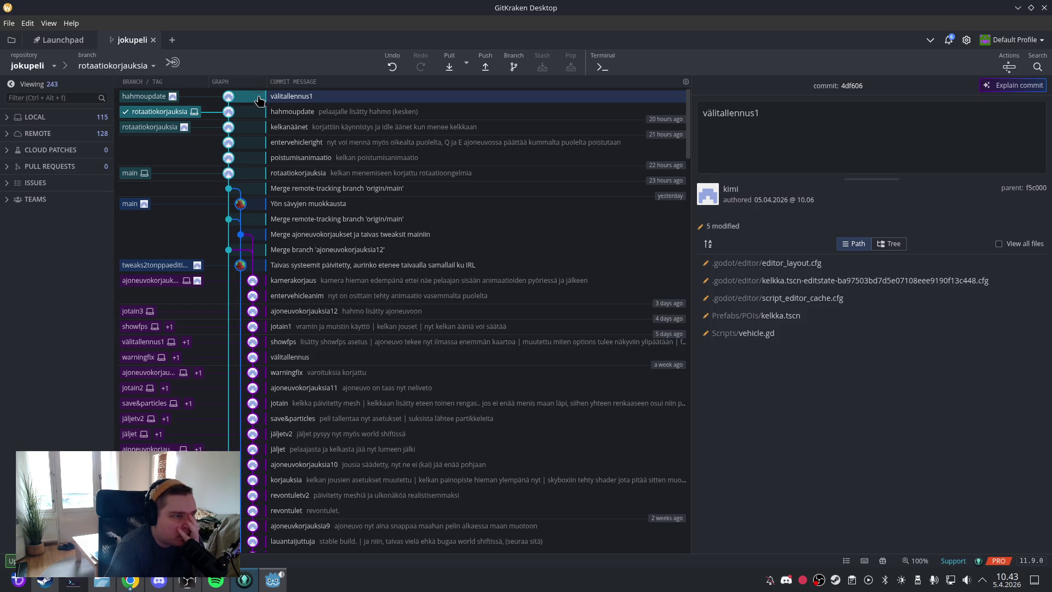
key("Down")
Step: Pull rotaatiokorjauksia (already up to date), then switch back to the Godot editor
key("Up")
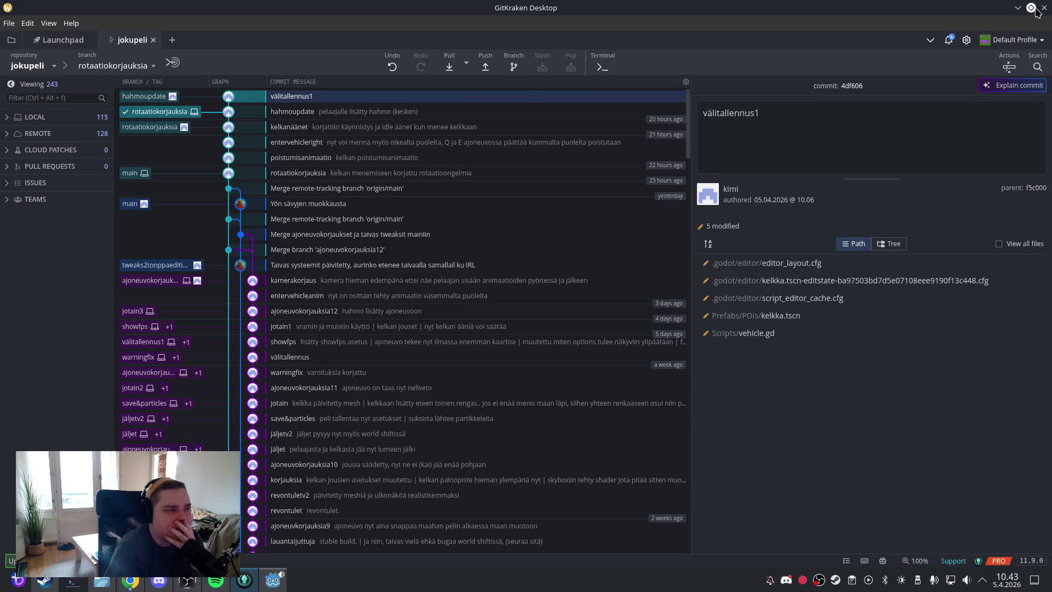
left_click(273, 112)
left_click(448, 65)
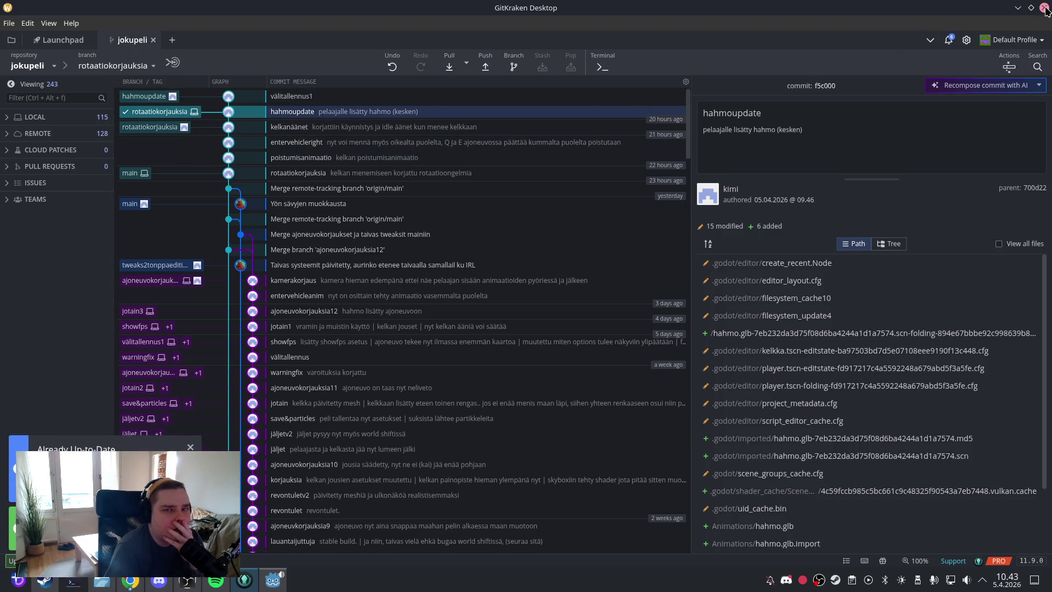
key("alt+Tab")
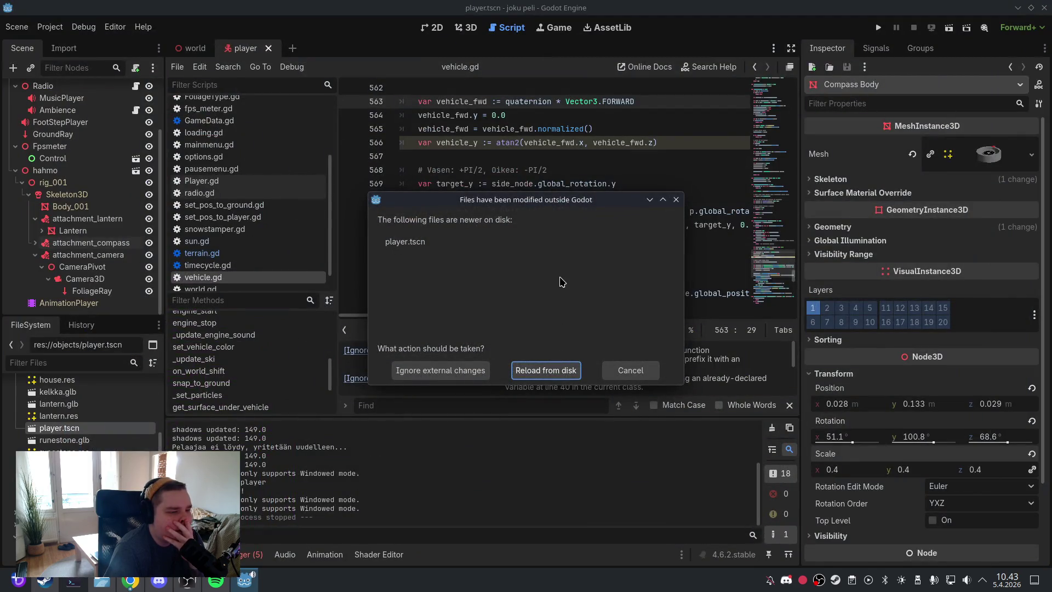
Step: Reload player.tscn from disk and view the character in the 3D editor
left_click(546, 371)
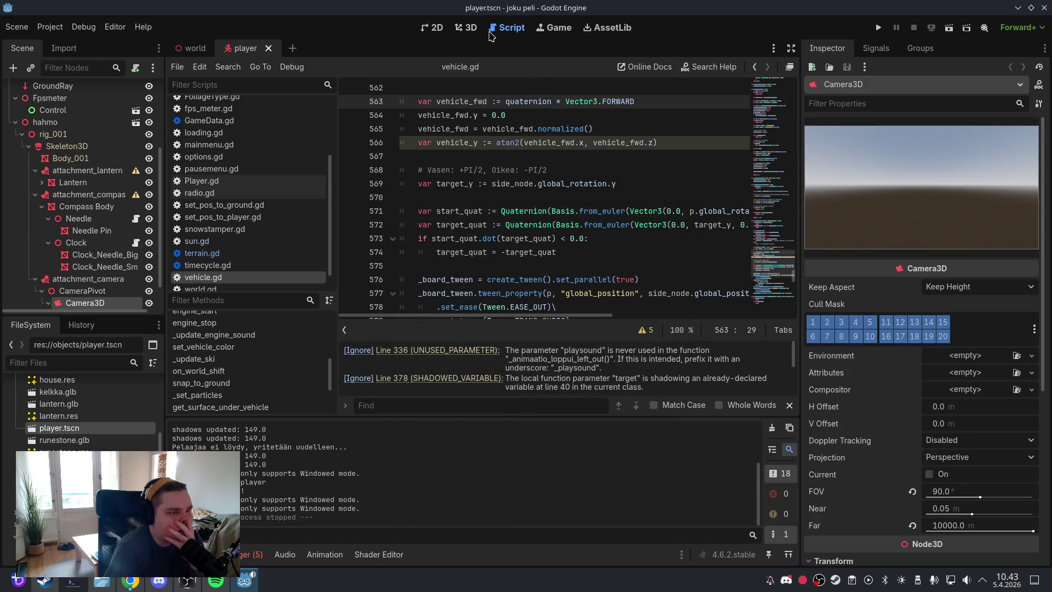
left_click(468, 28)
left_click(575, 205)
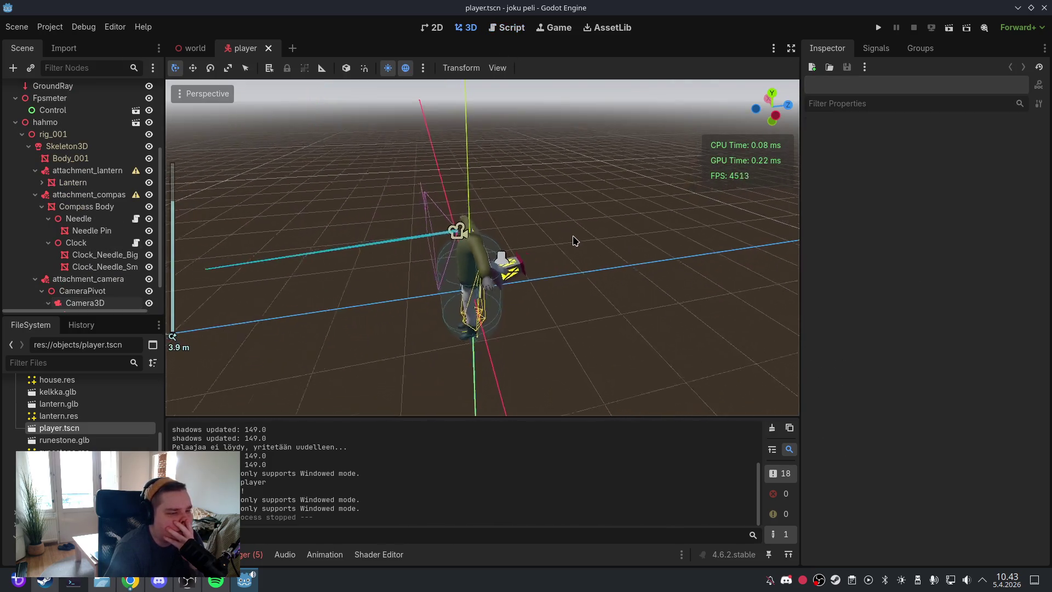
scroll(552, 242, "up", 6)
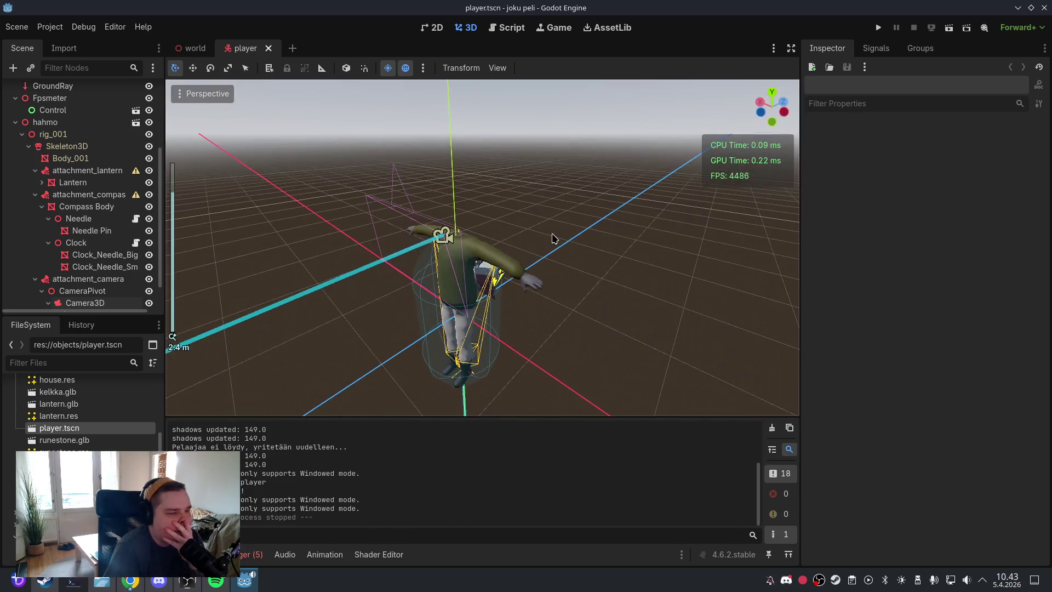
scroll(552, 238, "up", 3)
scroll(66, 217, "down", 3)
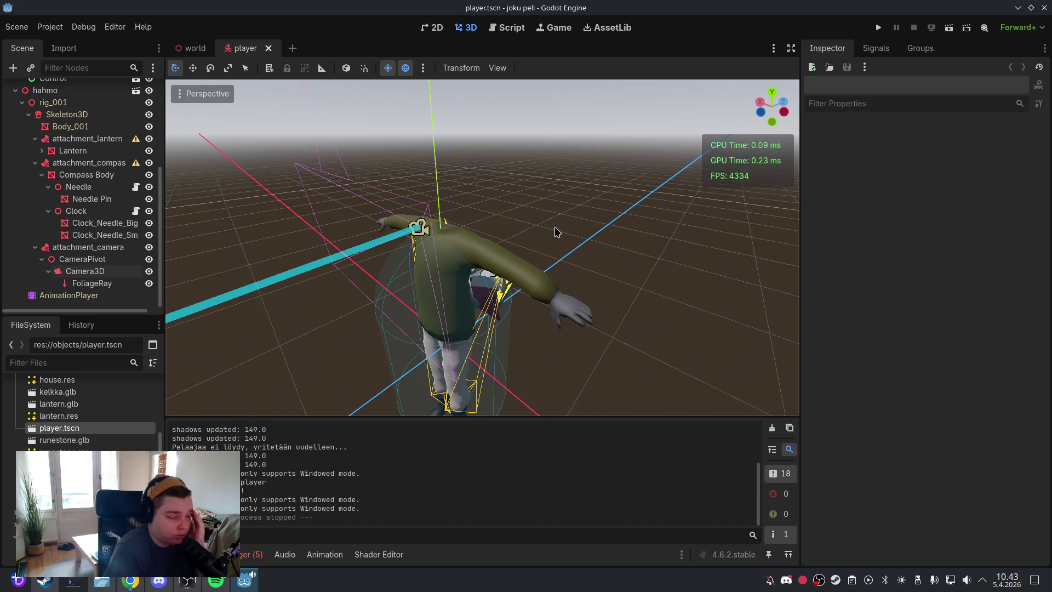
Step: Search the application launcher for 'gitkraken' to find GitKraken
key("super")
left_click(240, 335)
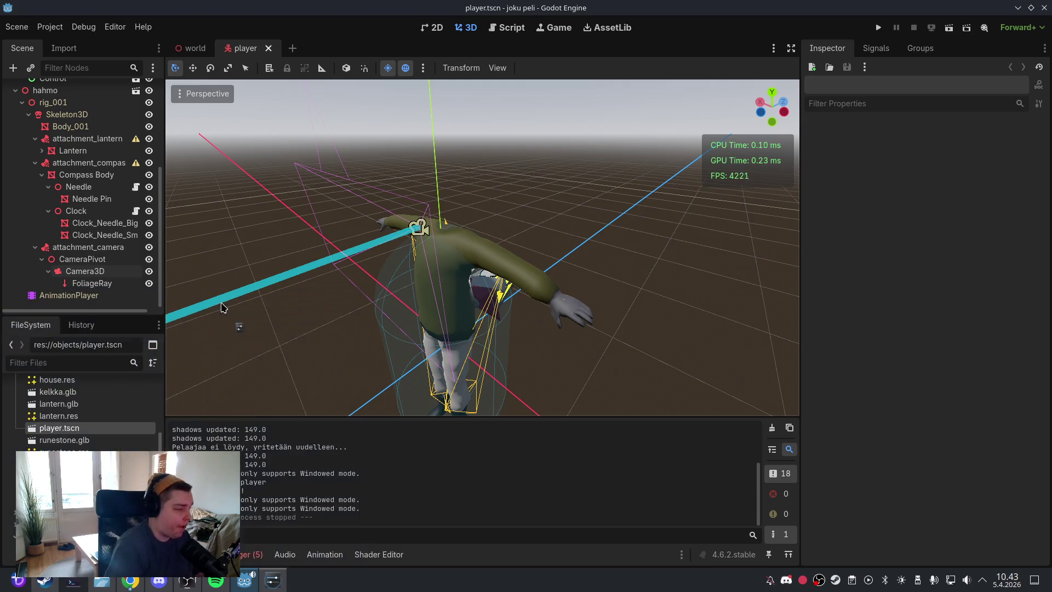
left_click(775, 107)
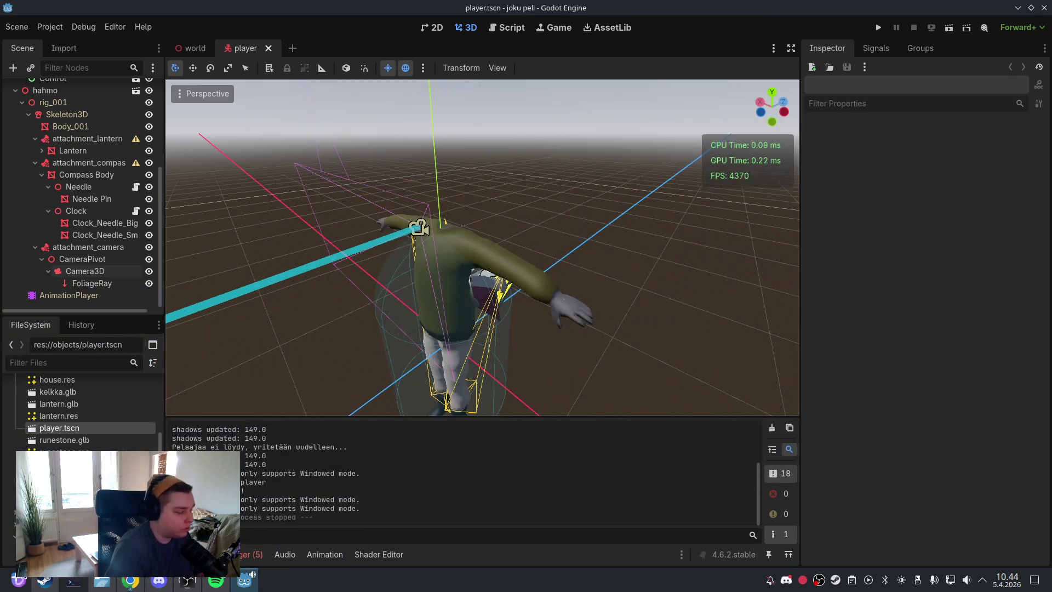
left_click(18, 579)
type("gitkraken")
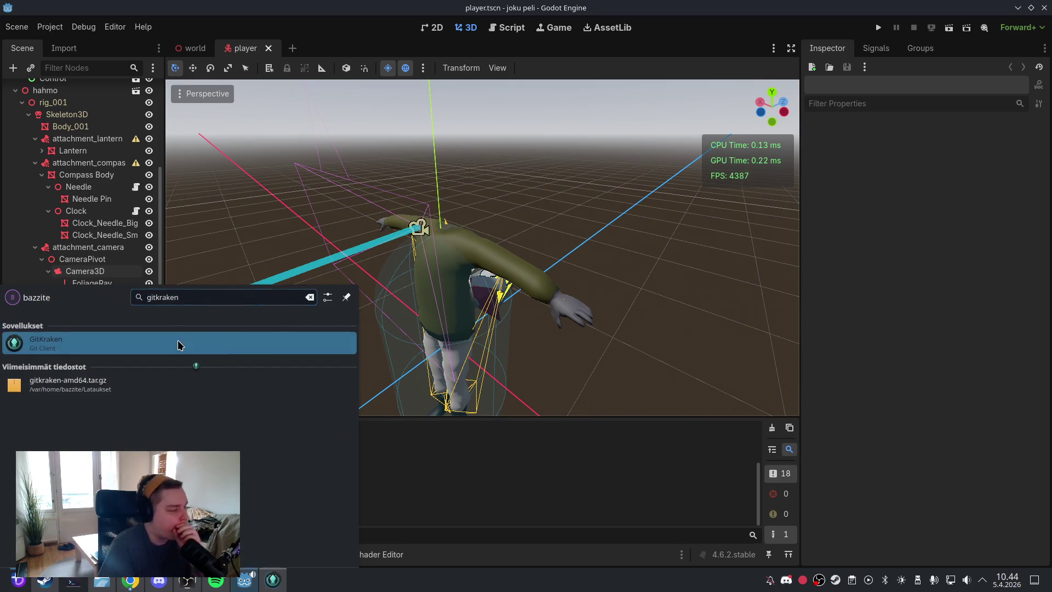
Step: Launch GitKraken, review the 3 unstaged .godot/editor changes, then minimise it
left_click(180, 344)
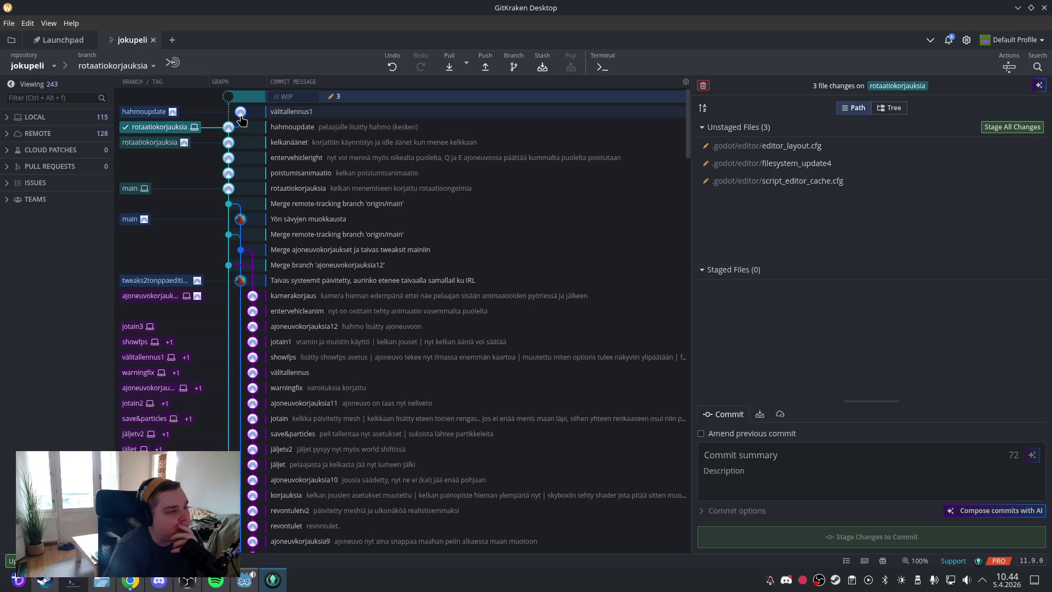
left_click(1017, 7)
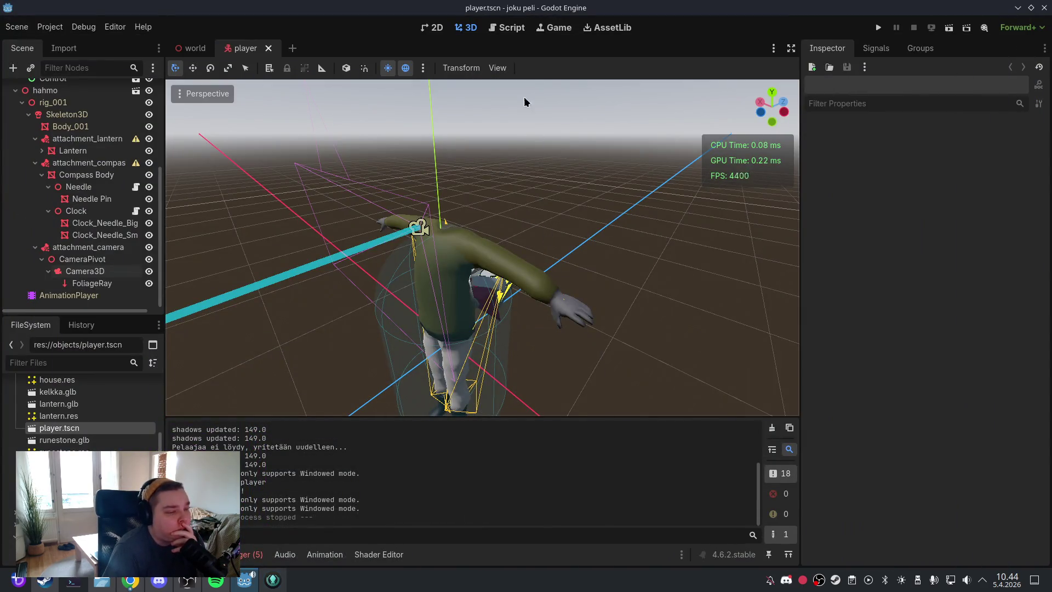
Step: Test-run the game from its main menu, then pause and quit back to the editor
left_click(878, 27)
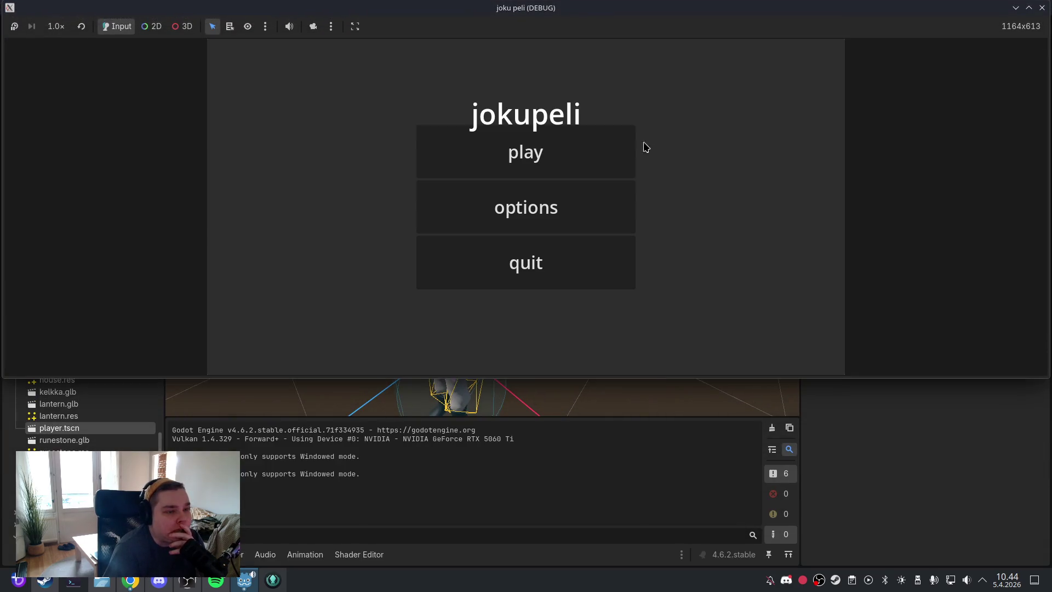
left_click(617, 132)
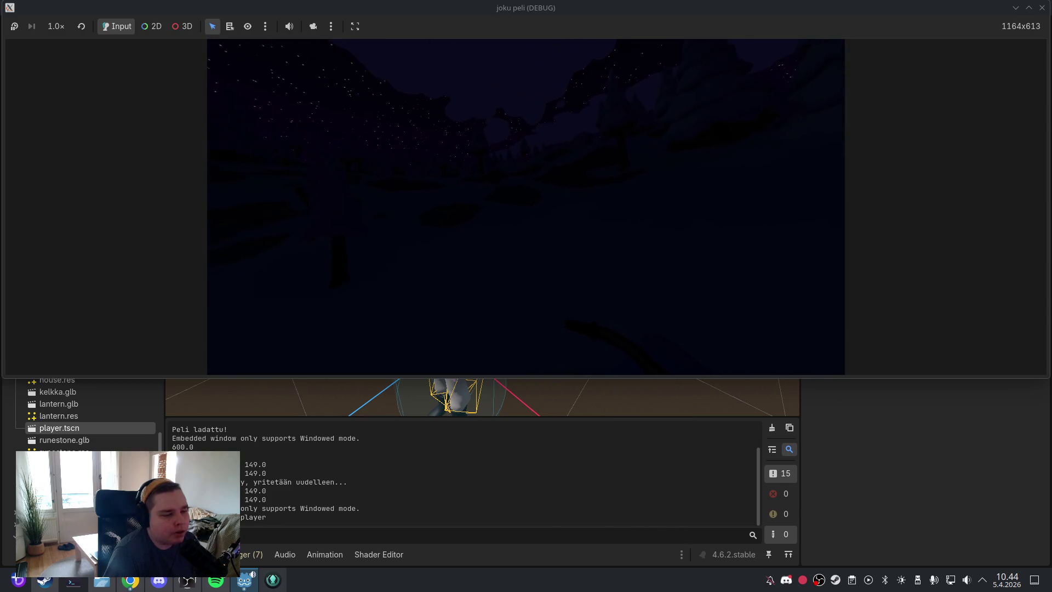
key("Escape")
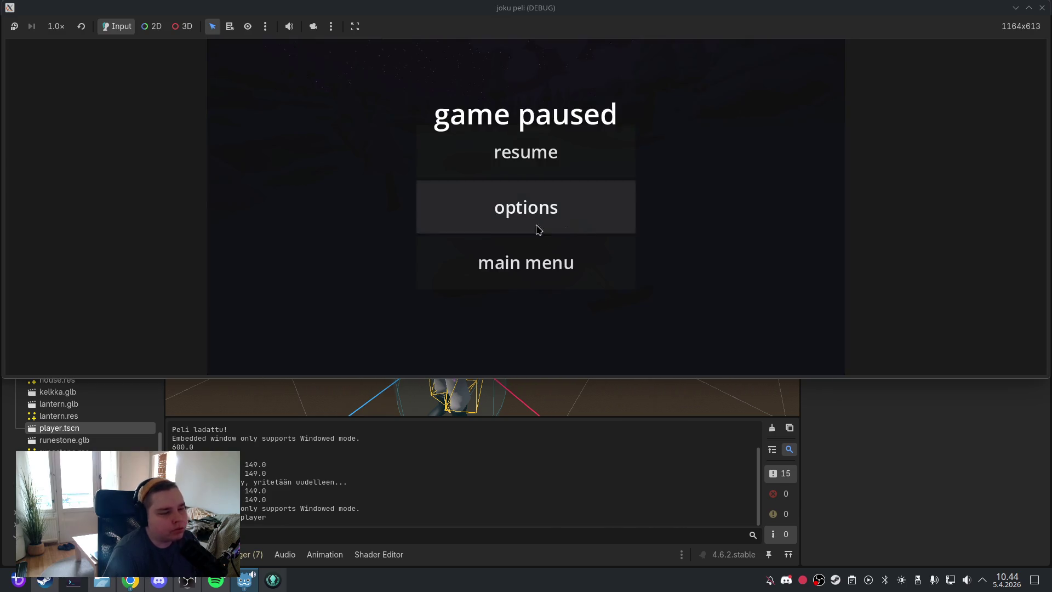
left_click(555, 257)
left_click(556, 257)
left_click(17, 26)
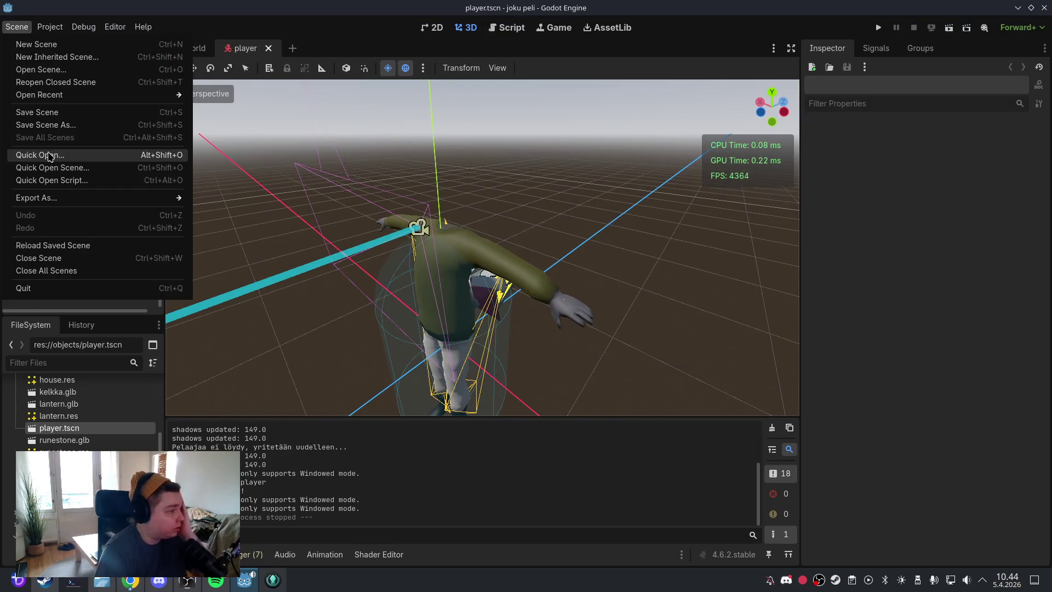
Step: Save the player.tscn scene
left_click(42, 113)
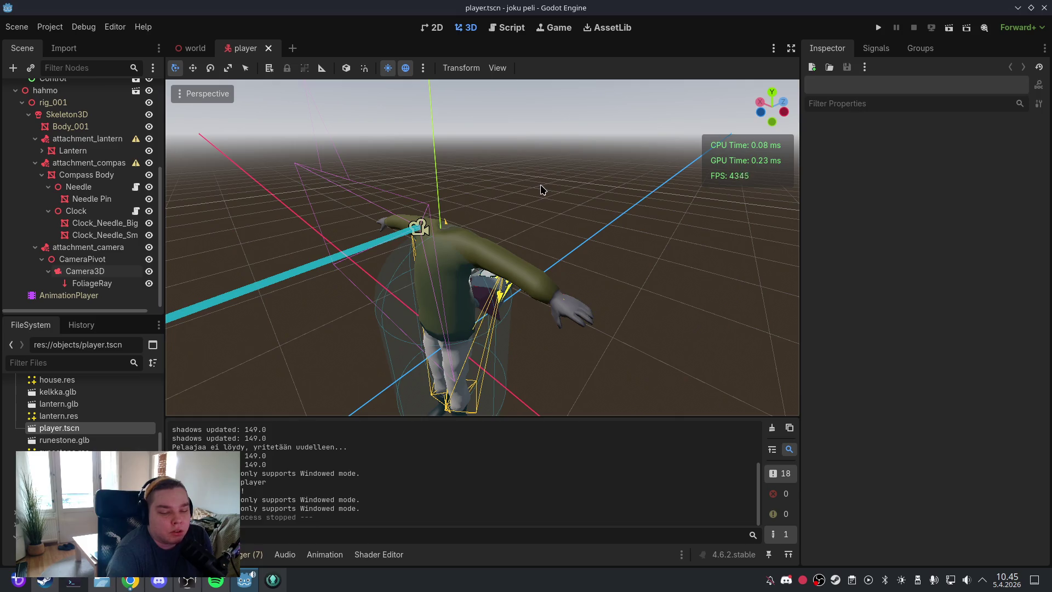
left_click(17, 26)
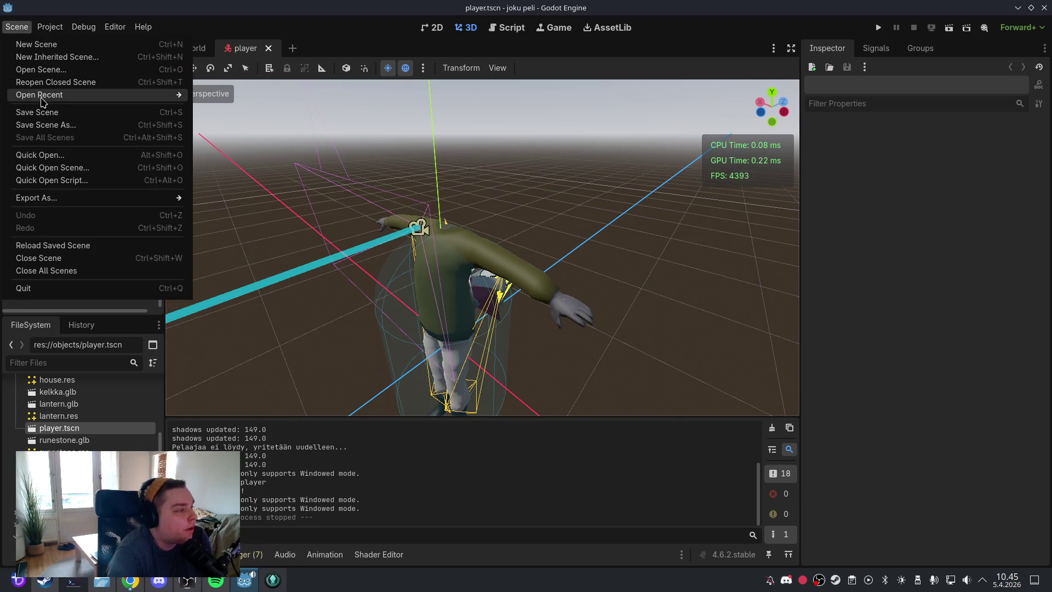
left_click(47, 109)
Step: Check the Linux (Runnable) export preset, then close the Godot editor
left_click(49, 27)
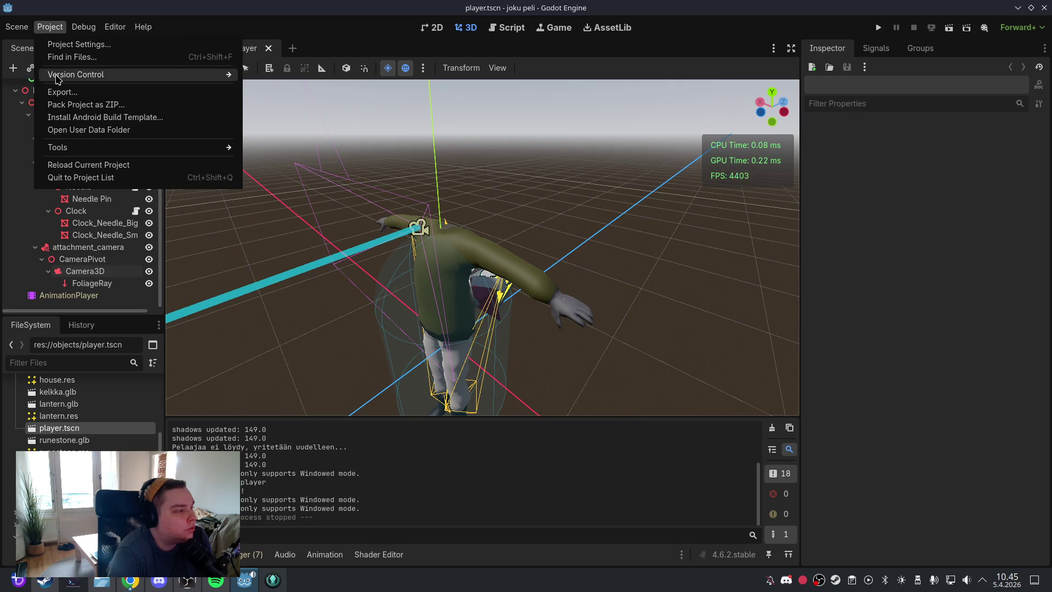
left_click(55, 87)
left_click(304, 153)
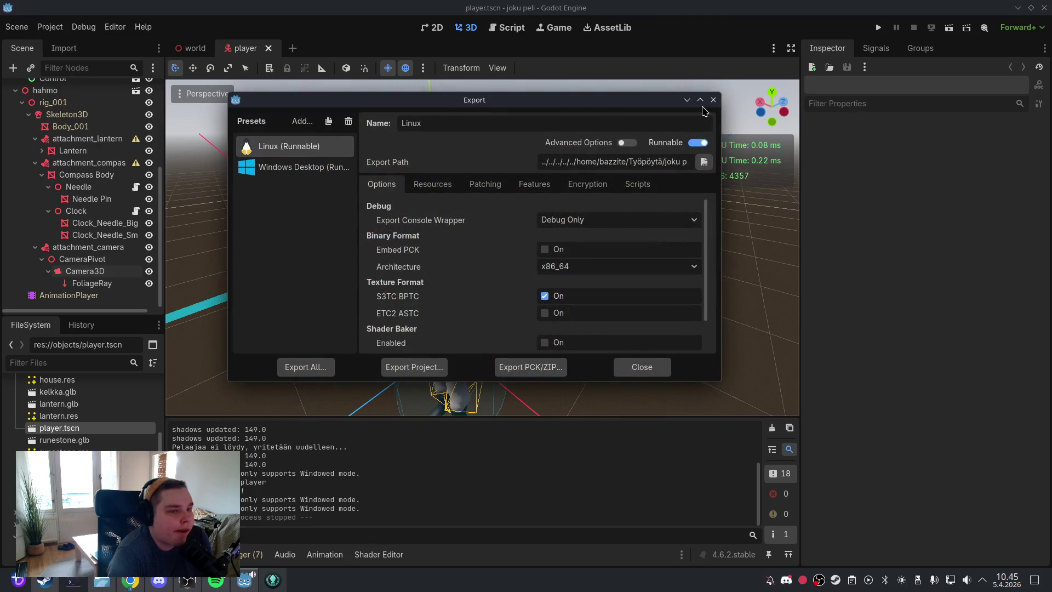
left_click(712, 99)
left_click(1044, 8)
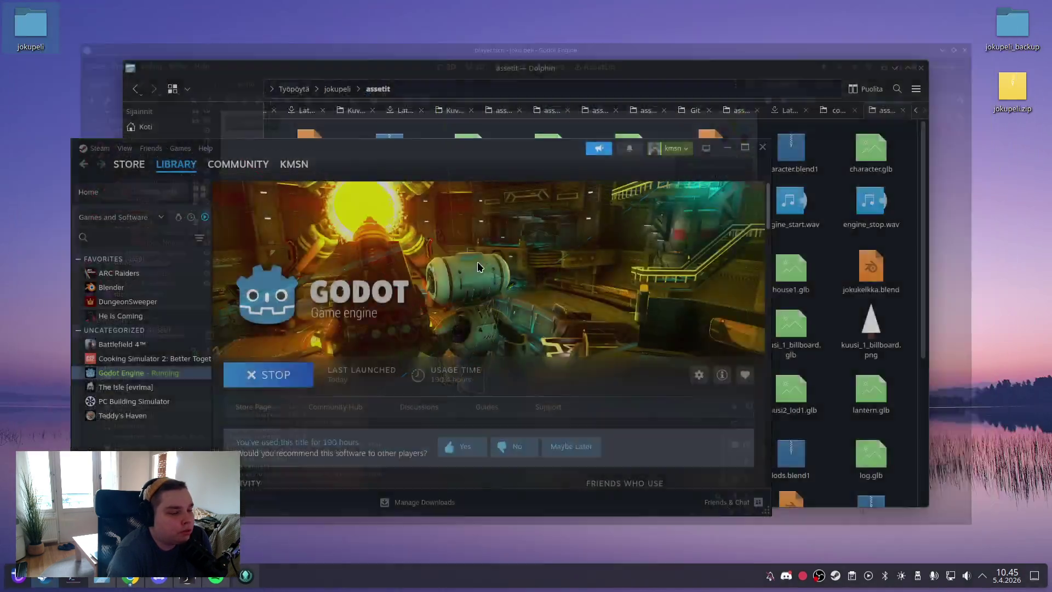
Step: Minimise Steam, close the Dolphin window, and open The Isle [evrima] library page
left_click(731, 151)
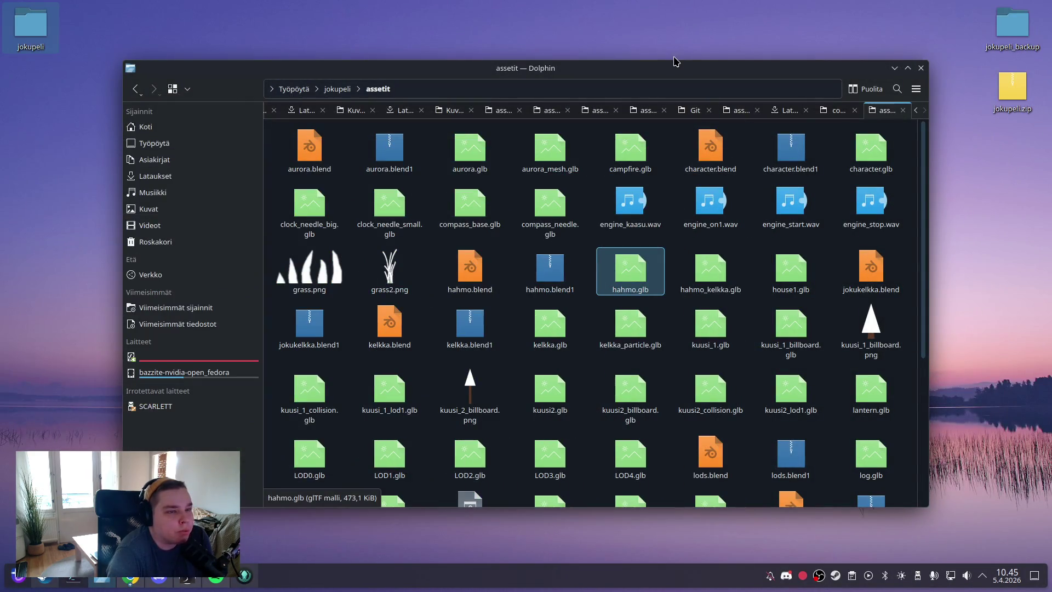
left_click(920, 68)
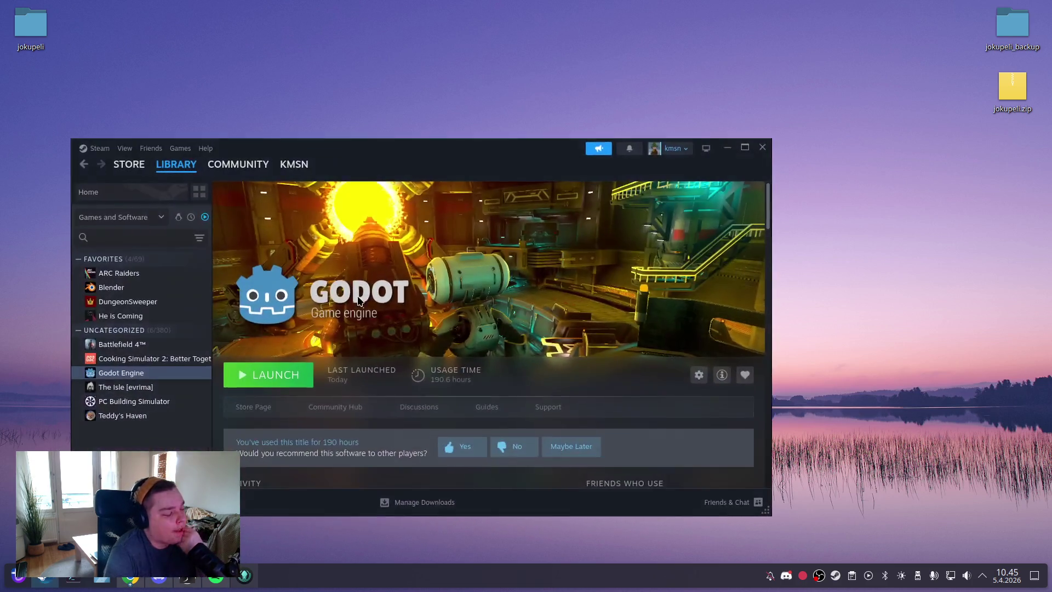
left_click(176, 387)
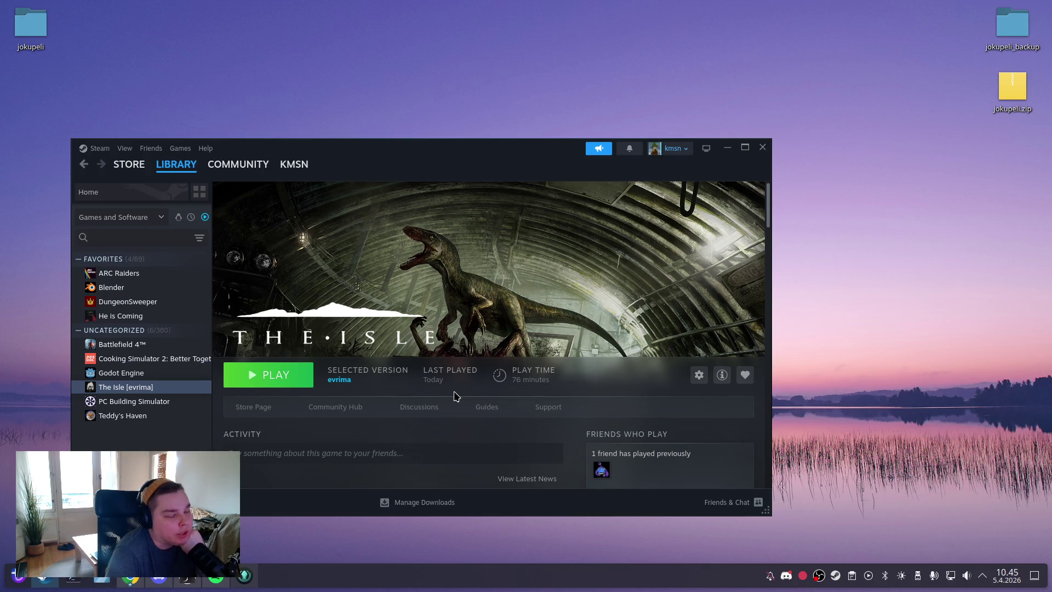
Step: Hide and restore the Steam window, repositioning it on the desktop
left_click(727, 147)
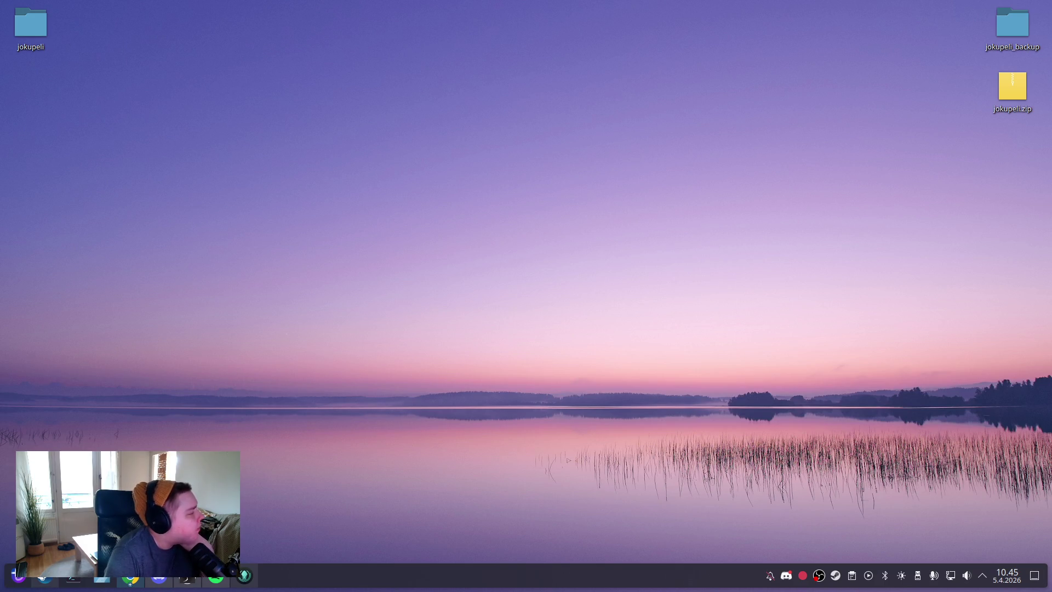
left_click_drag(485, 213, 691, 368)
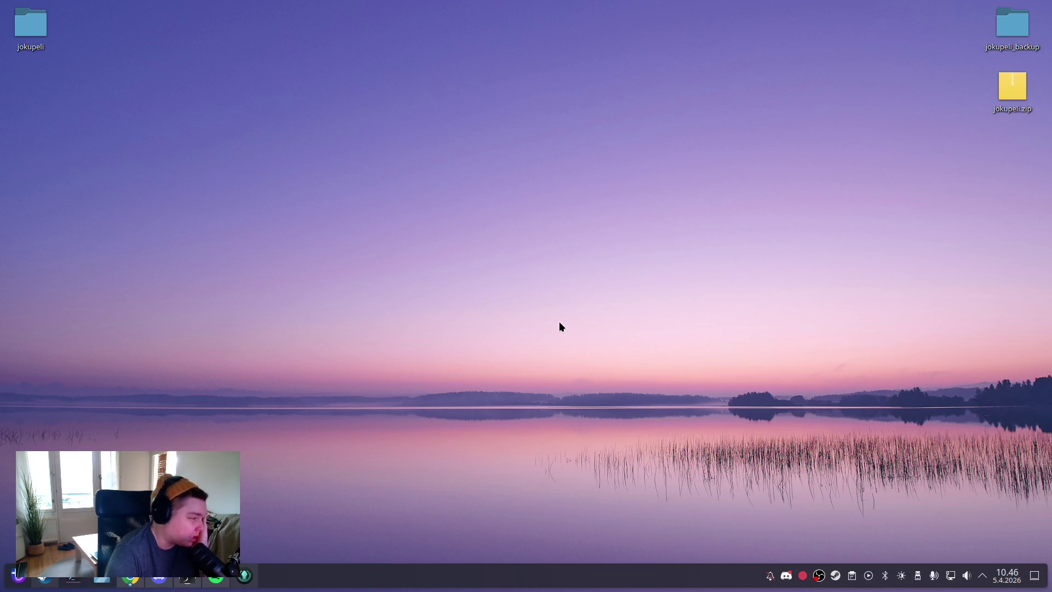
left_click(53, 579)
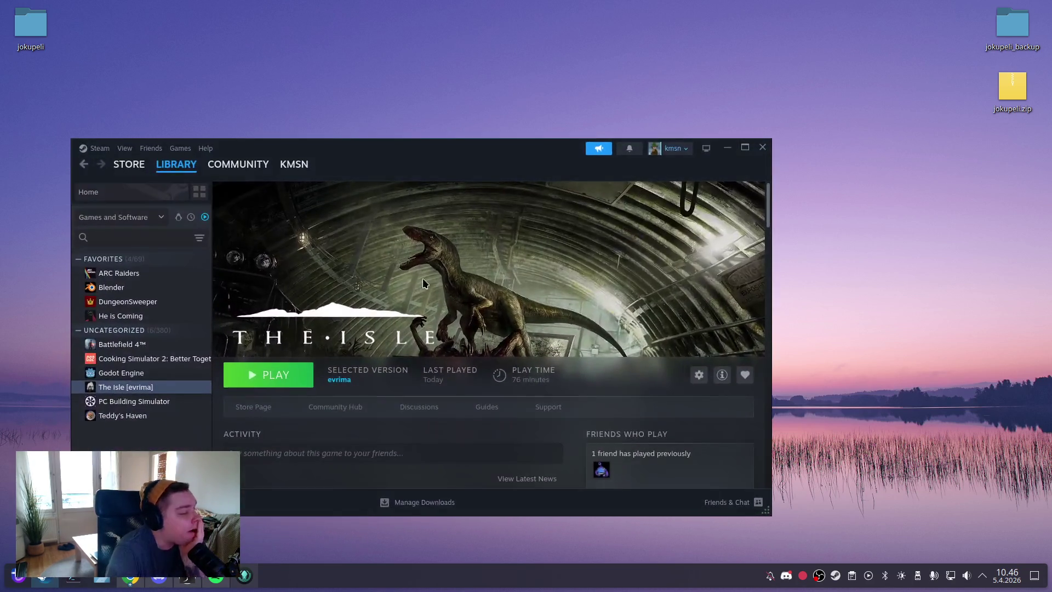
left_click_drag(480, 141, 559, 126)
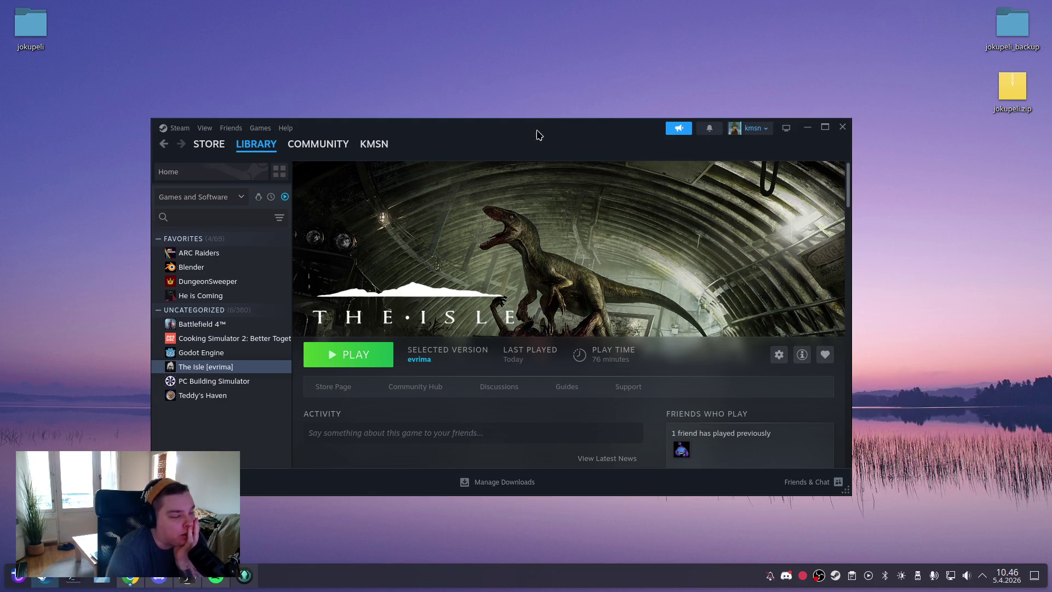
left_click_drag(504, 127, 505, 125)
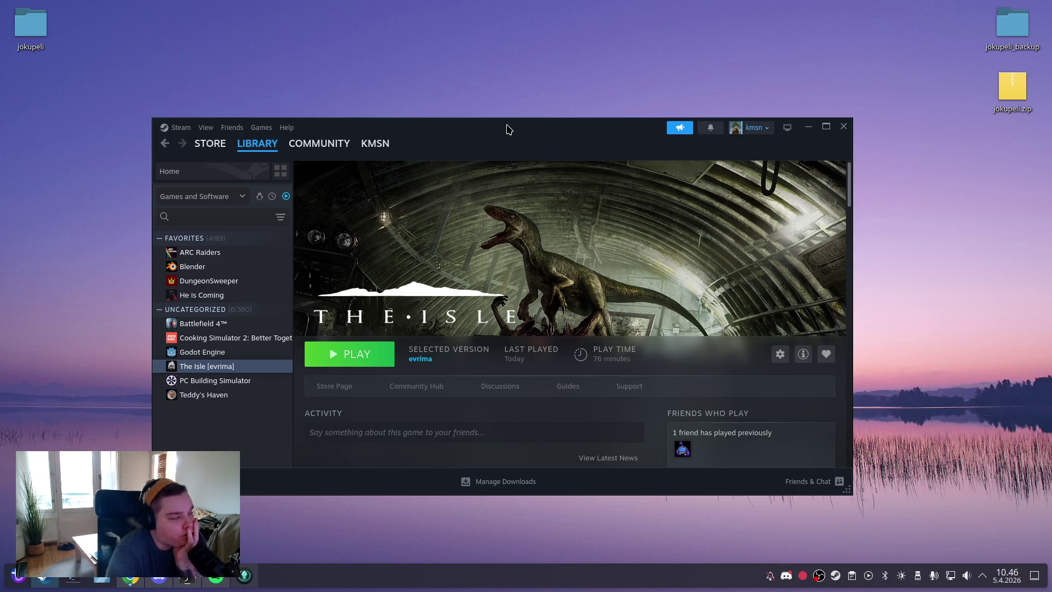
left_click_drag(508, 130, 509, 130)
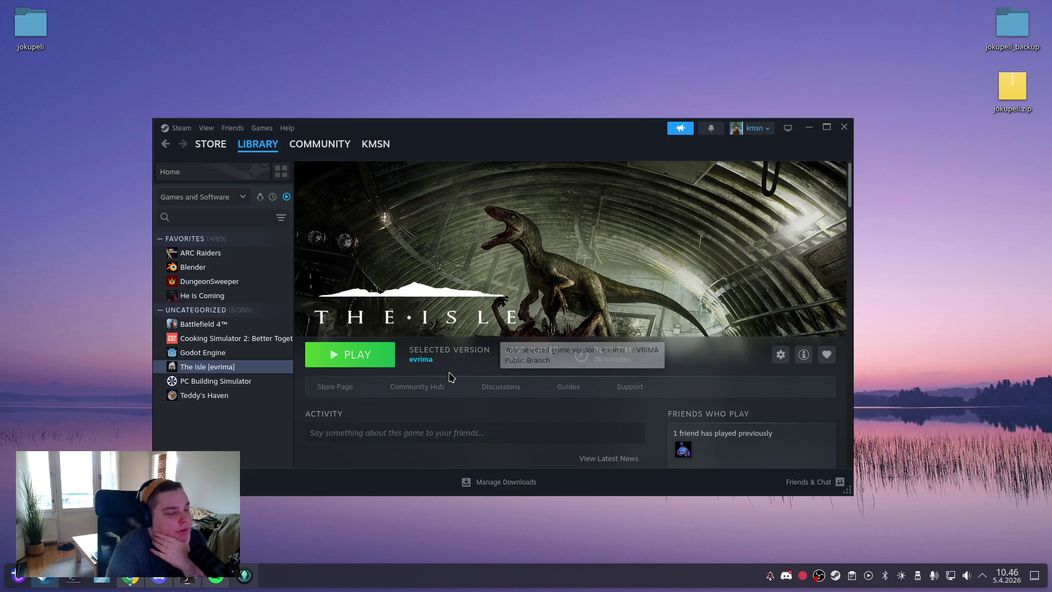
Step: Open The Isle's Bugs/Troubleshooting sub-forum and read the Servers thread
left_click(484, 389)
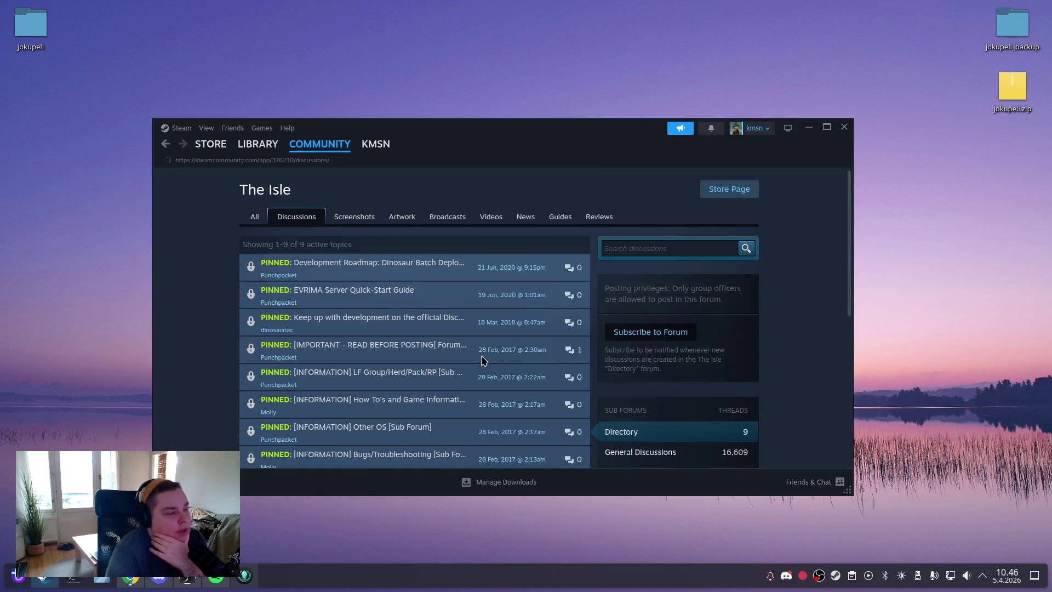
scroll(510, 329, "down", 4)
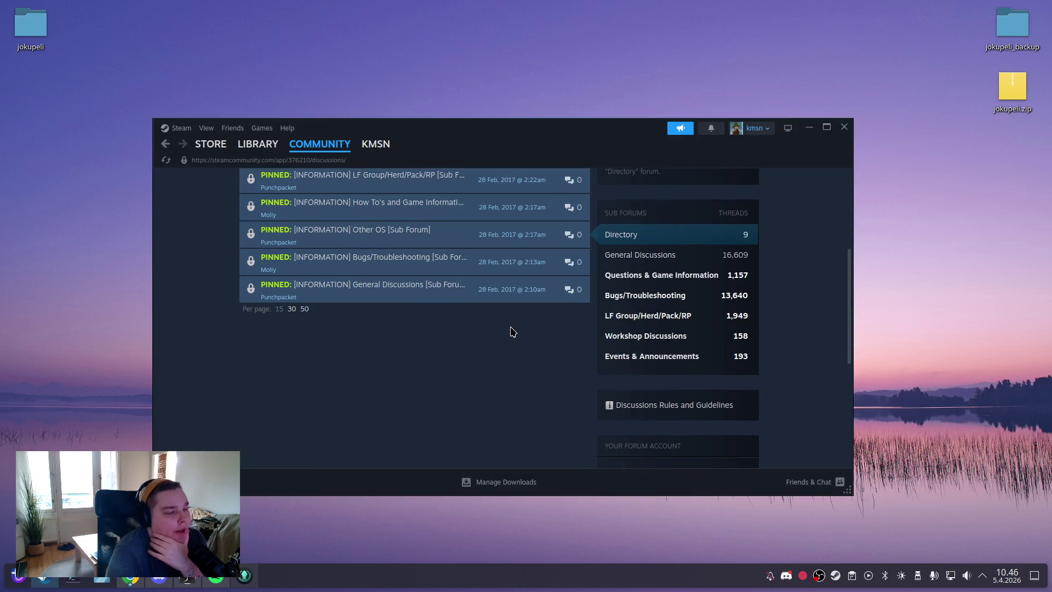
left_click(629, 296)
scroll(399, 324, "down", 2)
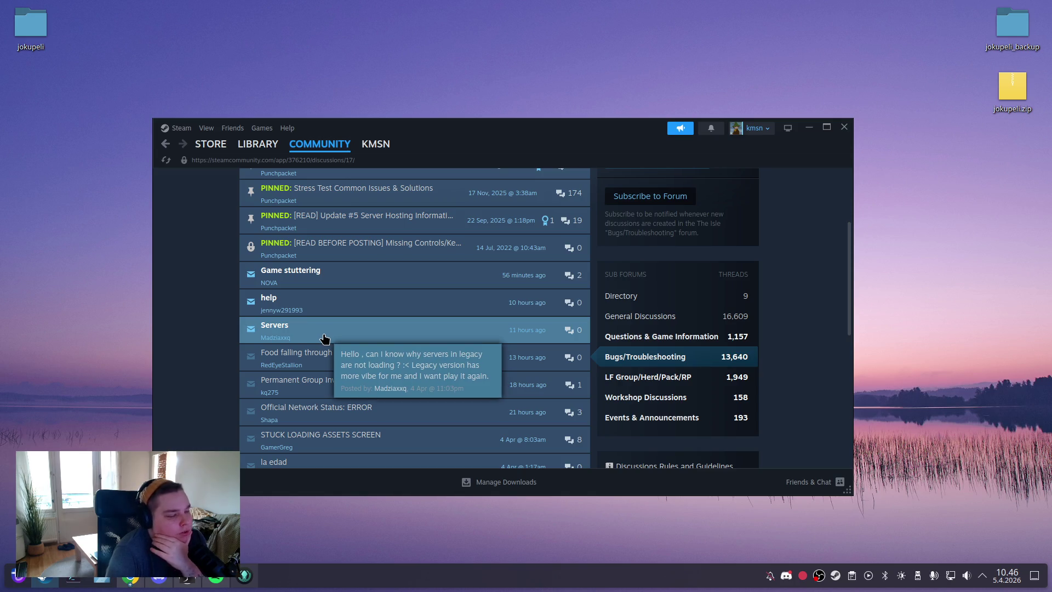
left_click(324, 338)
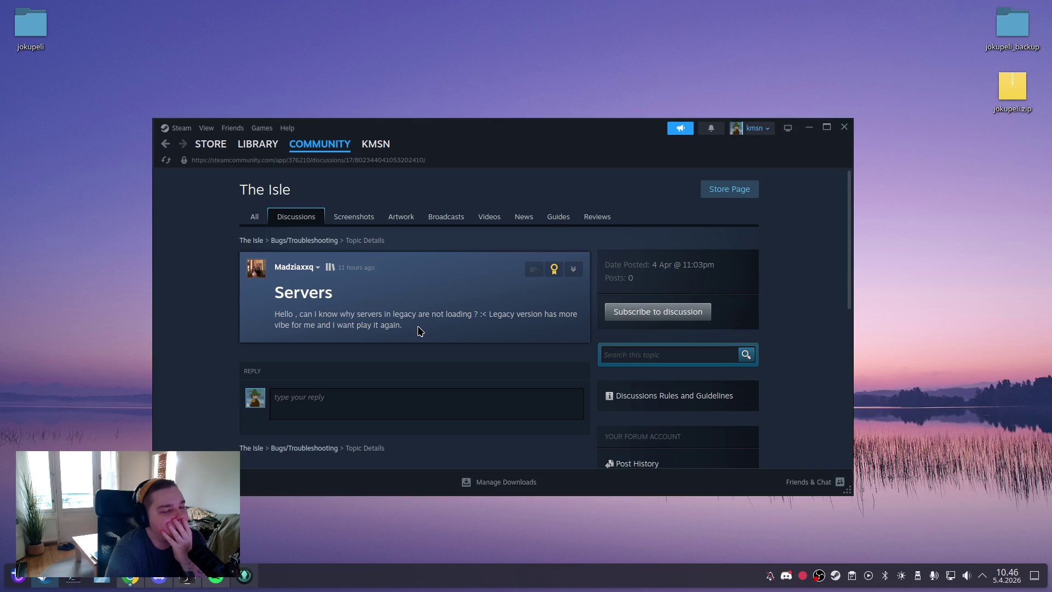
Step: Return to the library page and reopen the Bugs/Troubleshooting sub-forum's discussion search
left_click(241, 145)
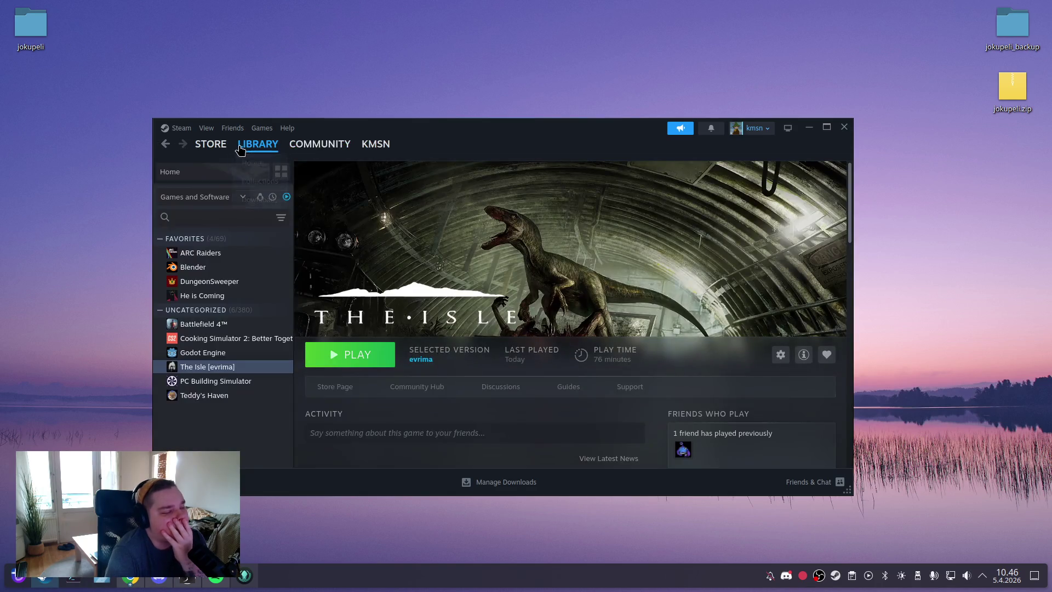
left_click(510, 387)
scroll(657, 341, "down", 2)
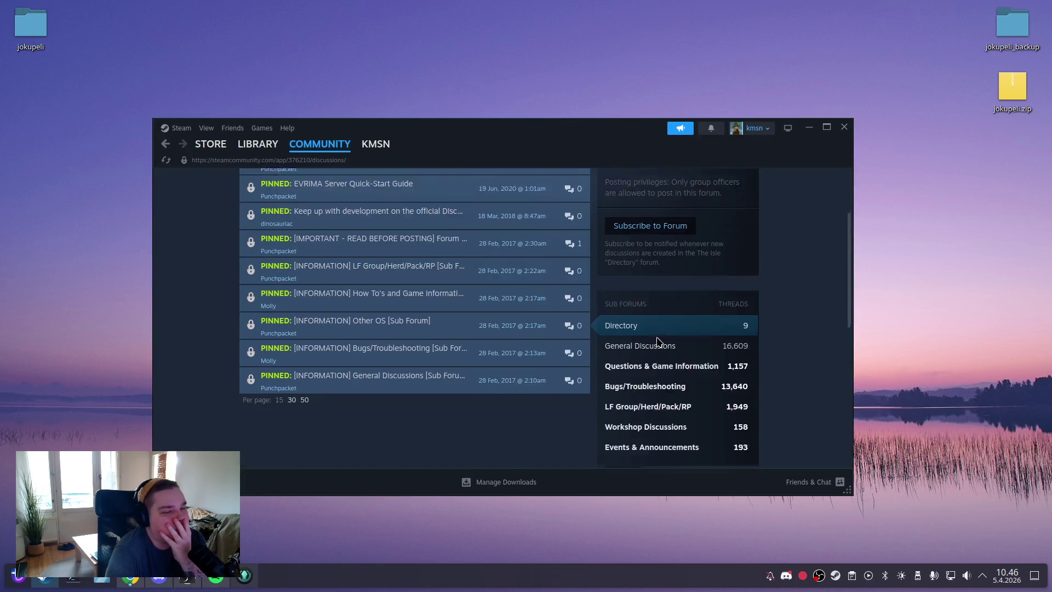
scroll(645, 245, "down", 5)
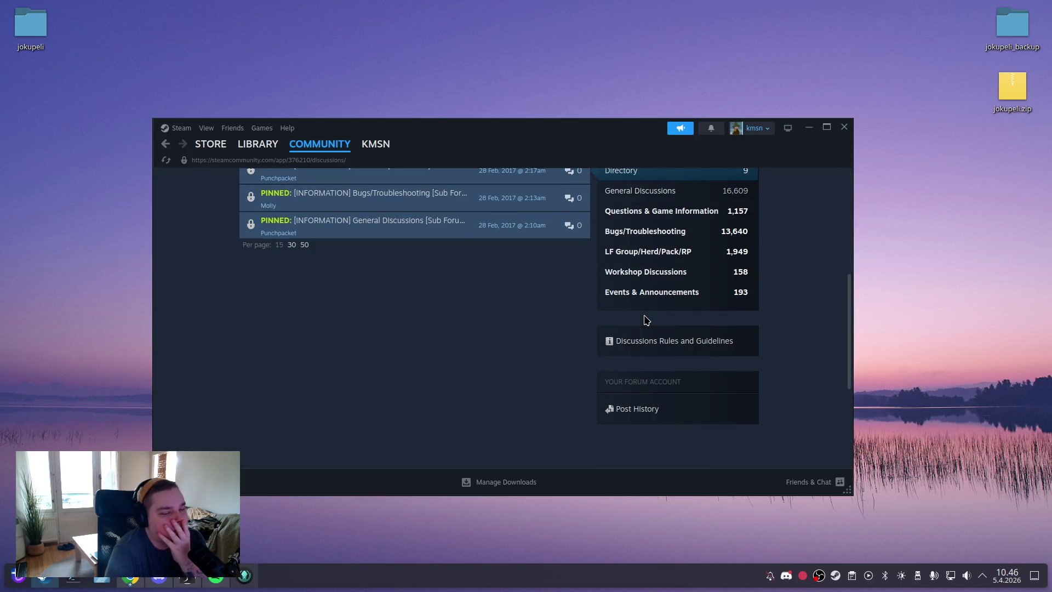
left_click(636, 230)
left_click(628, 248)
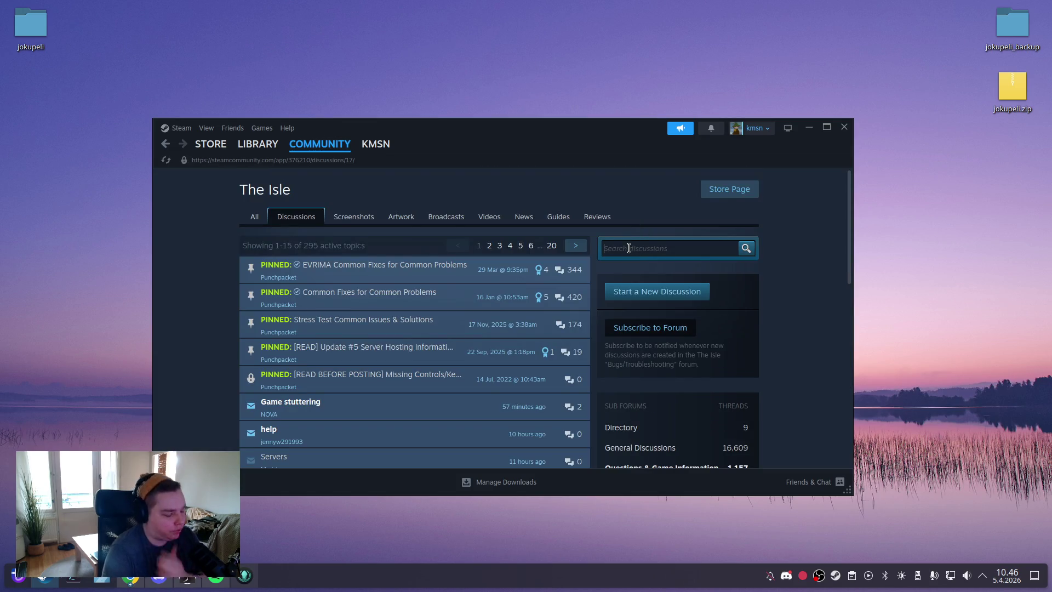
Step: Search the forum for 'linux', scroll through the results, then minimise Steam
type("linux")
key("Return")
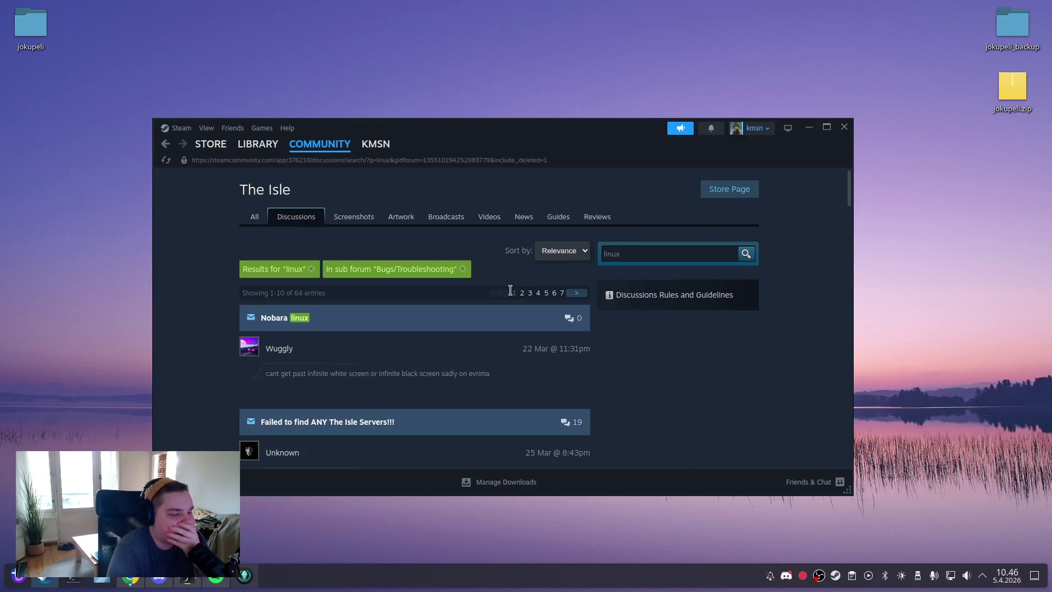
scroll(502, 297, "down", 2)
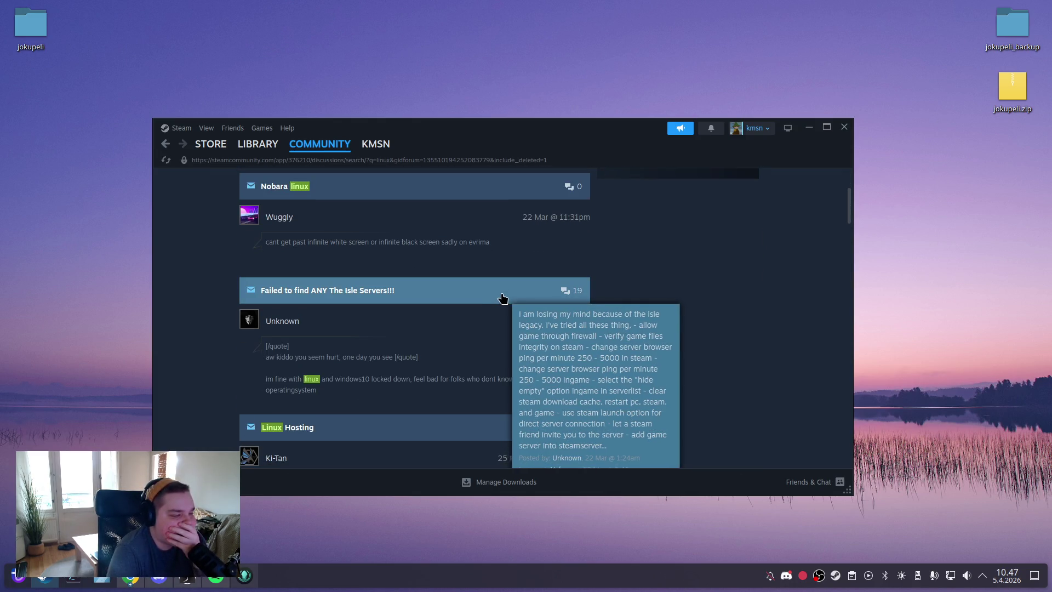
scroll(500, 299, "down", 1)
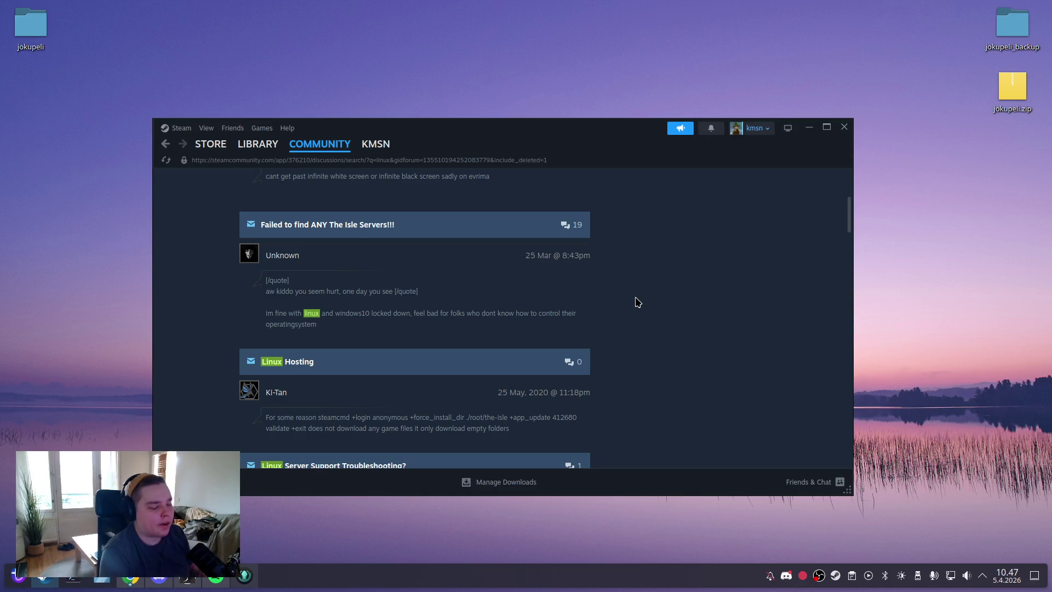
scroll(636, 302, "down", 3)
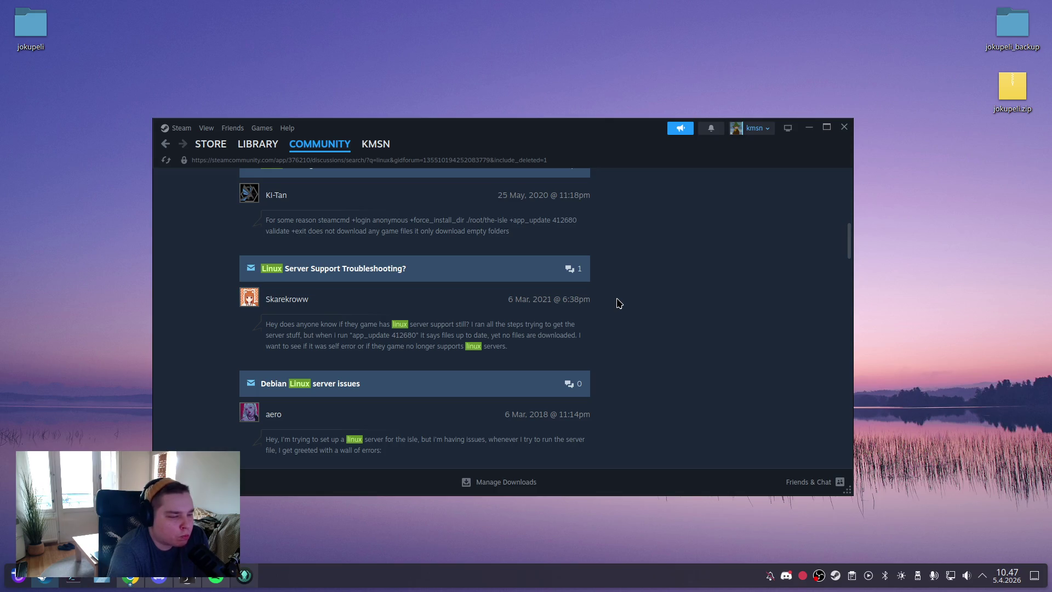
scroll(618, 302, "down", 2)
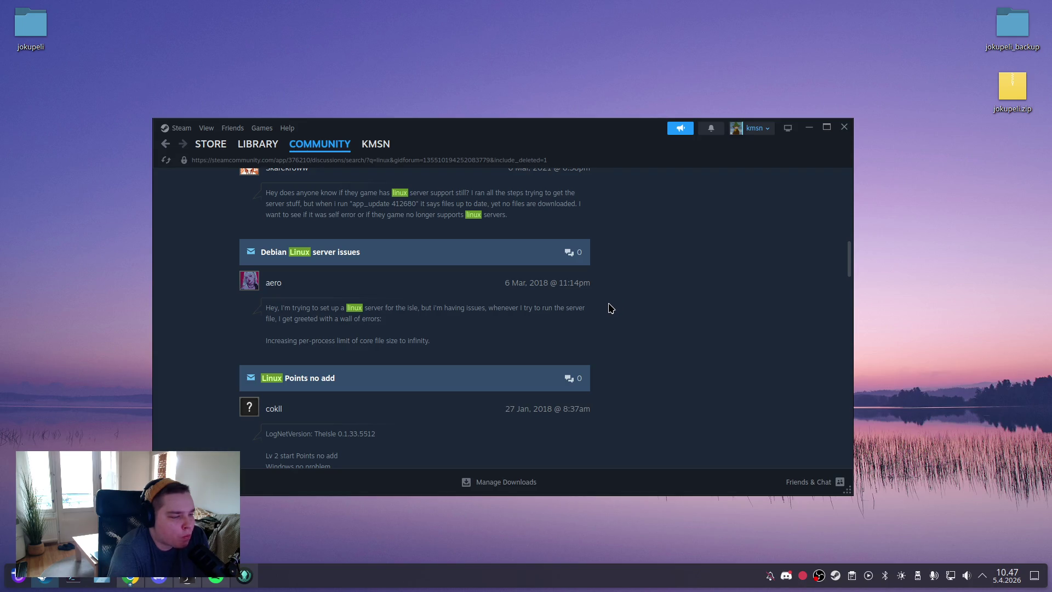
scroll(609, 308, "down", 2)
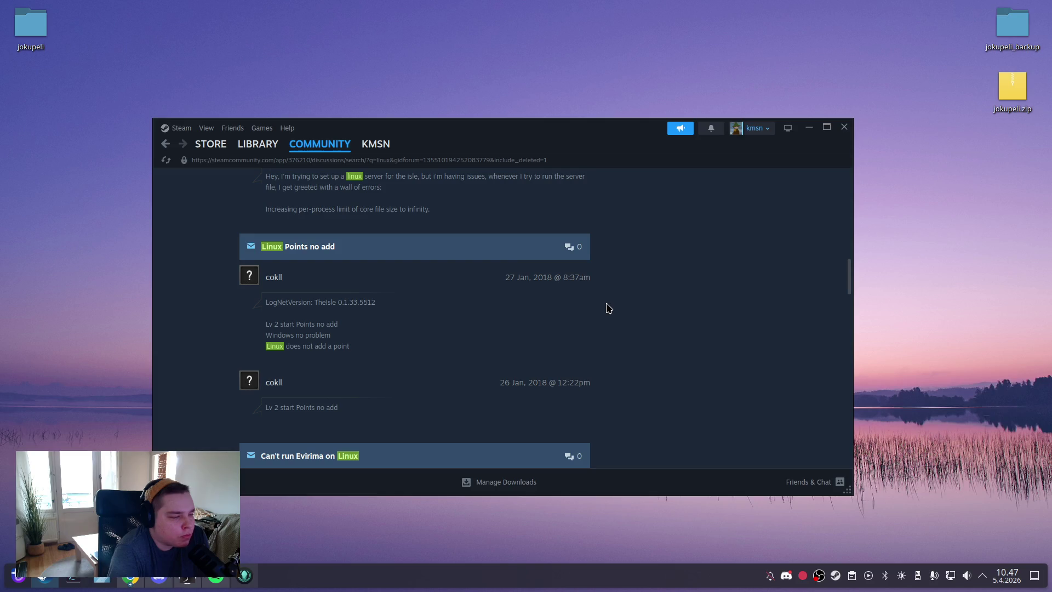
scroll(610, 308, "down", 4)
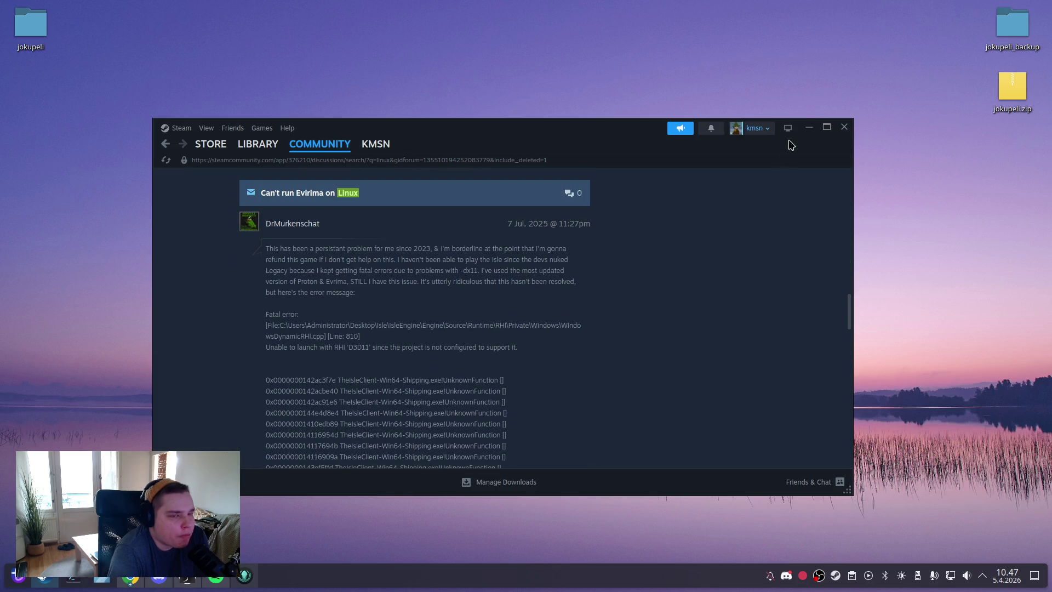
scroll(686, 252, "down", 8)
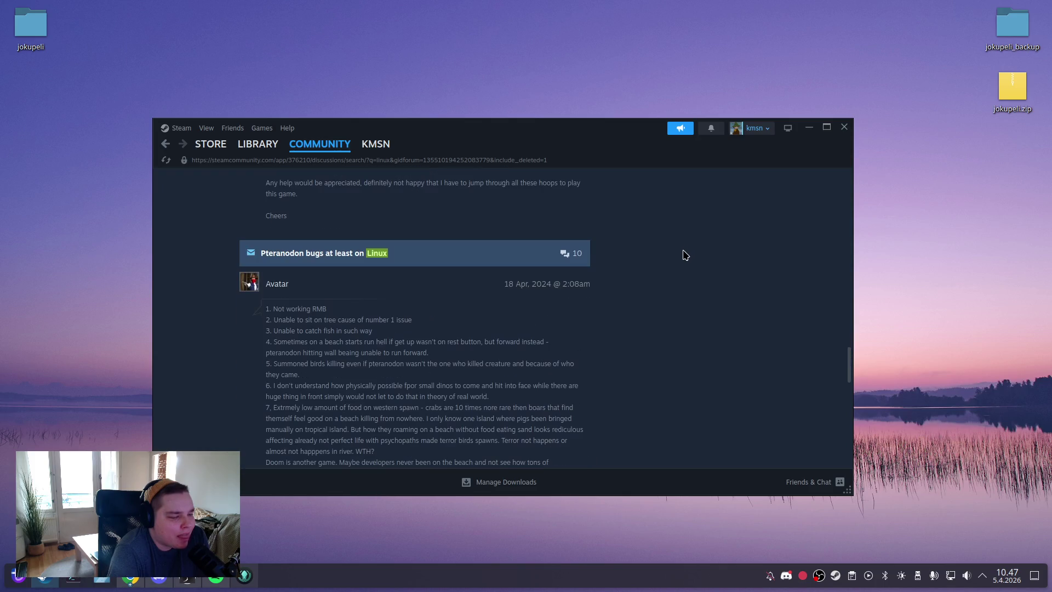
left_click(808, 128)
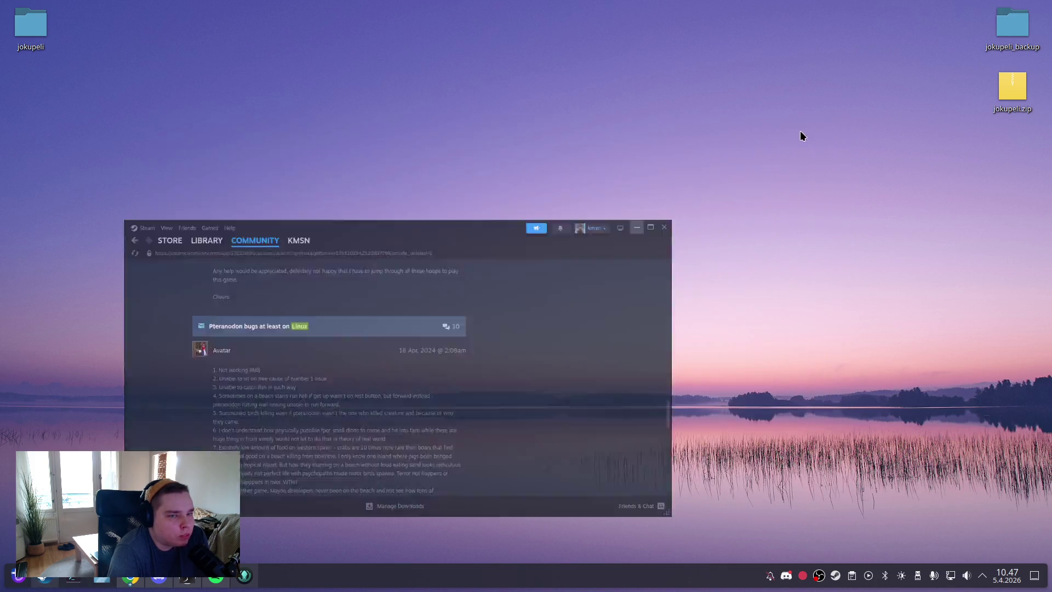
Step: Drag across several areas of the desktop
mouse_move(237, 165)
left_mouse_down()
mouse_move(632, 366)
mouse_move(571, 340)
mouse_move(305, 89)
mouse_move(685, 346)
left_mouse_up()
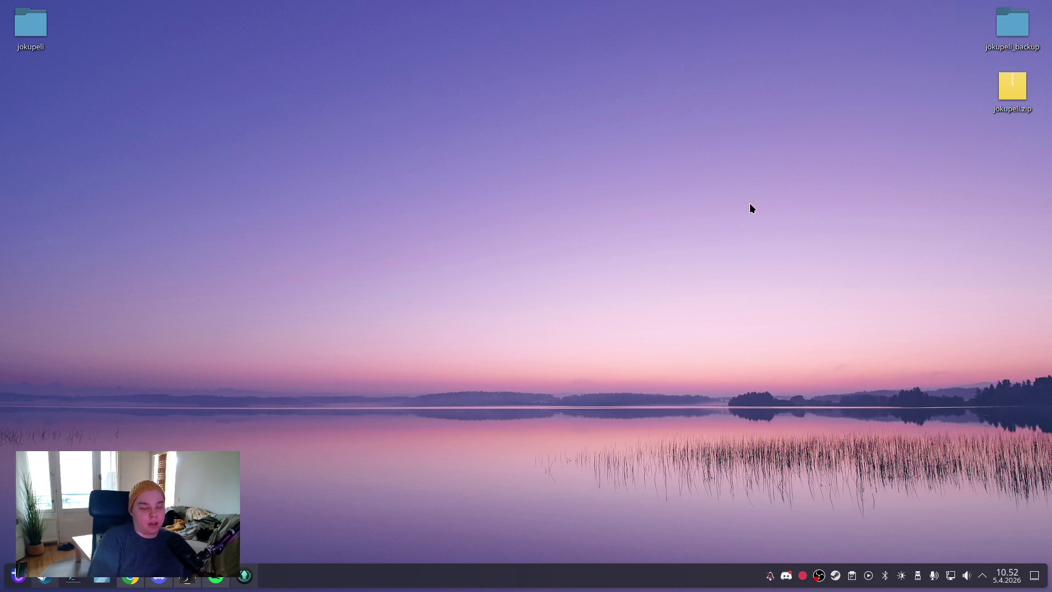
mouse_move(615, 326)
left_mouse_down()
mouse_move(474, 200)
mouse_move(460, 255)
left_mouse_up()
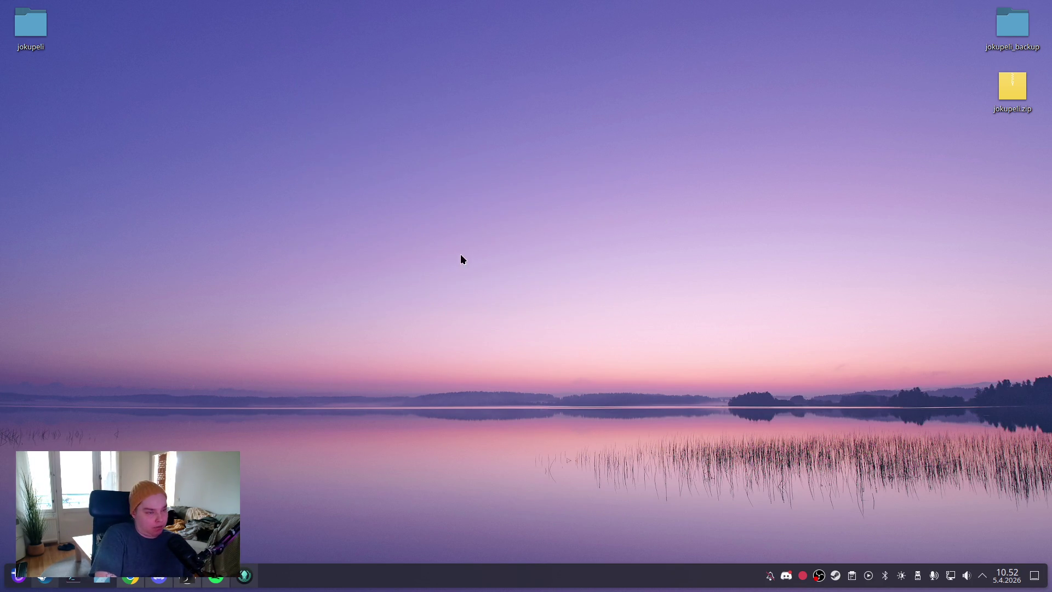
mouse_move(364, 129)
left_mouse_down()
mouse_move(446, 207)
mouse_move(352, 144)
left_mouse_up()
mouse_move(394, 158)
left_mouse_down()
mouse_move(360, 207)
mouse_move(544, 327)
mouse_move(527, 330)
mouse_move(534, 344)
left_mouse_up()
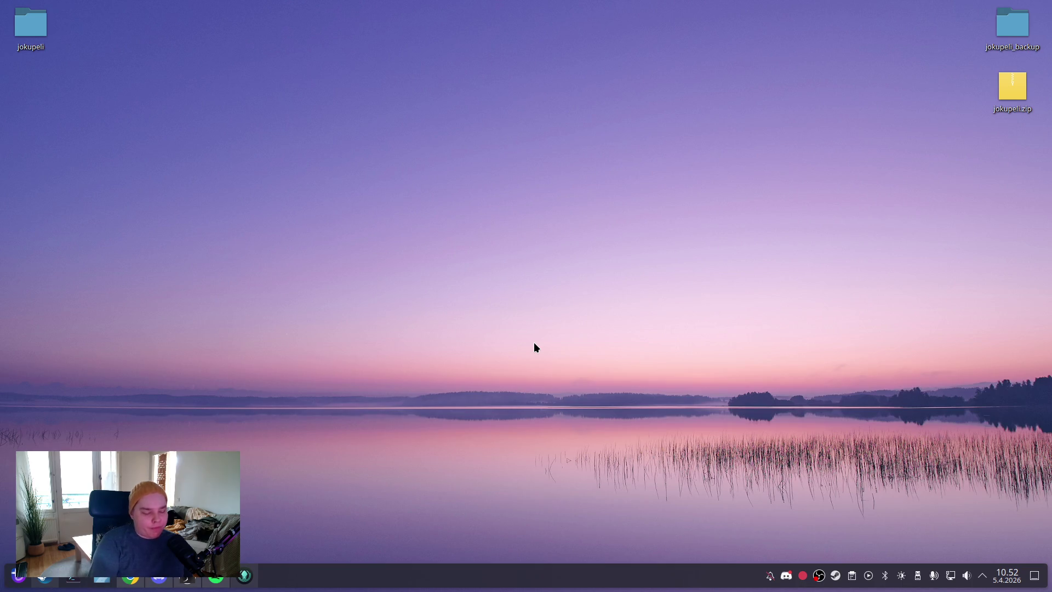
Step: Bring Steam back maximised on the Library and open The Isle's context menu
left_click(45, 575)
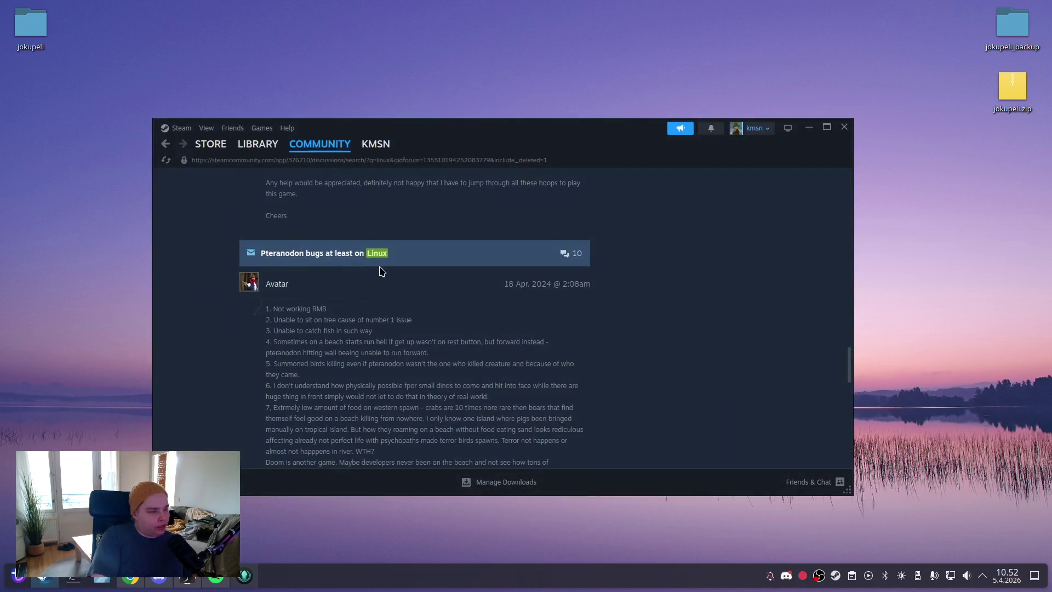
left_click(257, 144)
left_click(823, 129)
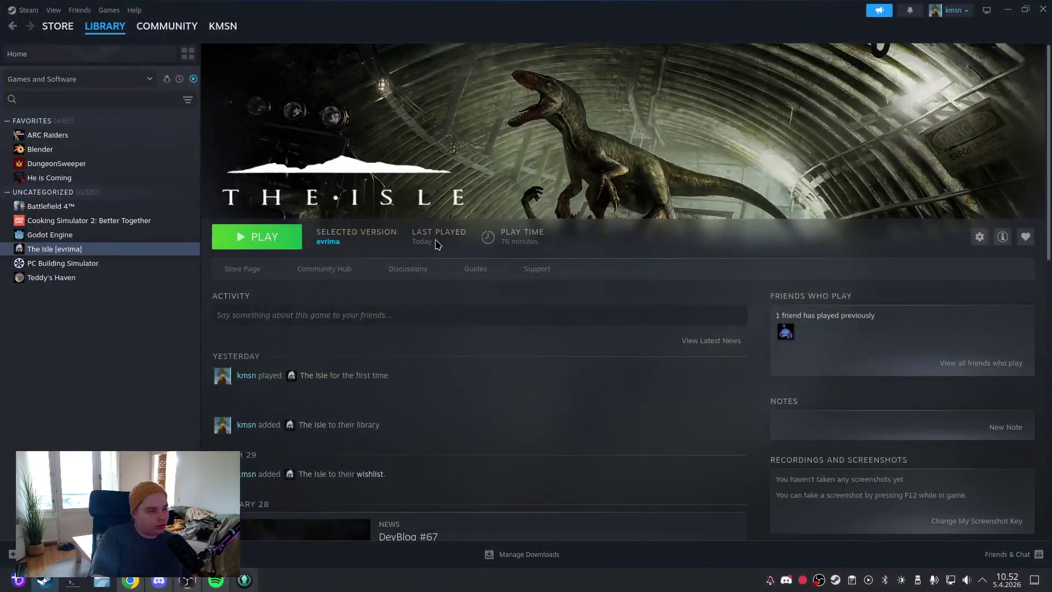
right_click(125, 251)
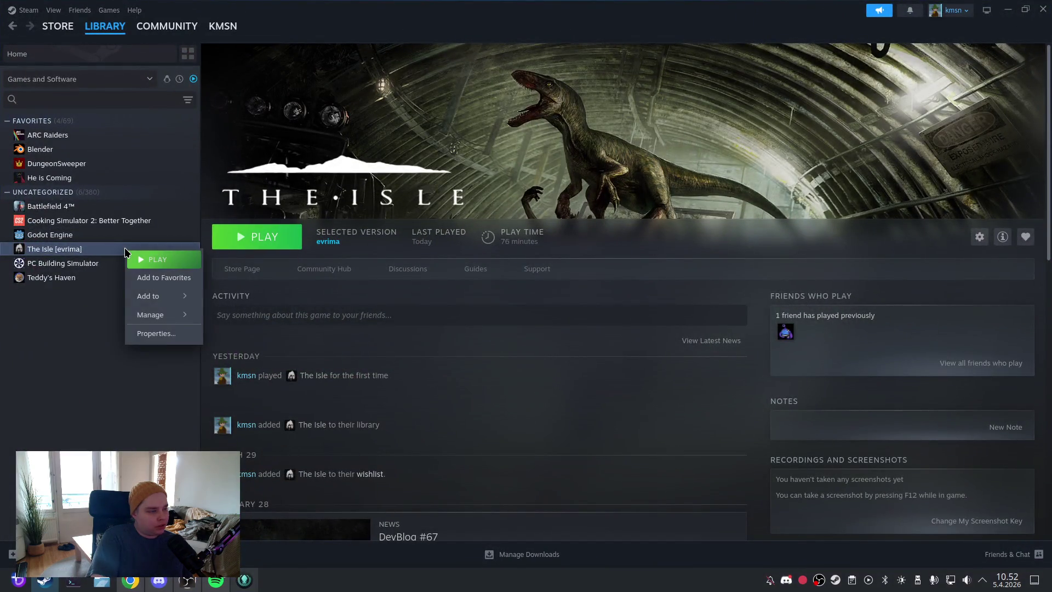
Step: Switch The Isle from the evrima beta to the Default Public Version and view its download progress
left_click(159, 334)
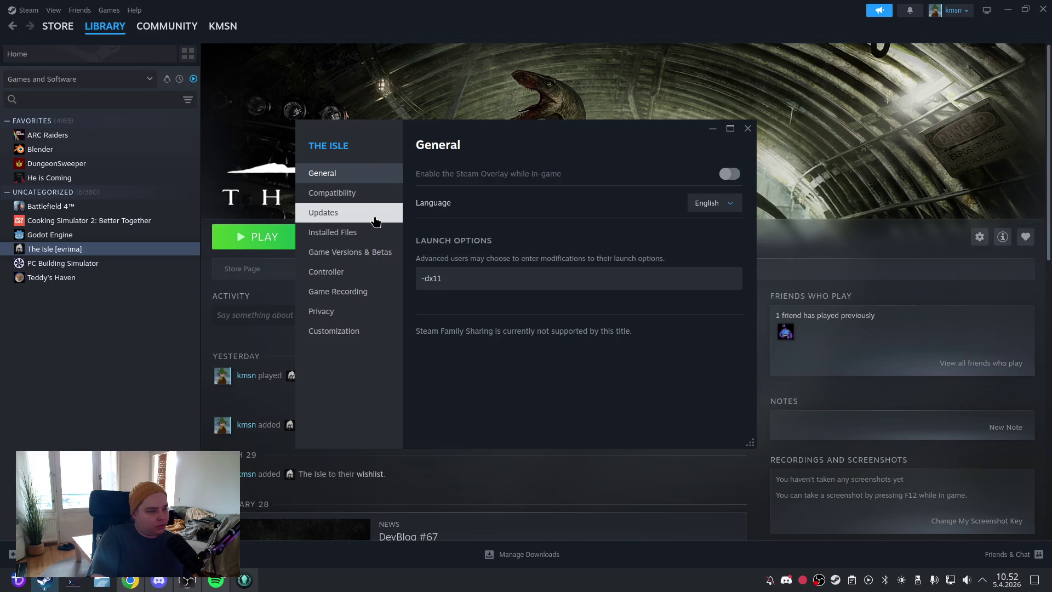
left_click(378, 251)
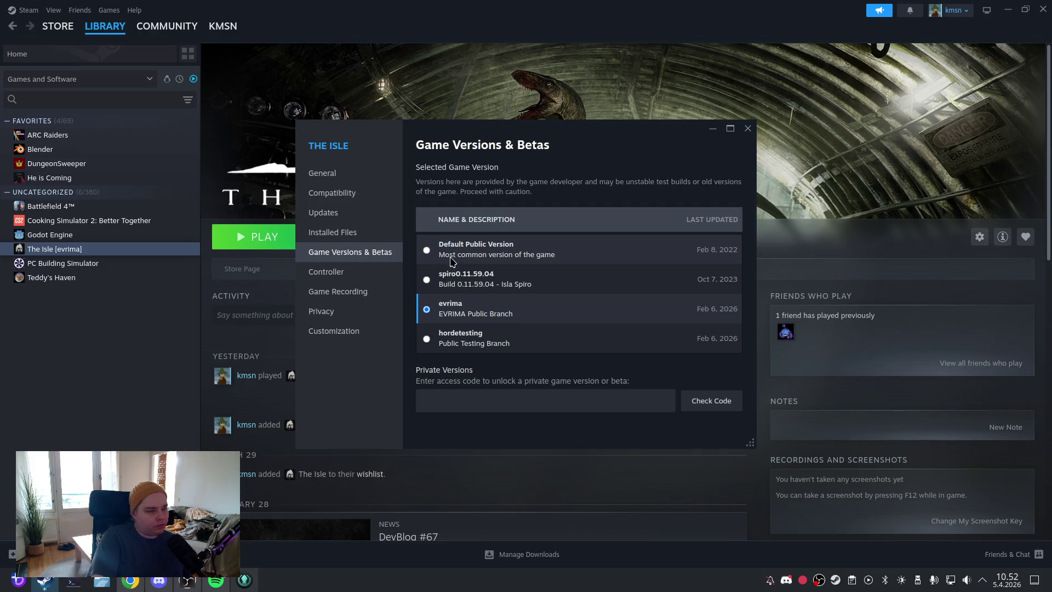
left_click(427, 251)
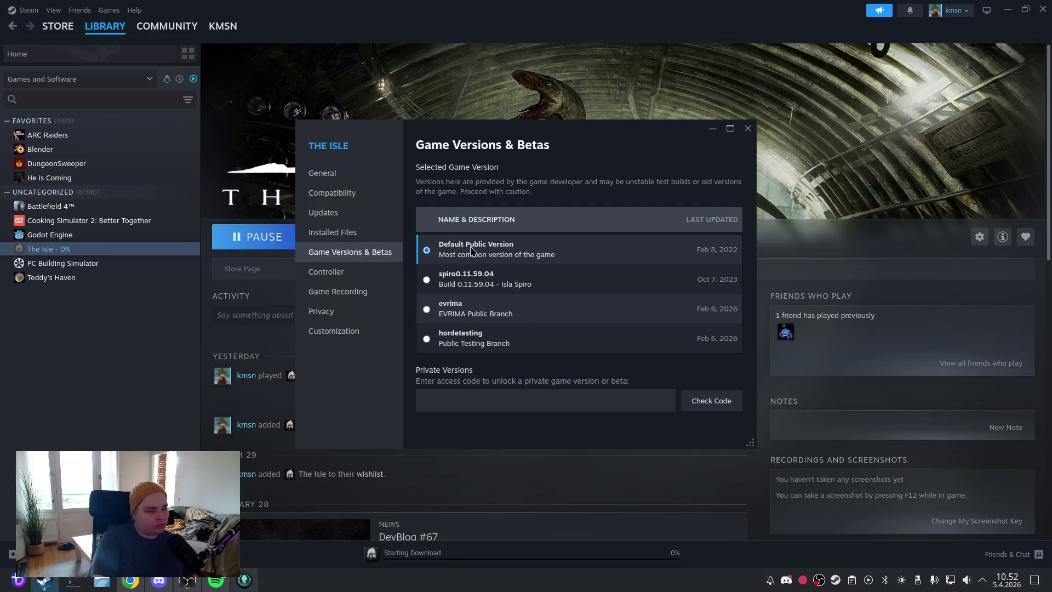
left_click(747, 128)
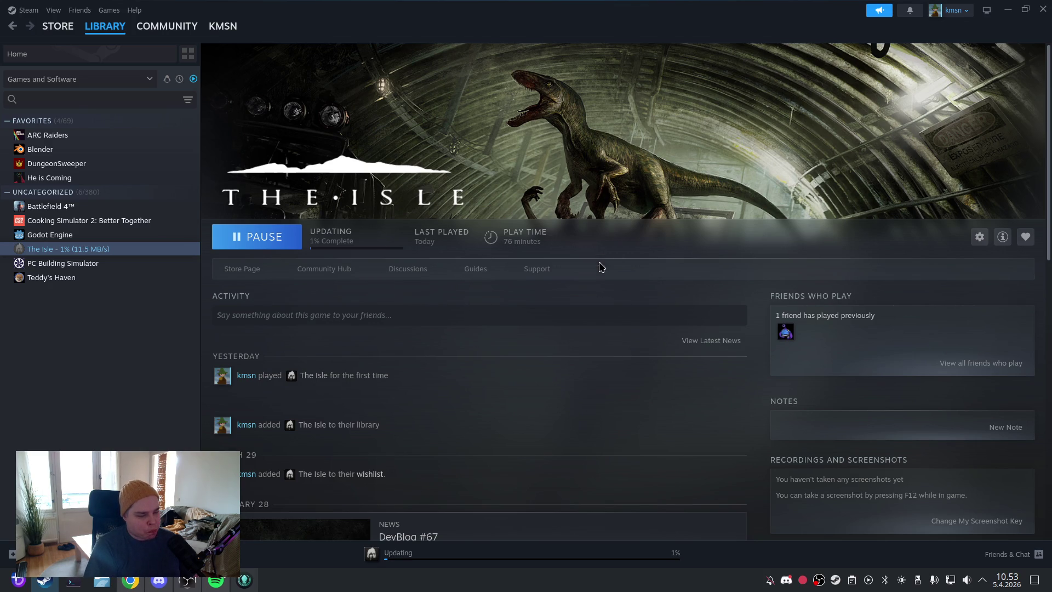
left_click(390, 552)
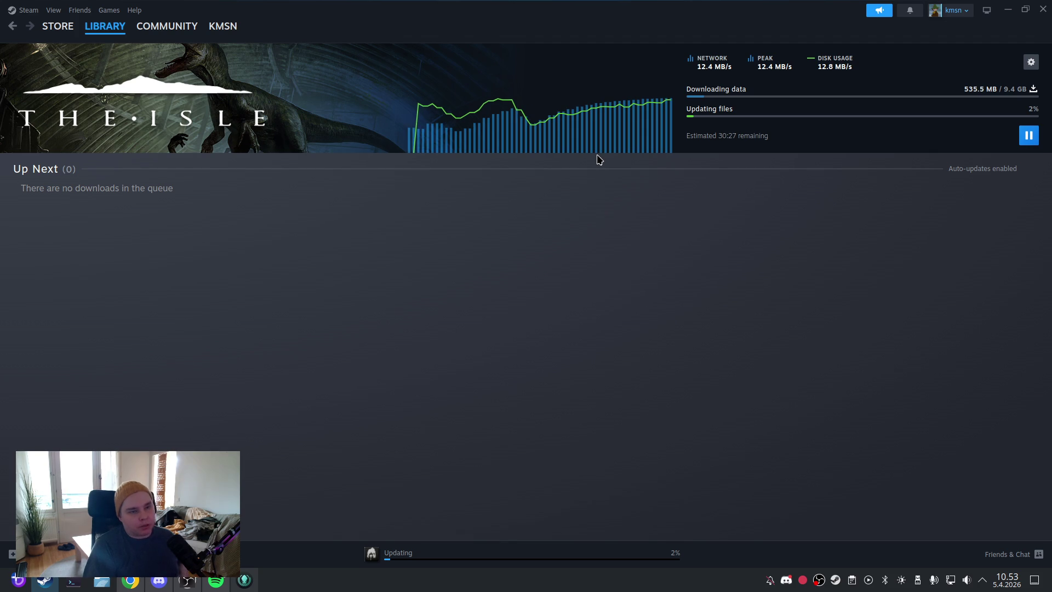
Step: Minimize Steam while The Isle updates, bringing Blender with hahmo.blend back to the front
mouse_move(569, 144)
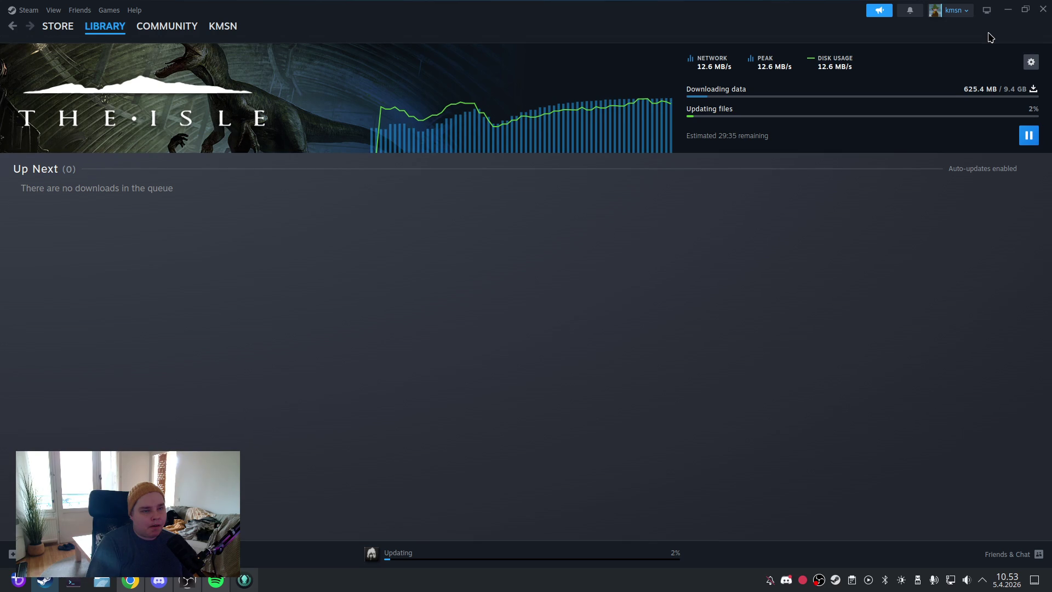
left_click(1007, 9)
mouse_move(313, 160)
left_mouse_down()
mouse_move(528, 358)
mouse_move(504, 338)
left_mouse_up()
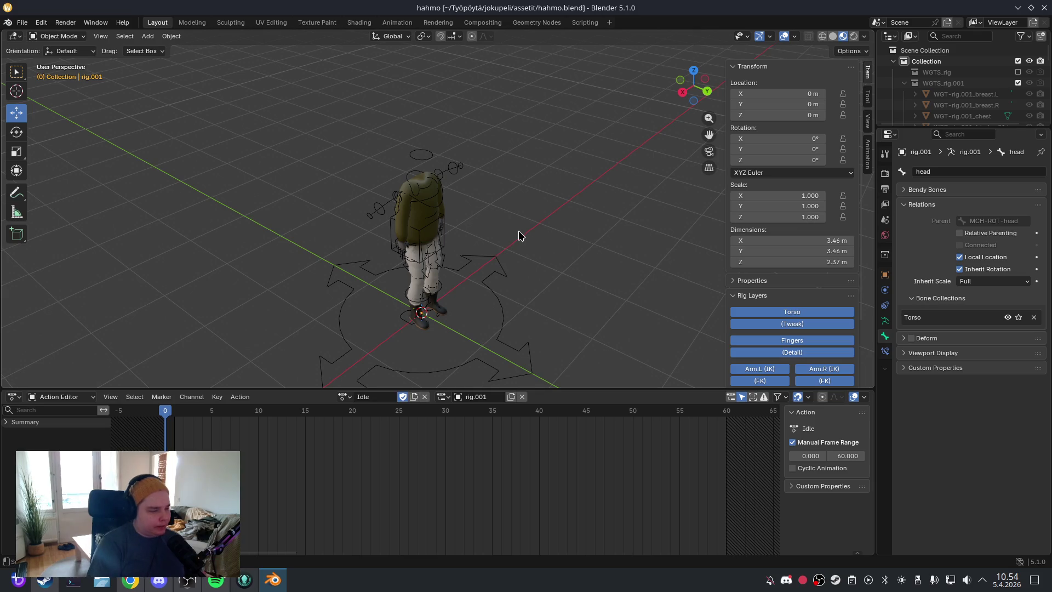
Step: Select the rig, duplicate the Idle action, rename it Walk_Forward and give it a fake user
left_click(497, 261)
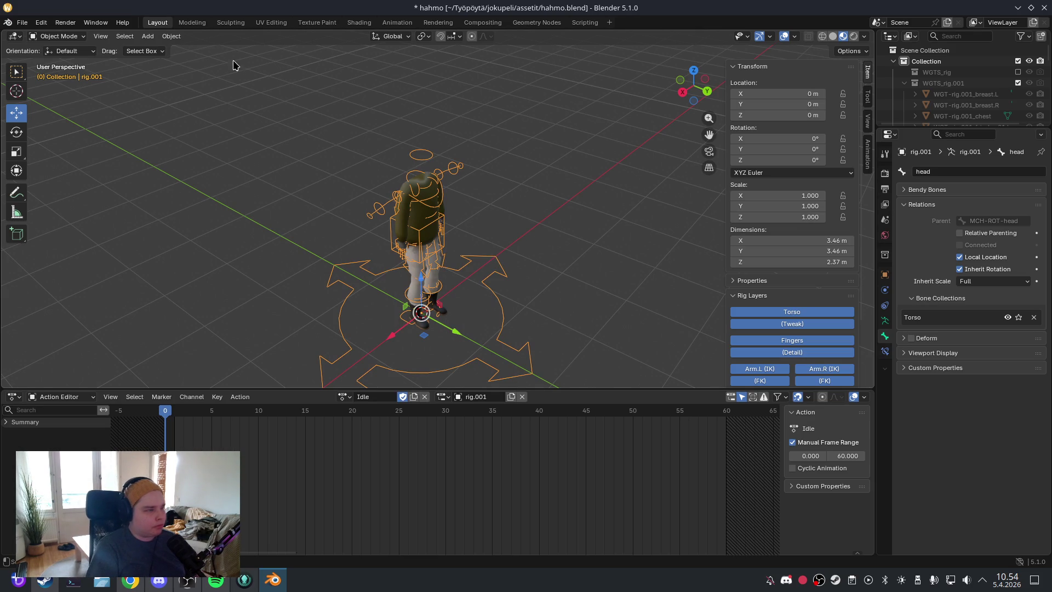
left_click_drag(584, 270, 439, 310)
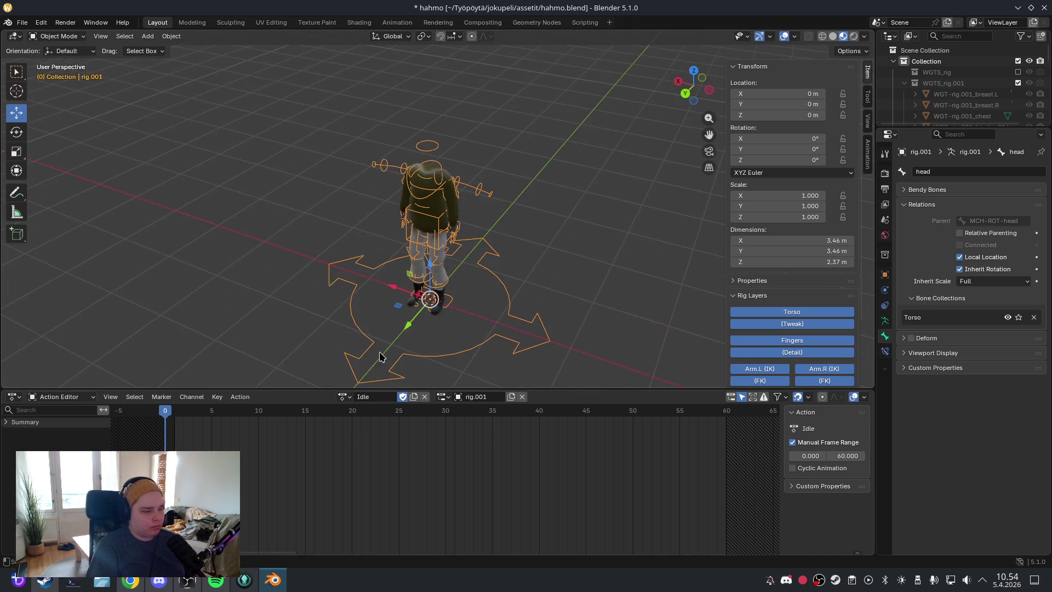
left_click(415, 398)
left_click(389, 397)
type("Walk_Forward")
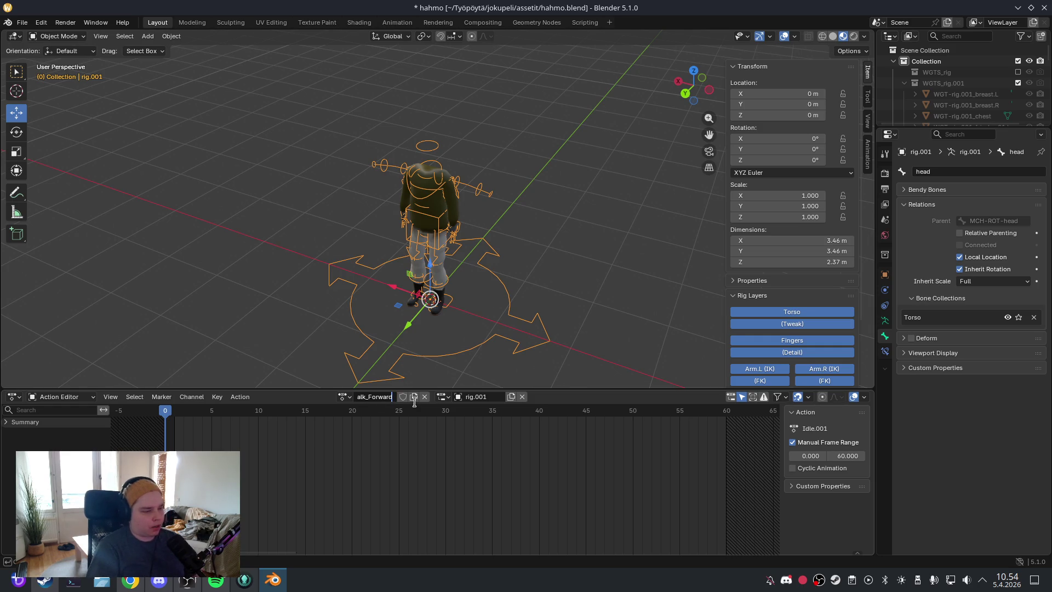
key("Return")
left_click(408, 396)
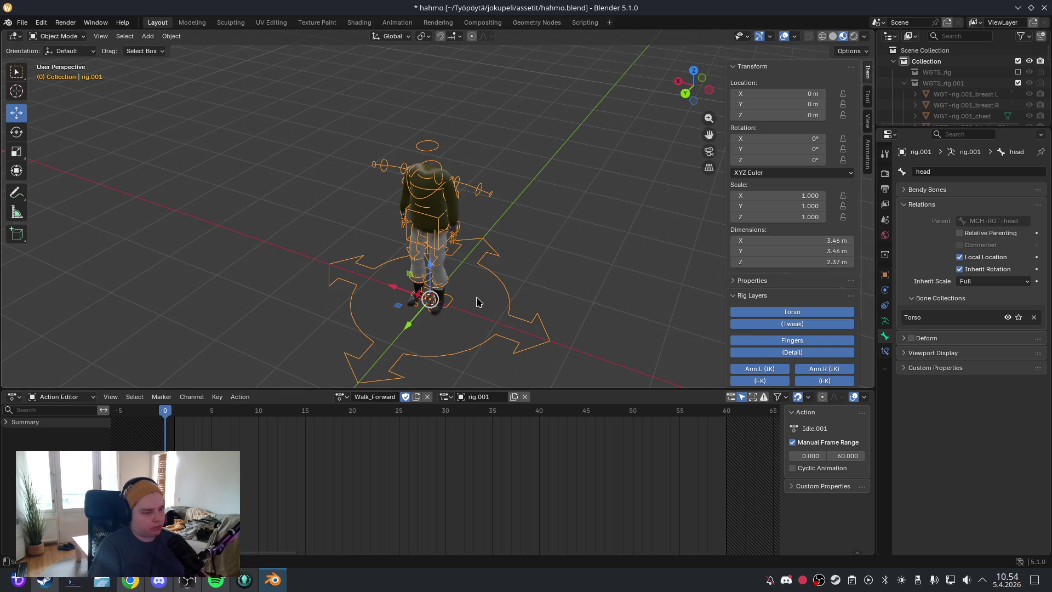
Step: Switch the character rig into Pose Mode
left_click(172, 36)
left_click(171, 36)
left_click(62, 37)
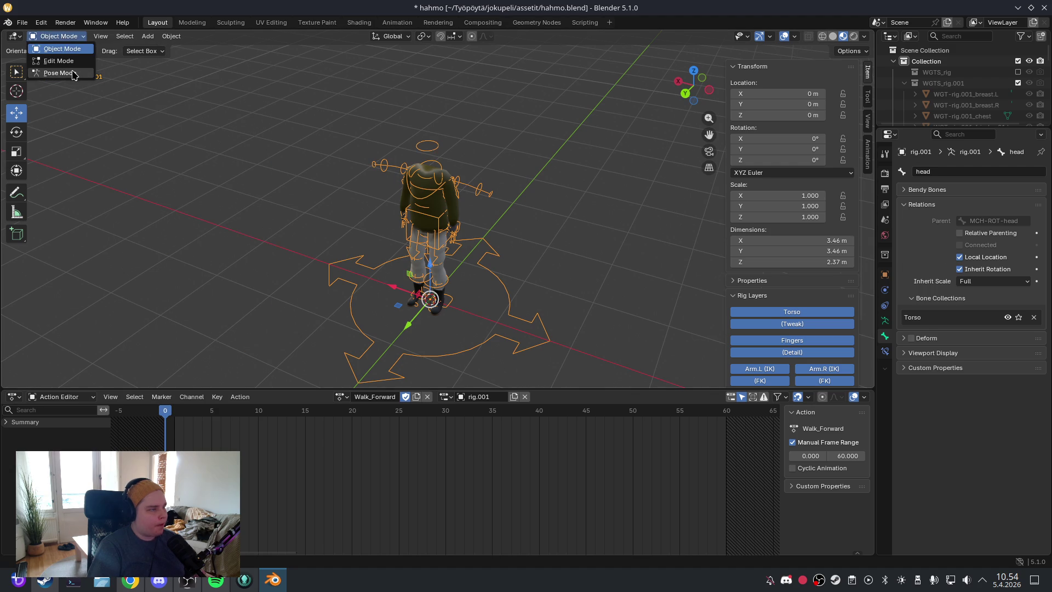
left_click(60, 73)
scroll(416, 316, "up", 5)
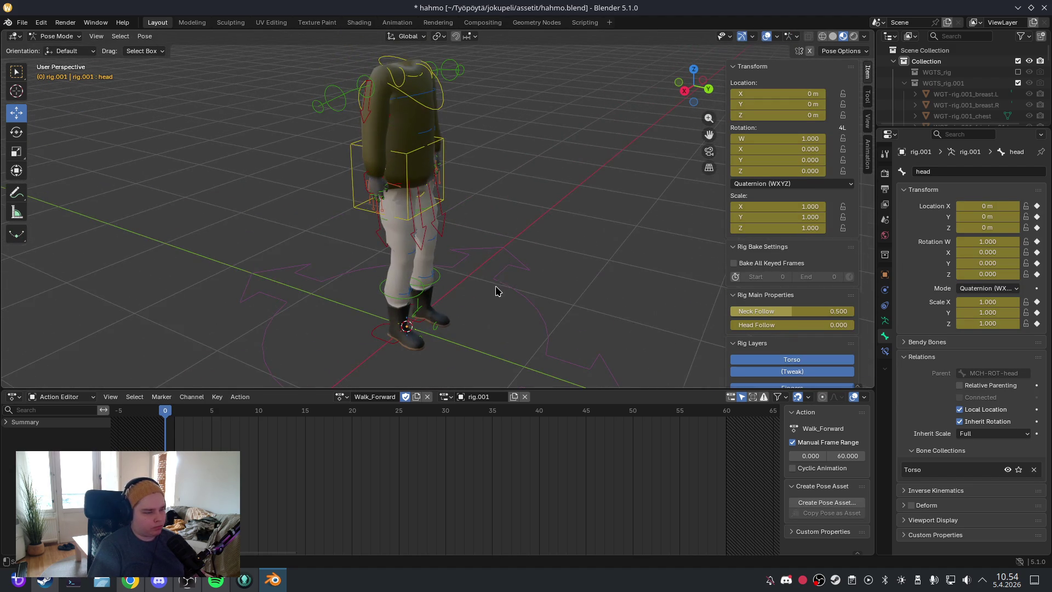
scroll(498, 286, "down", 4)
scroll(494, 290, "up", 2)
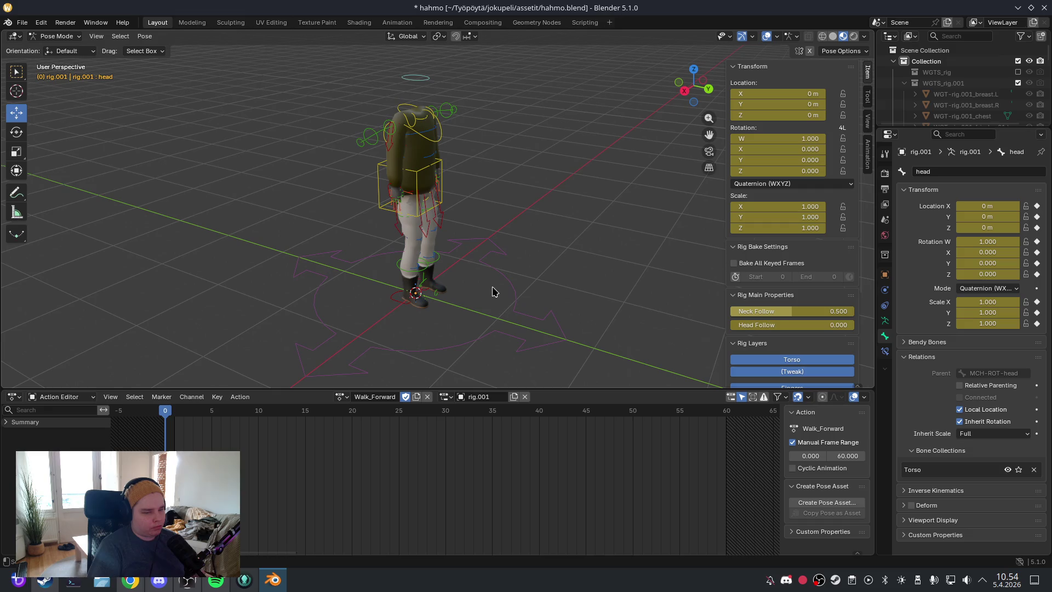
Step: Select the foot_ik.R control from the right side view (numpad 3)
left_click(406, 300)
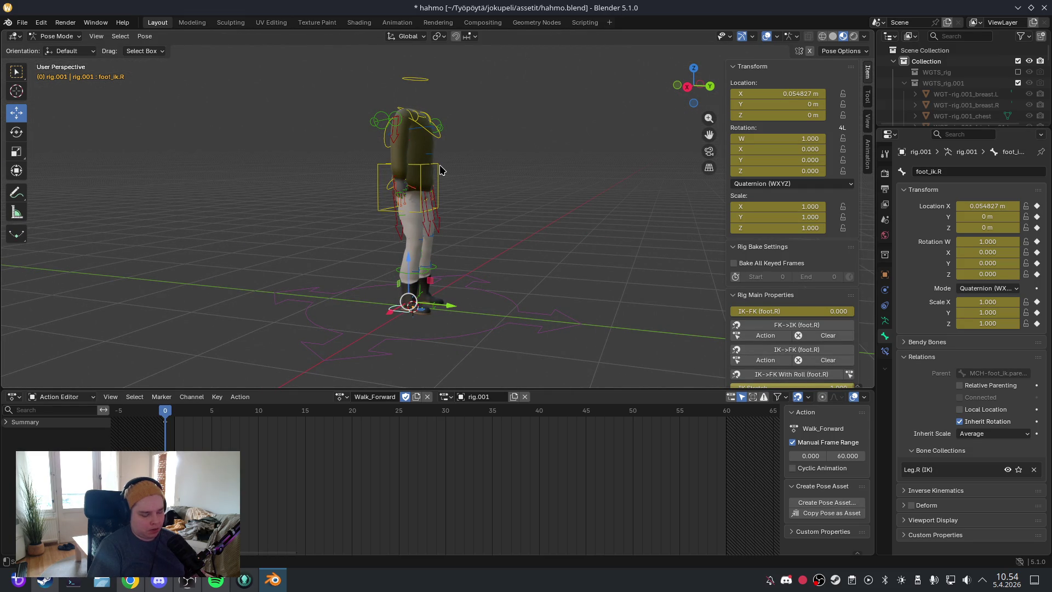
key("KP_3")
scroll(482, 171, "up", 3)
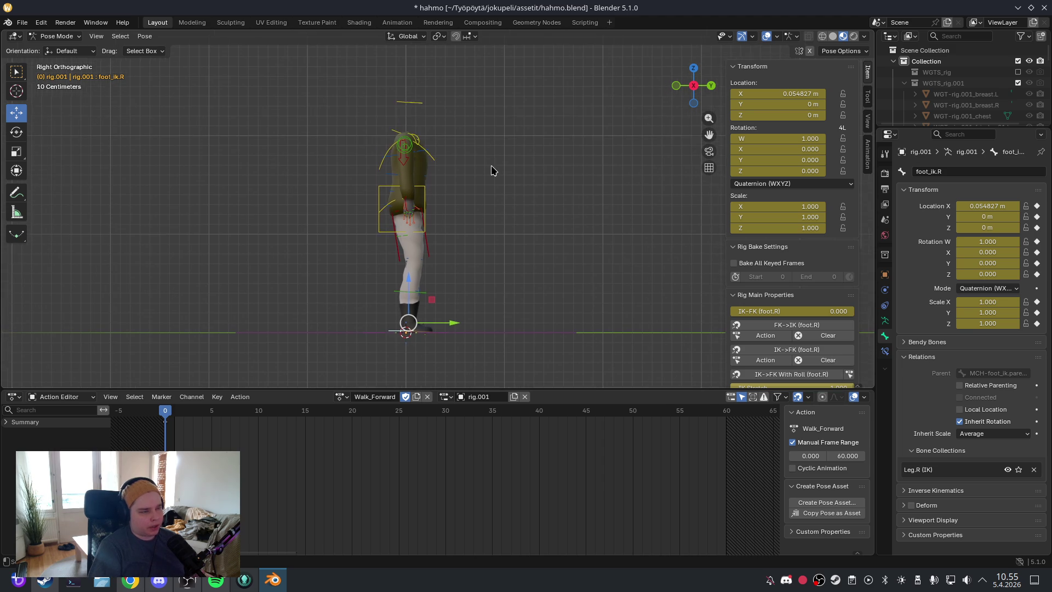
scroll(481, 180, "down", 5)
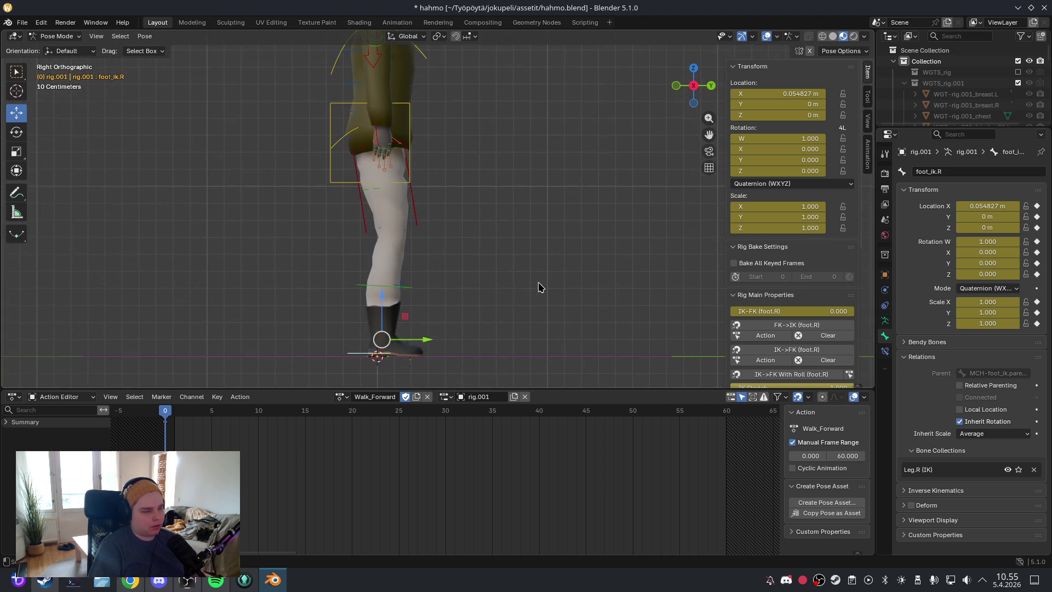
left_click_drag(538, 287, 511, 298)
left_click(363, 351)
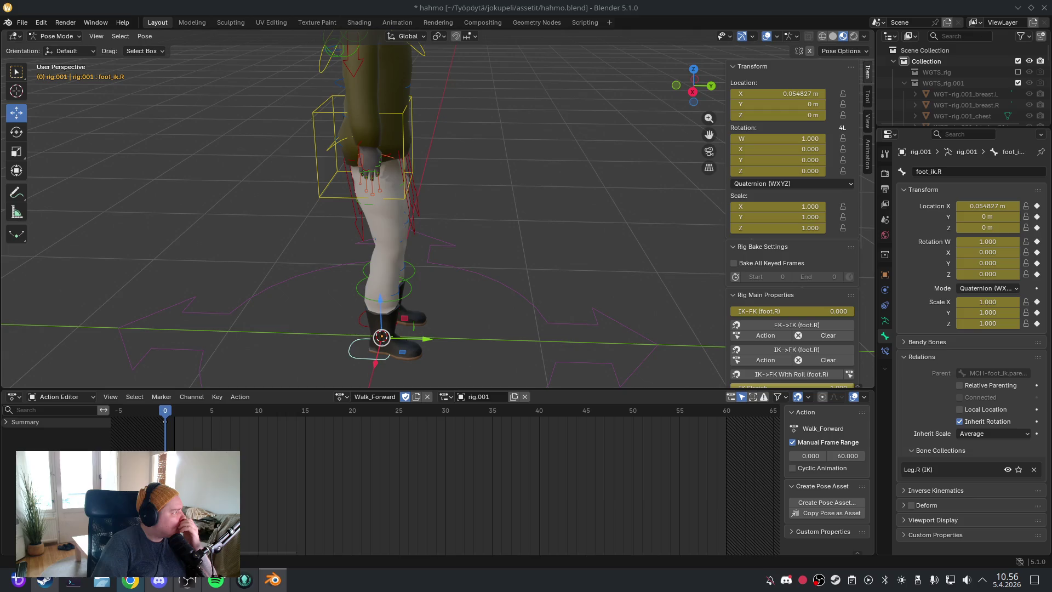
key("alt+Tab")
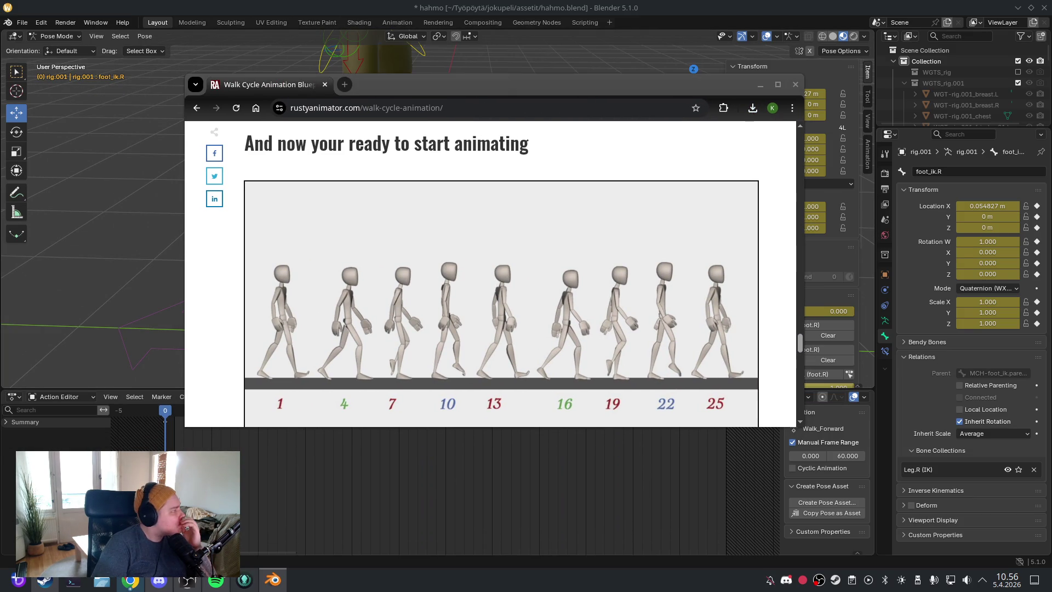
left_click(524, 94)
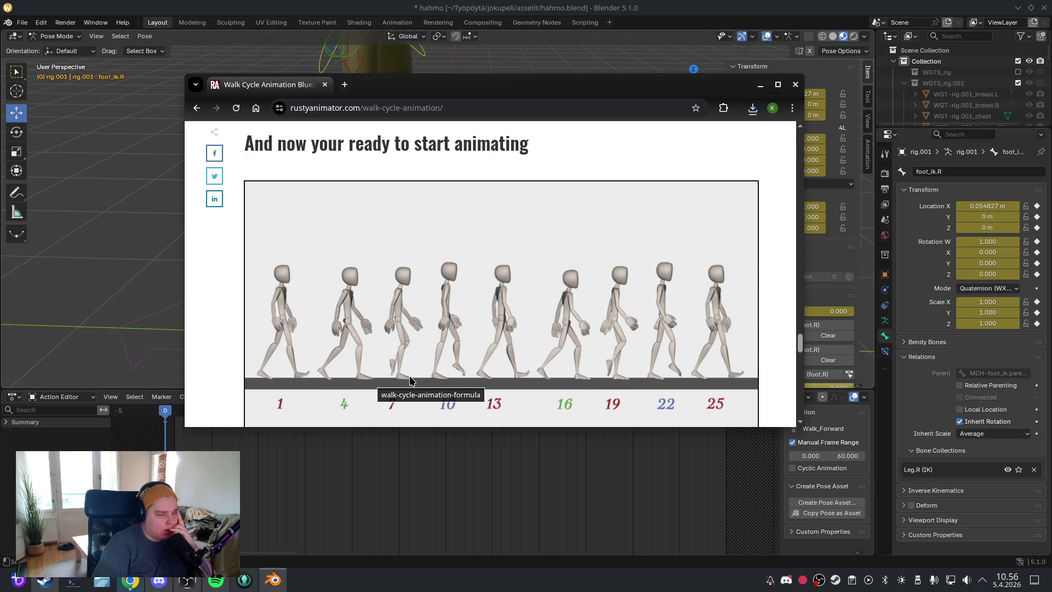
key("alt+Tab")
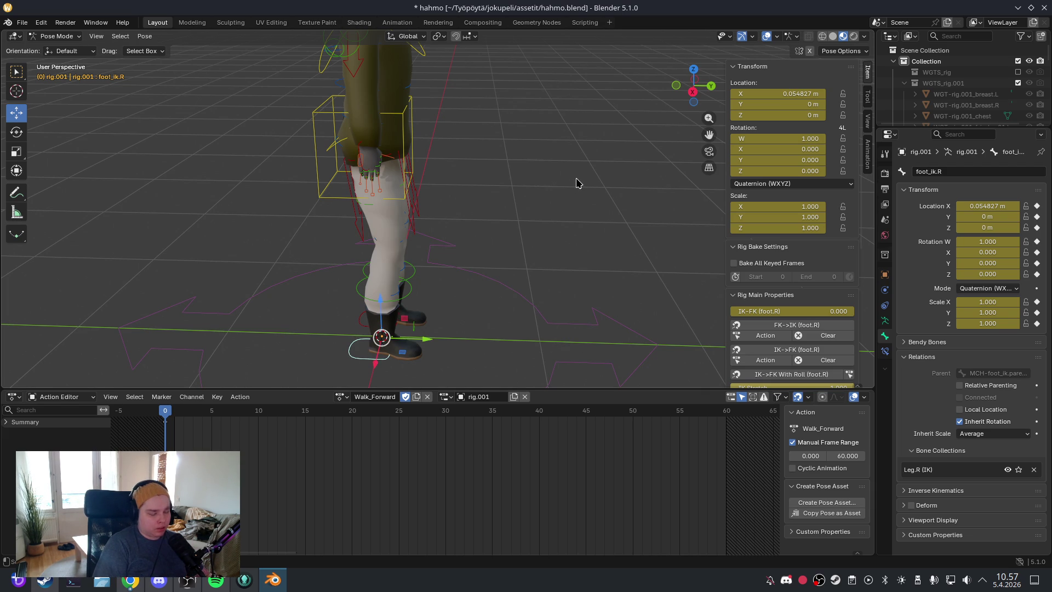
Step: In Right Ortho view, rotate foot_ik.R and move it forward heel-first, then lower the torso slightly
key("KP_3")
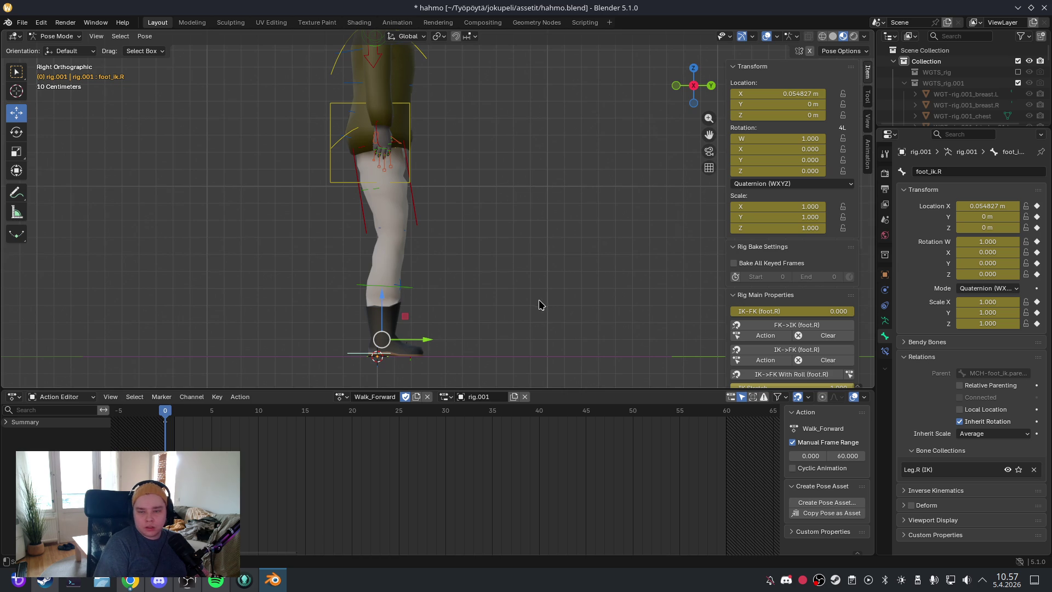
key("r")
left_click(511, 277)
left_click_drag(438, 349, 500, 350)
key("g")
left_click(503, 313)
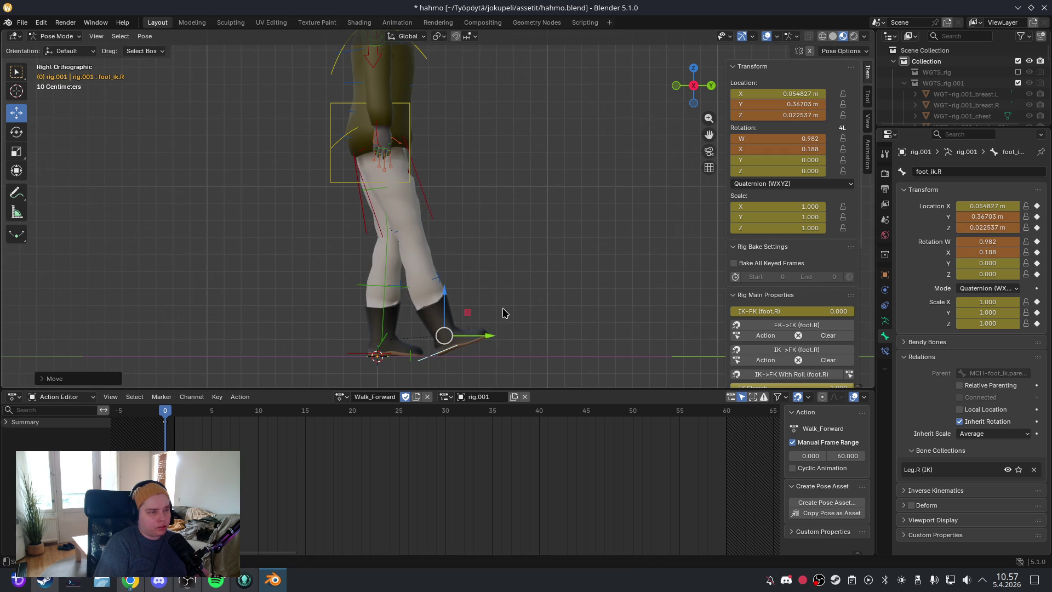
left_click(405, 107)
left_click_drag(372, 98, 371, 98)
Step: Rotate and push foot_ik.L and toe_ik.L back to Y -0.35415, Z 0.038634, rotation X -0.140
left_click(362, 356)
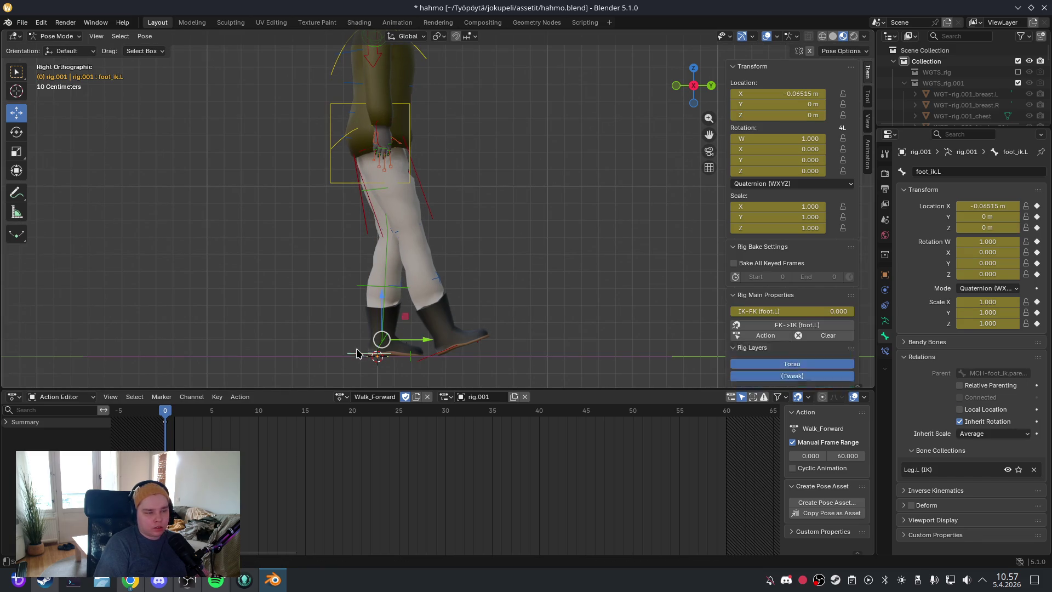
key("r")
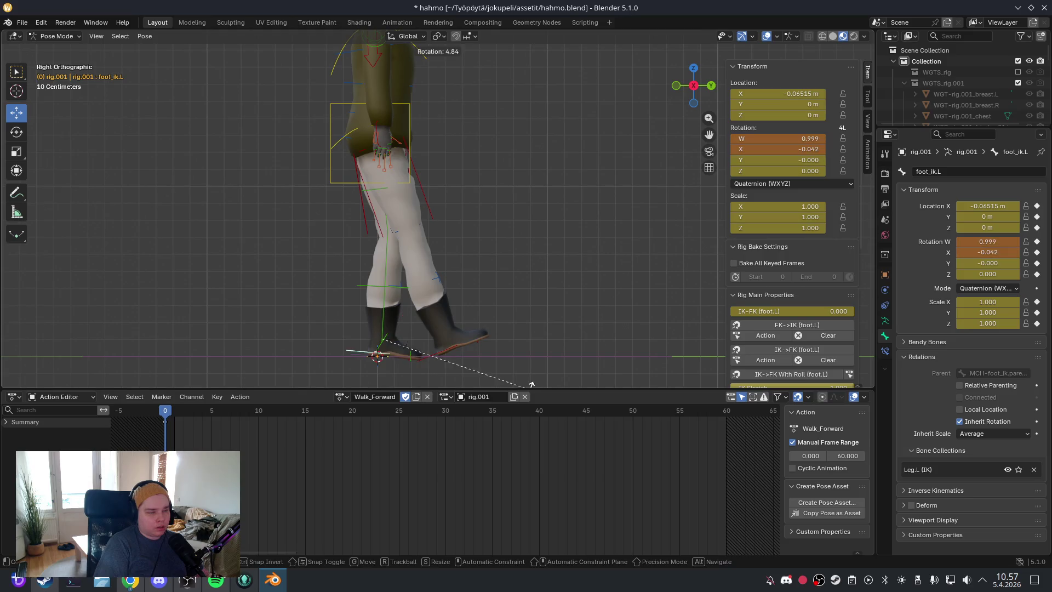
key("Return")
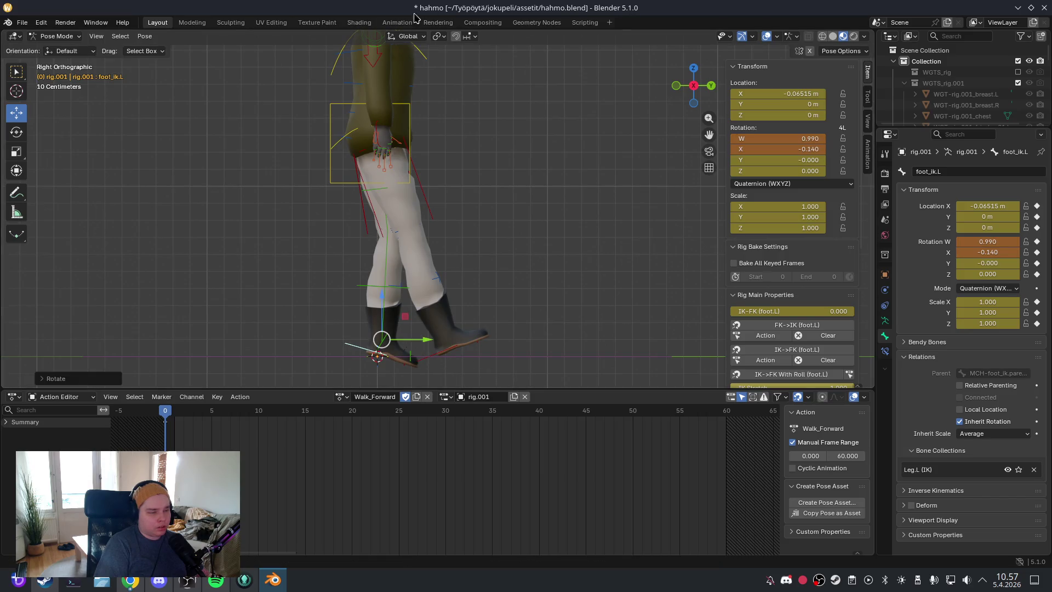
key("g")
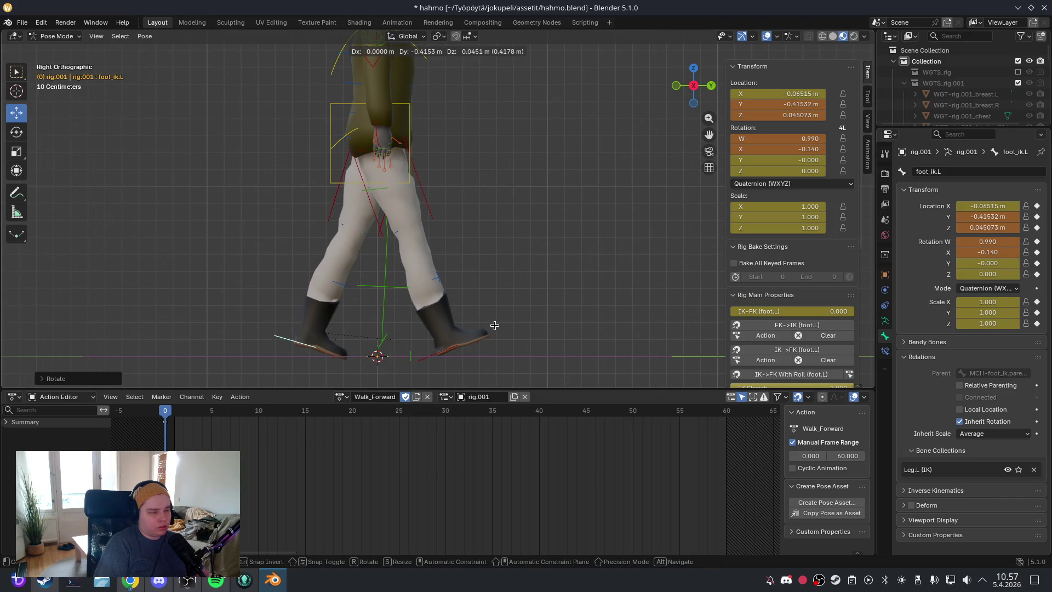
left_click(495, 333)
left_click(330, 365)
key("r")
left_click(292, 345)
left_click(417, 356)
key("g")
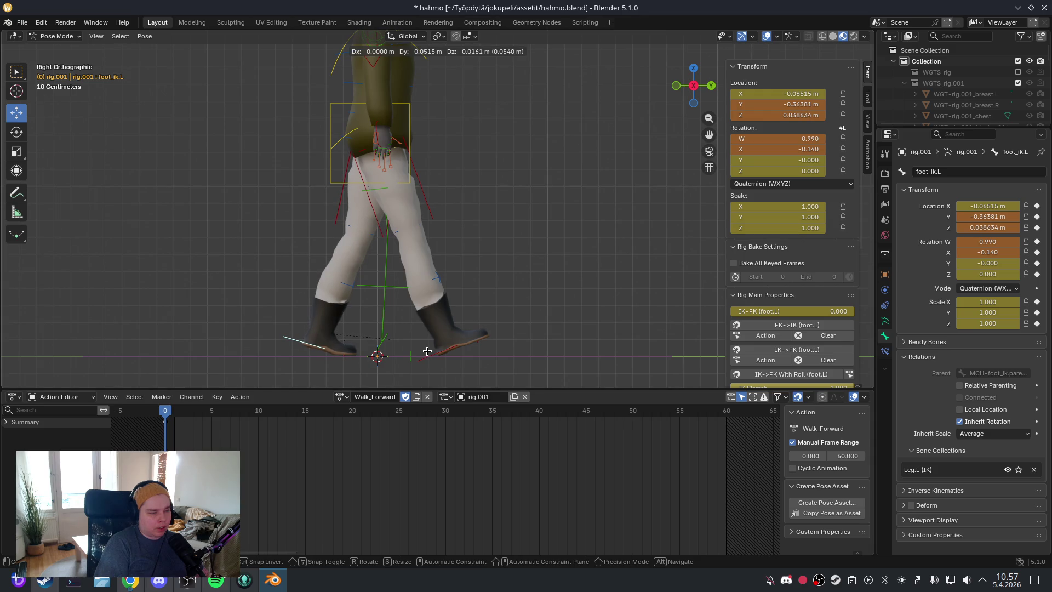
left_click(430, 355)
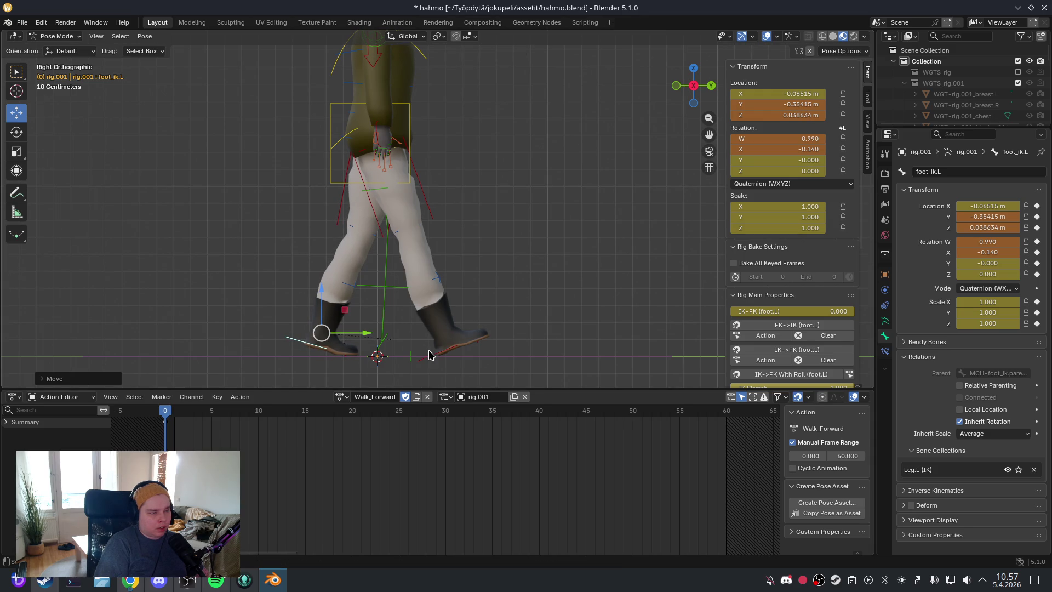
left_click(533, 227)
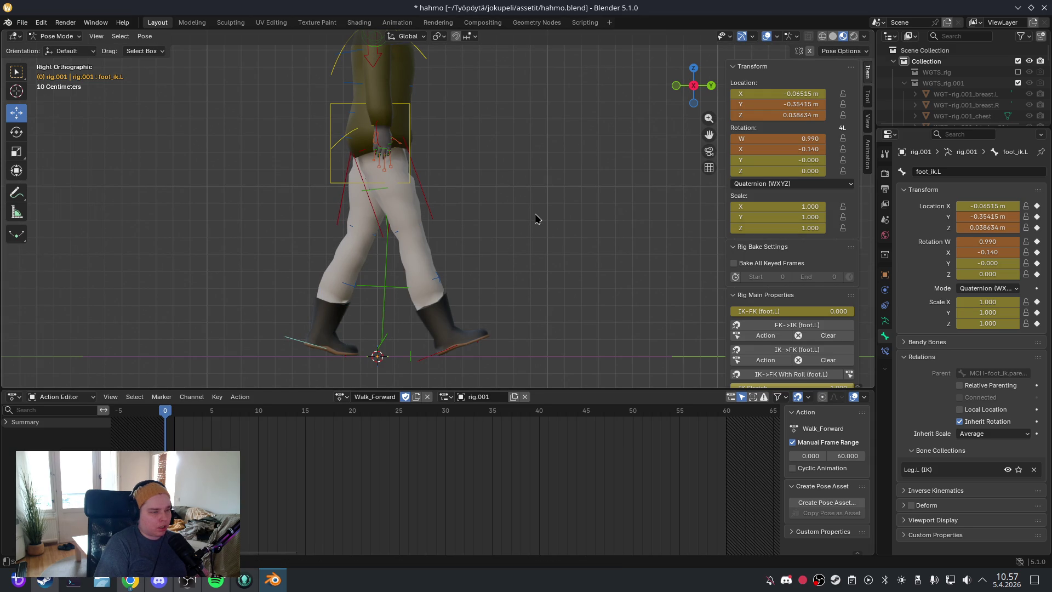
Step: Select all bones and key all channels of the contact pose at frame 0
key("a")
key("i")
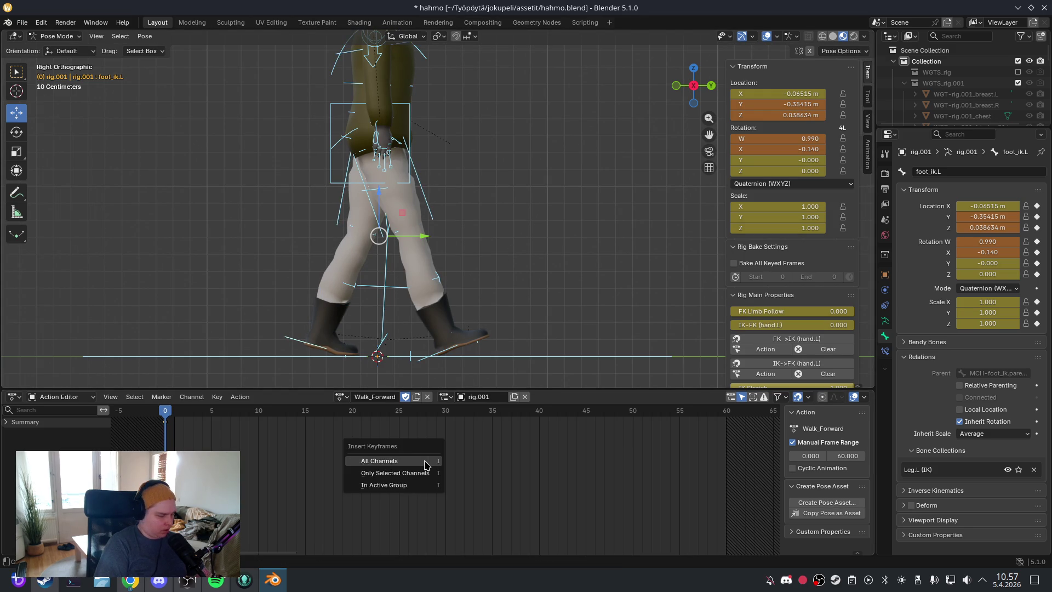
left_click(427, 462)
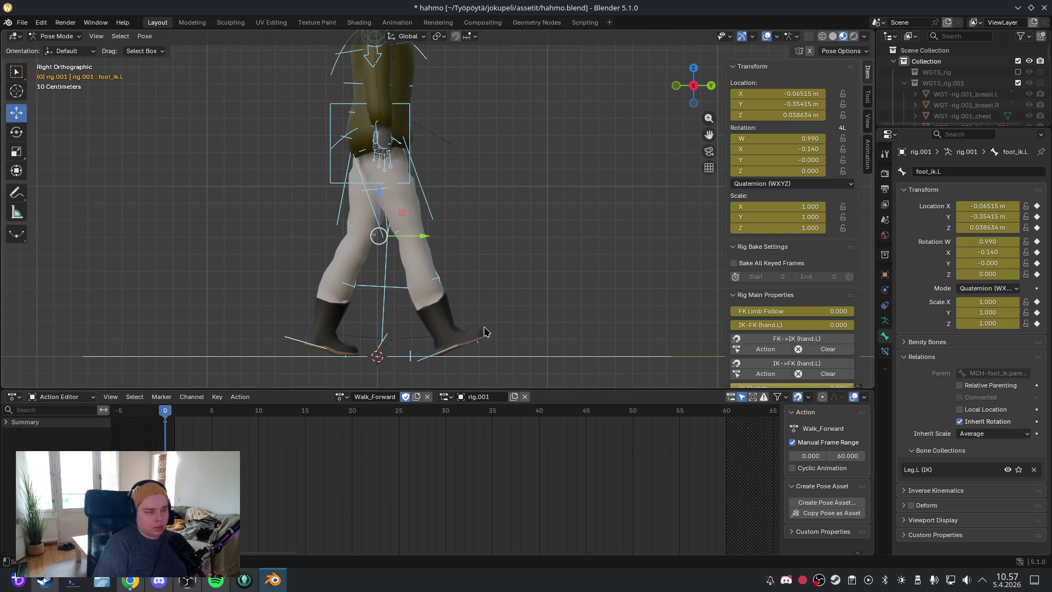
Step: Try rotating and sliding the right foot along Y and lowering the torso
left_click(448, 350)
key("r")
left_click(575, 368)
key("g")
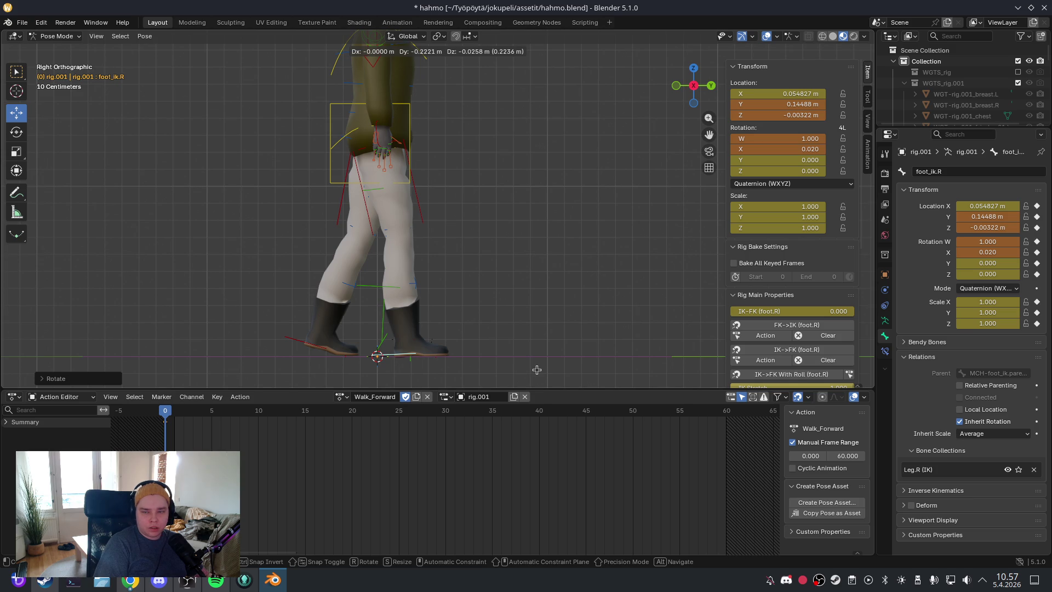
left_click(537, 370)
left_click(409, 120)
key("g")
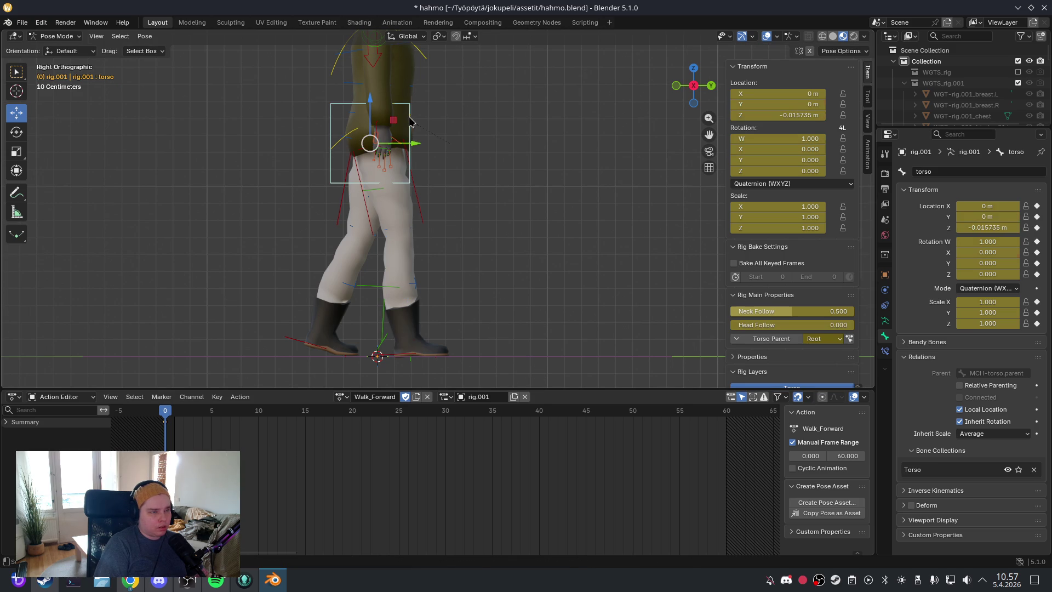
left_click(499, 175)
left_click(404, 351)
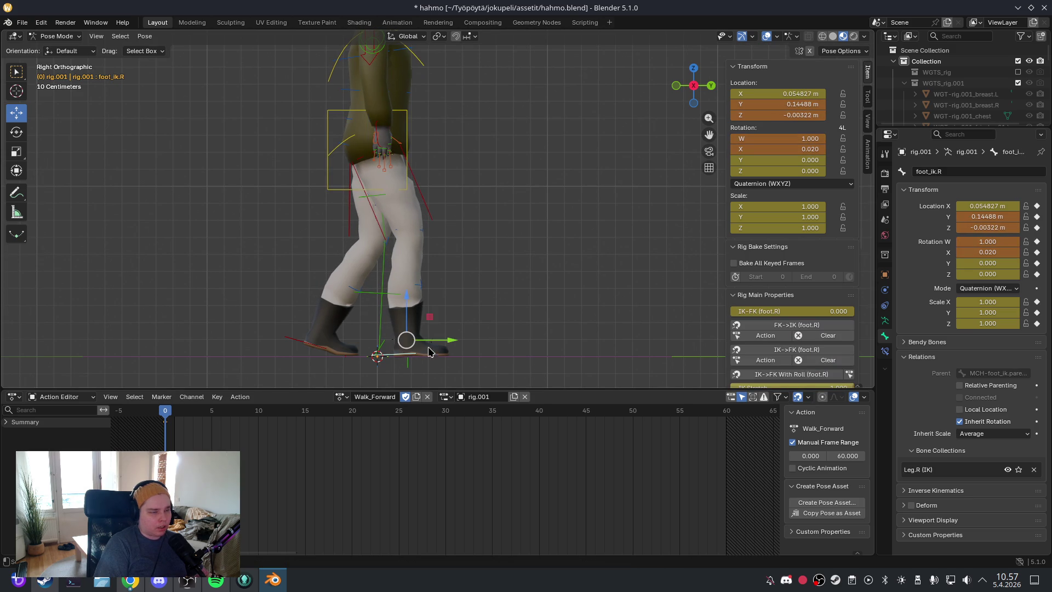
key("g")
key("y")
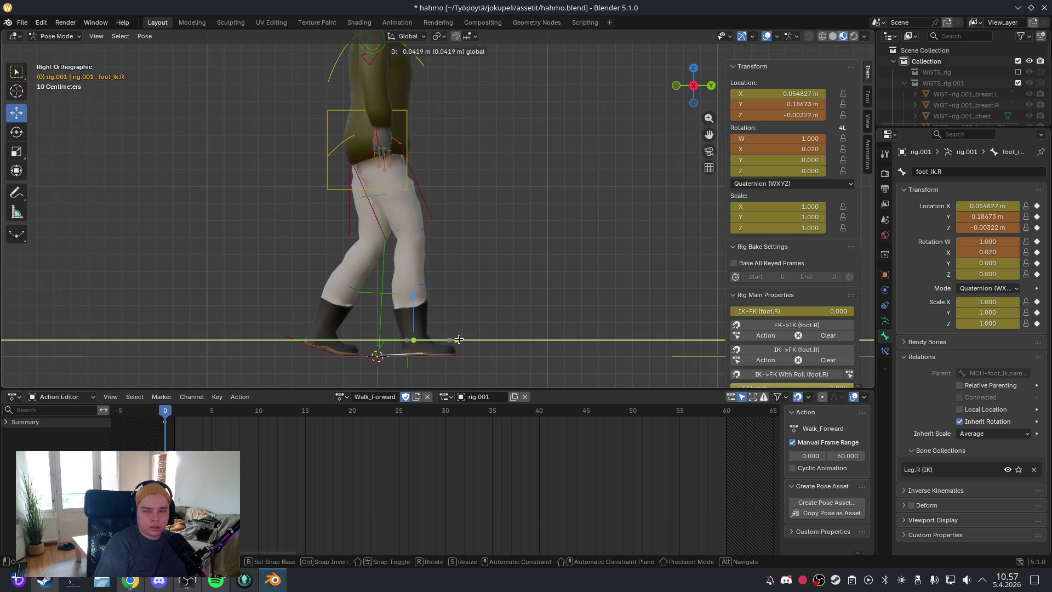
left_click(453, 337)
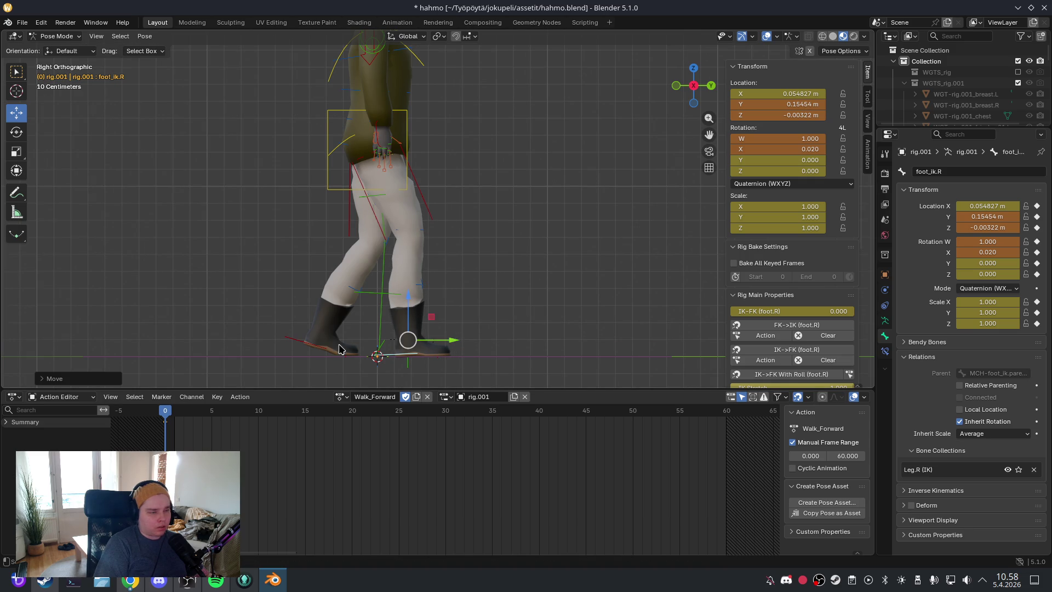
Step: Try tilting and repositioning the left foot control
left_click(337, 353)
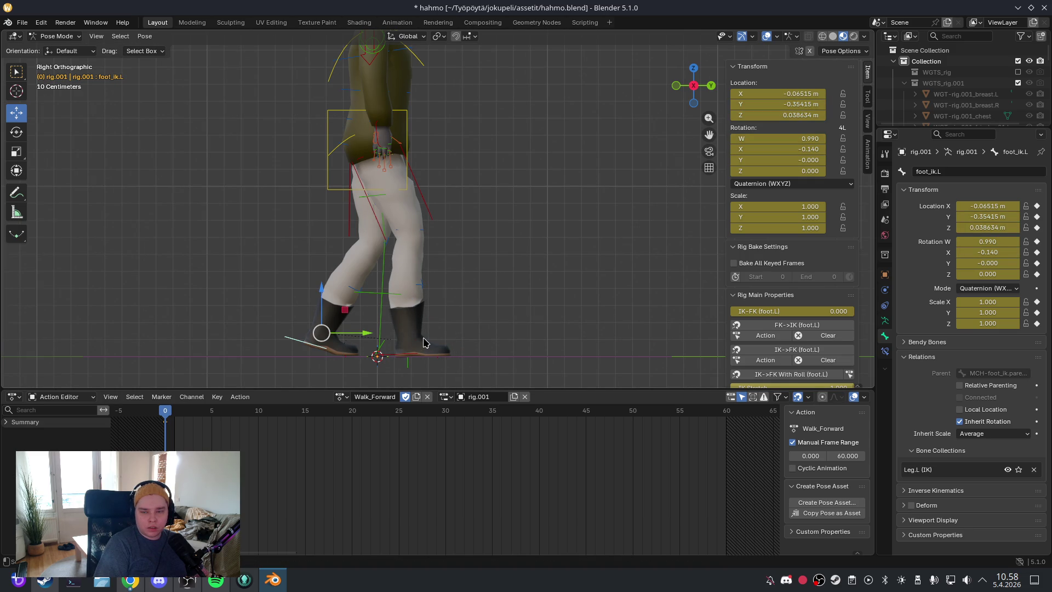
key("r")
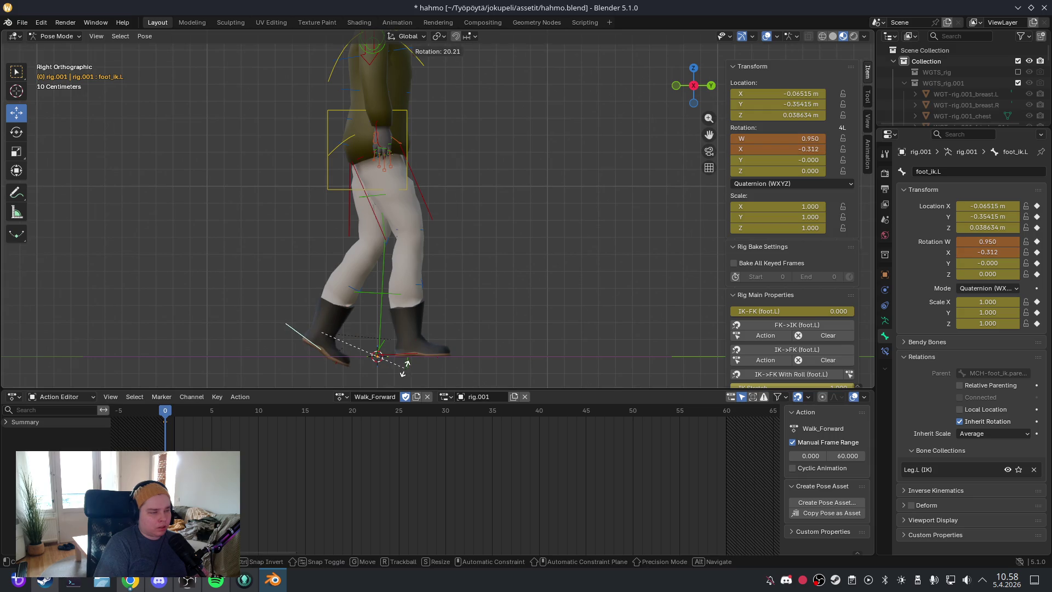
left_click(404, 368)
key("g")
left_click(374, 361)
key("g")
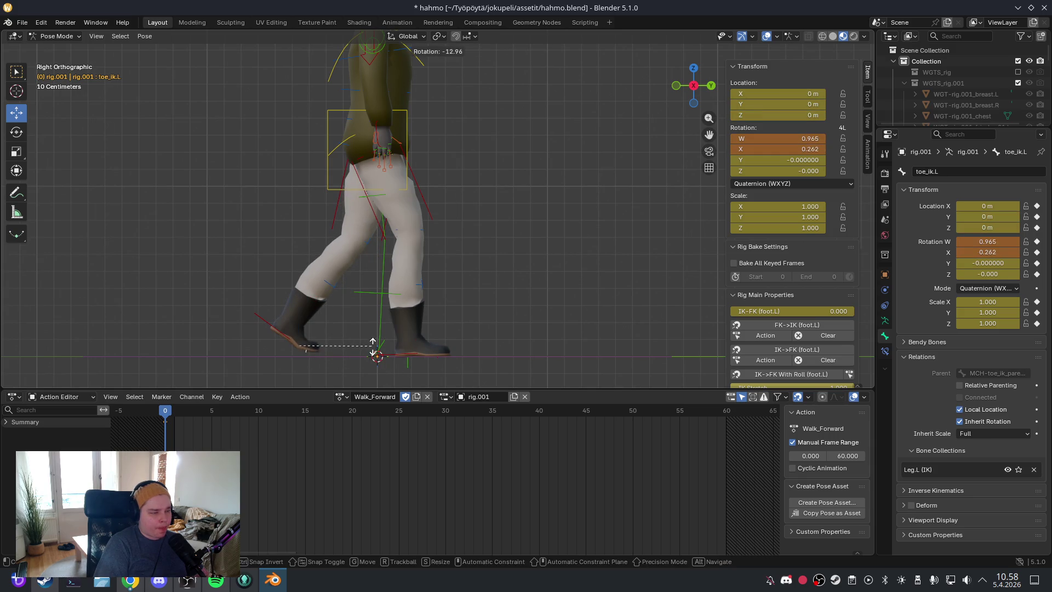
key("Escape")
key("g")
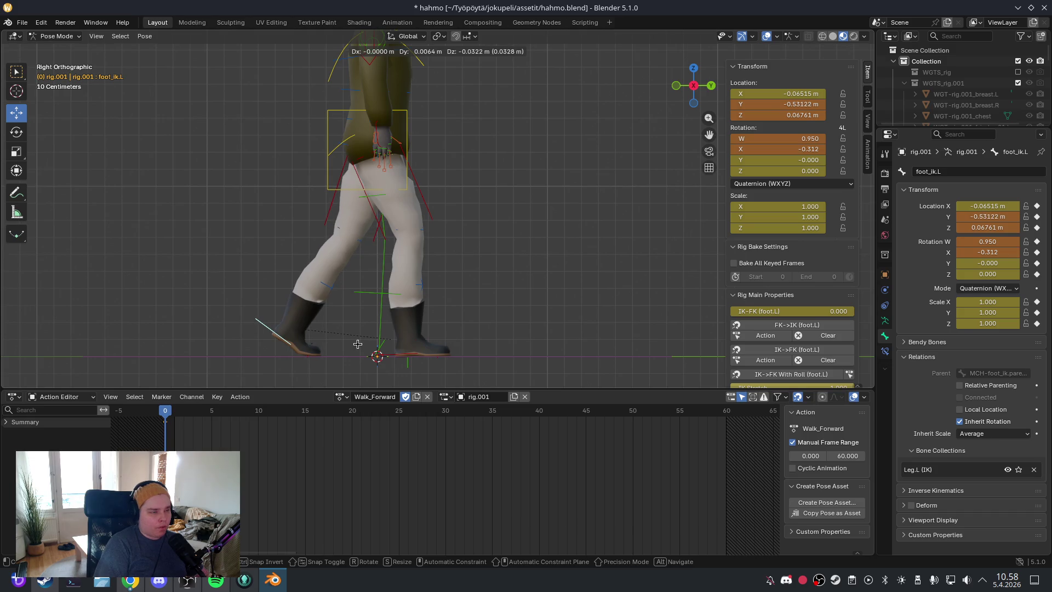
left_click(361, 347)
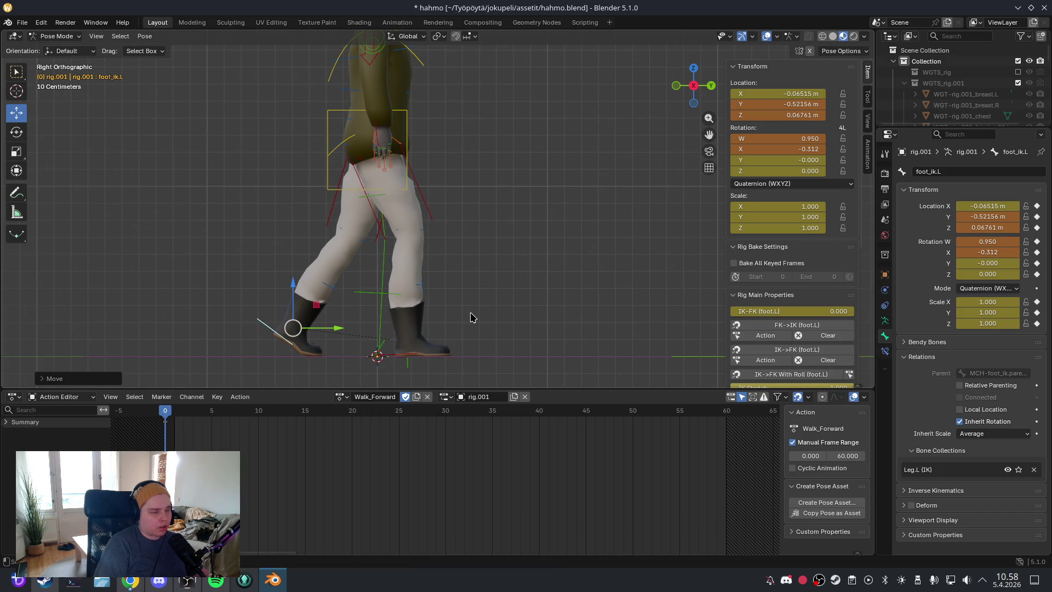
Step: Dismiss the keyframe menu and undo the trial foot moves and tilt with Ctrl+Z
key("a")
key("i")
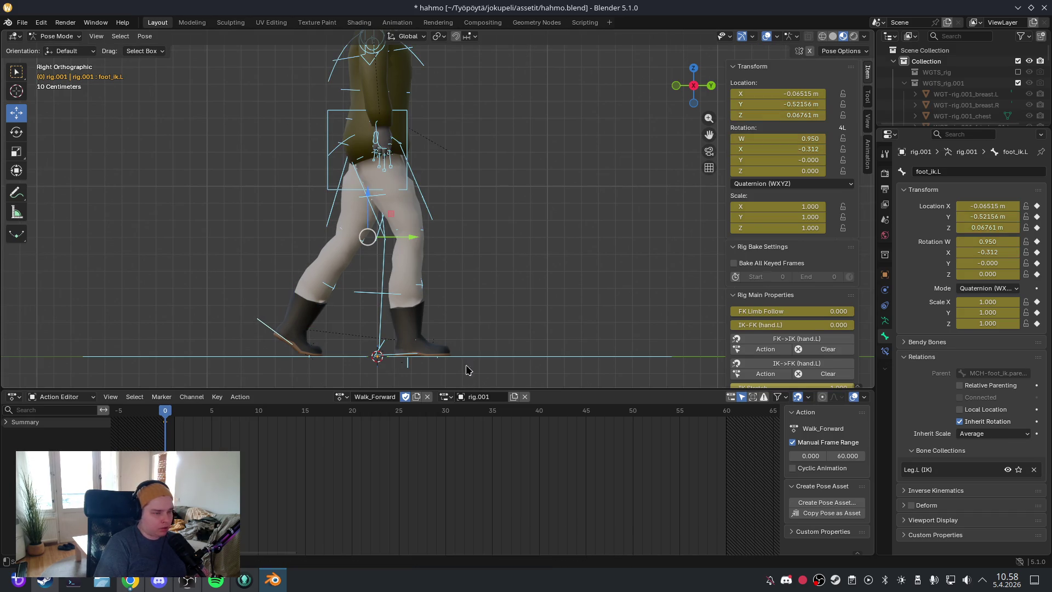
key("i")
left_click(473, 463)
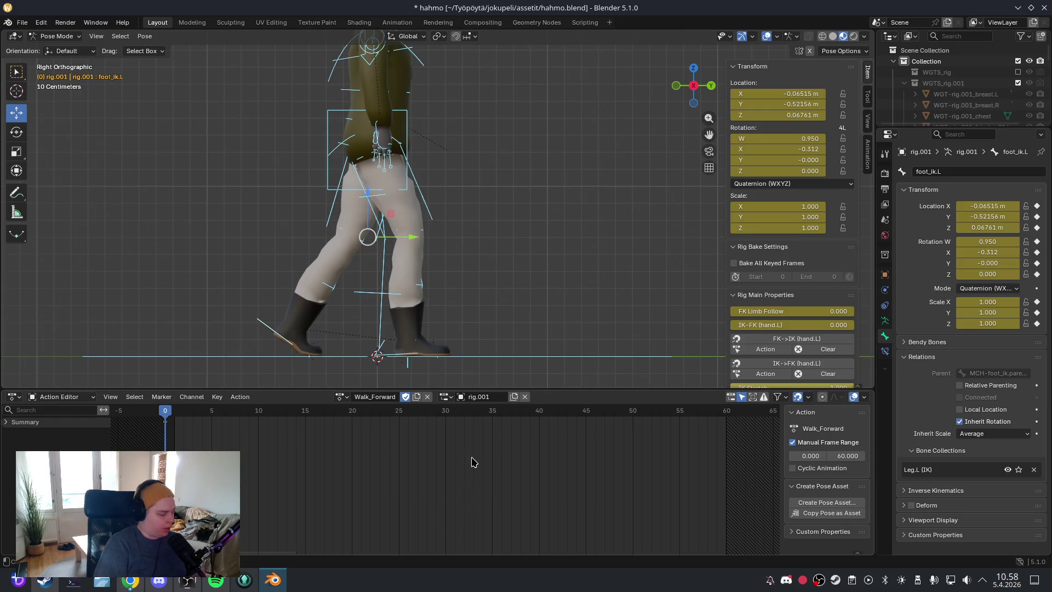
key("ctrl+z")
key("ctrl+z")
key("ctrl+z")
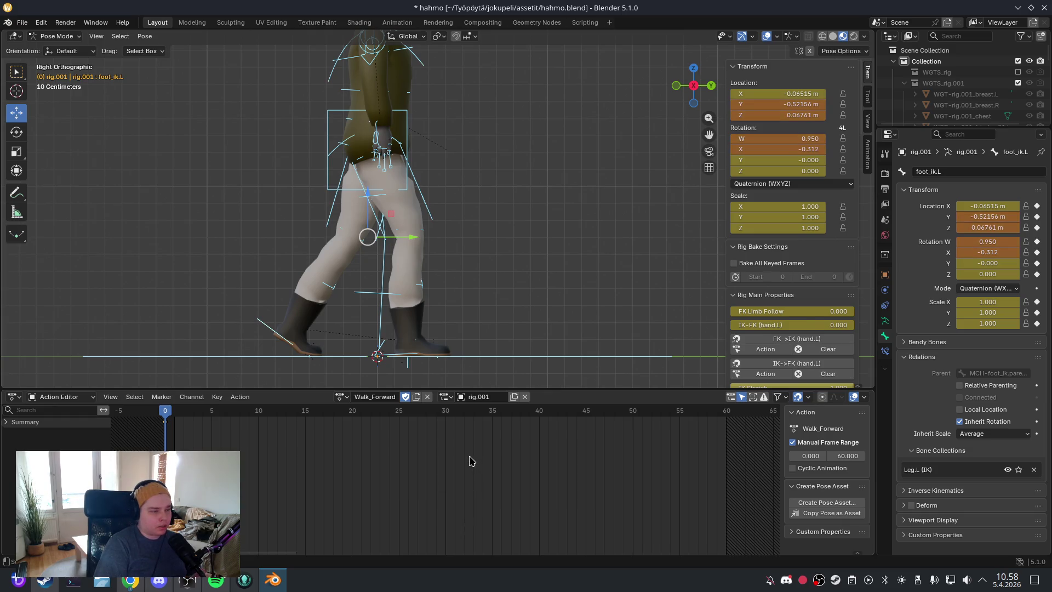
key("ctrl+z")
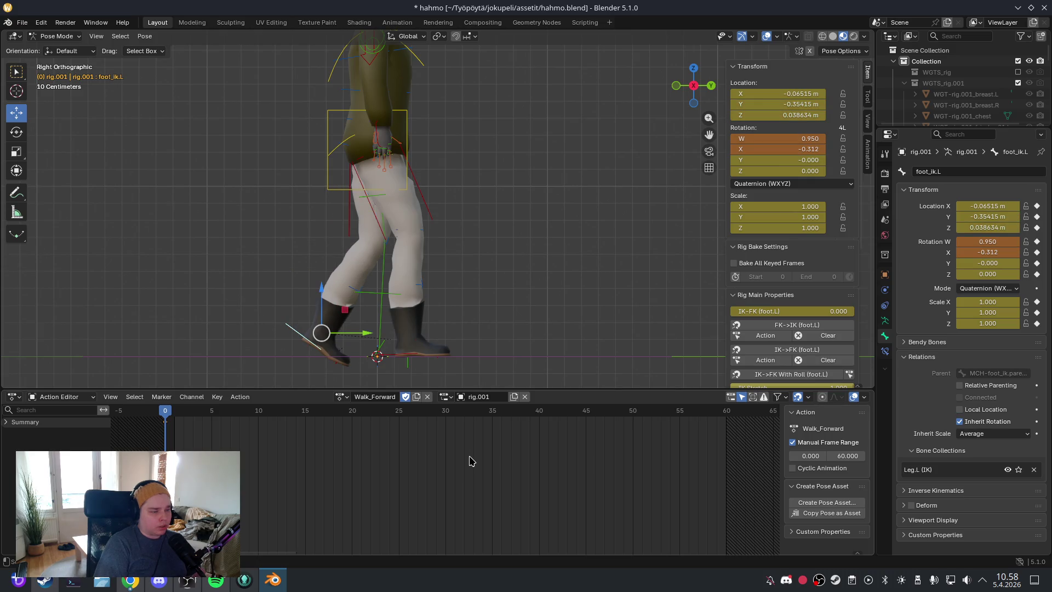
key("ctrl+z")
key("ctrl+z")
key("ctrl+z")
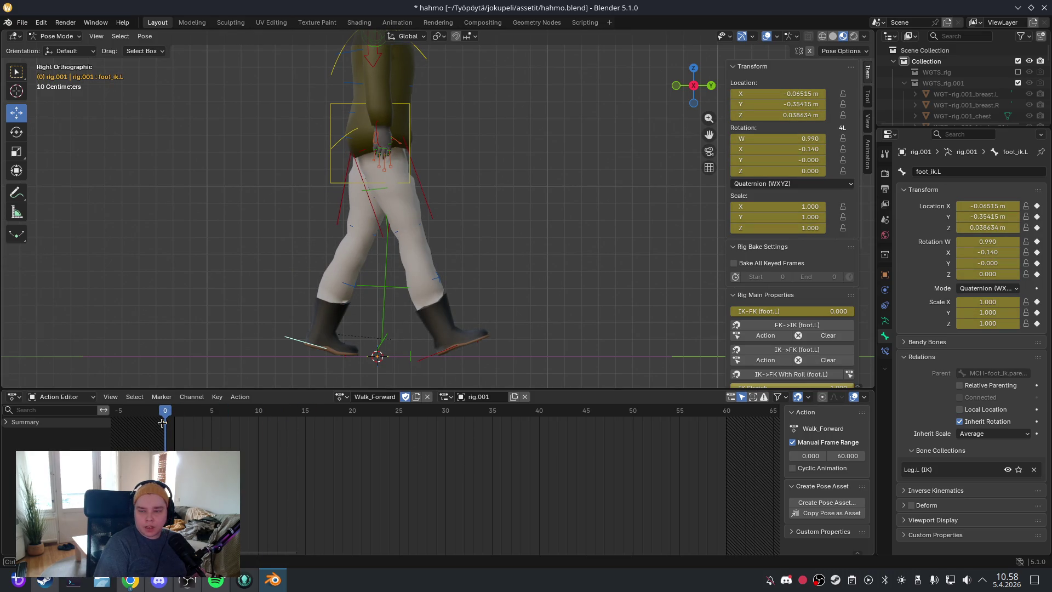
Step: At frame 30, select both foot and toe IK controls and copy their pose
left_click_drag(162, 422, 445, 422)
left_click(453, 349)
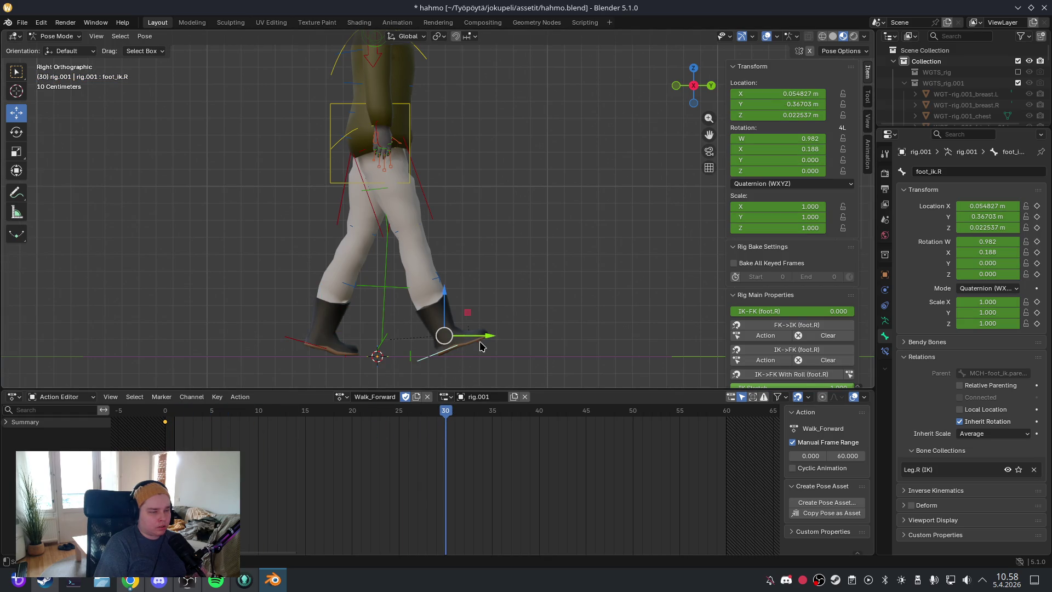
left_click(344, 357)
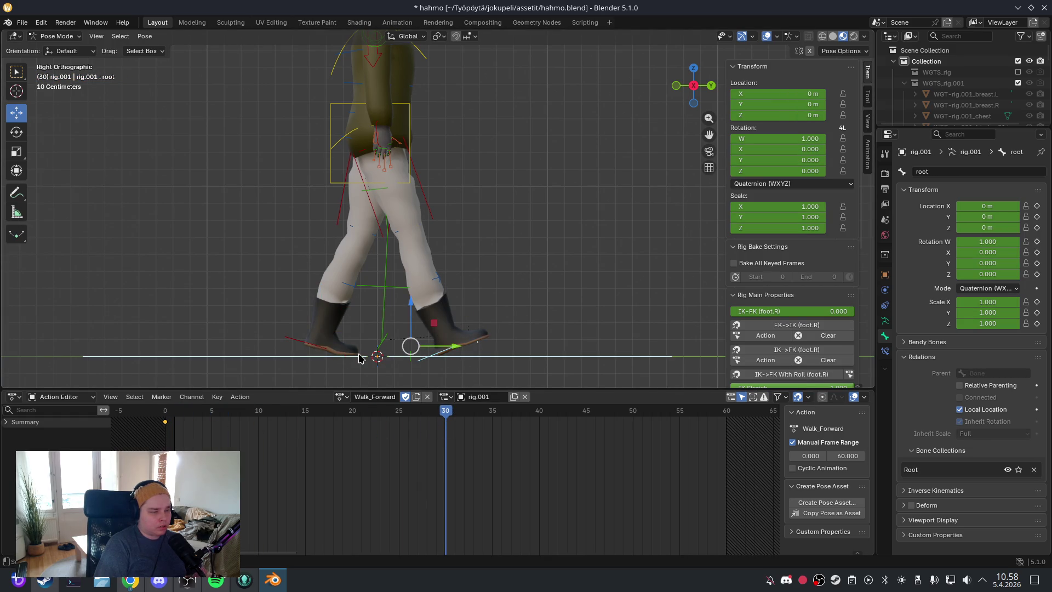
left_click(328, 355)
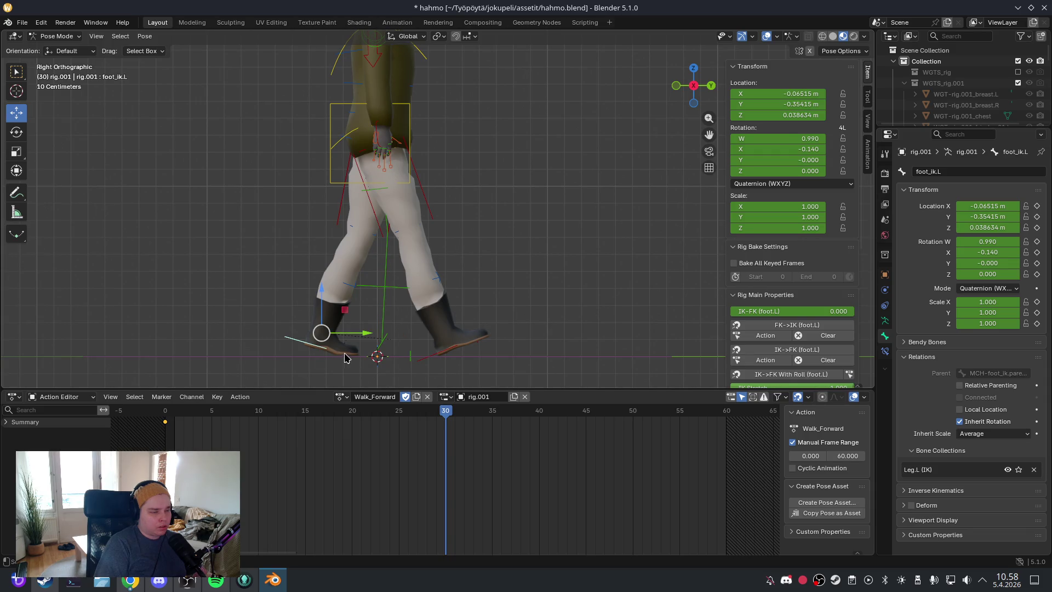
left_click(430, 352)
mouse_move(430, 352)
left_mouse_down()
mouse_move(438, 337)
mouse_move(362, 318)
mouse_move(341, 293)
left_mouse_up()
scroll(410, 333, "up", 3)
left_click(299, 331)
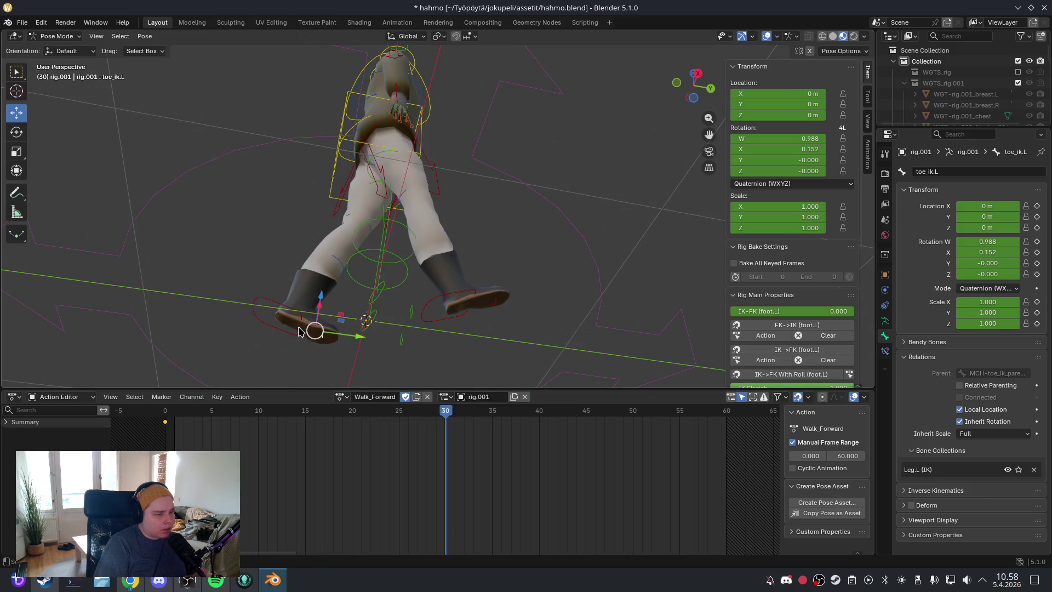
left_click(465, 317, "shift")
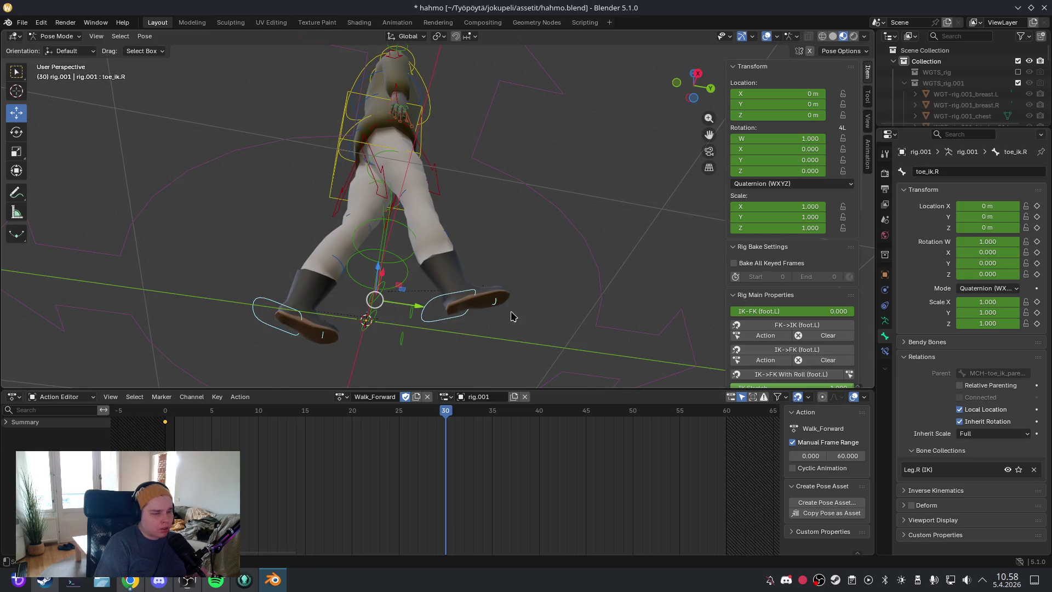
mouse_move(510, 316)
left_mouse_down()
mouse_move(549, 288)
mouse_move(535, 326)
left_mouse_up()
key("ctrl+c")
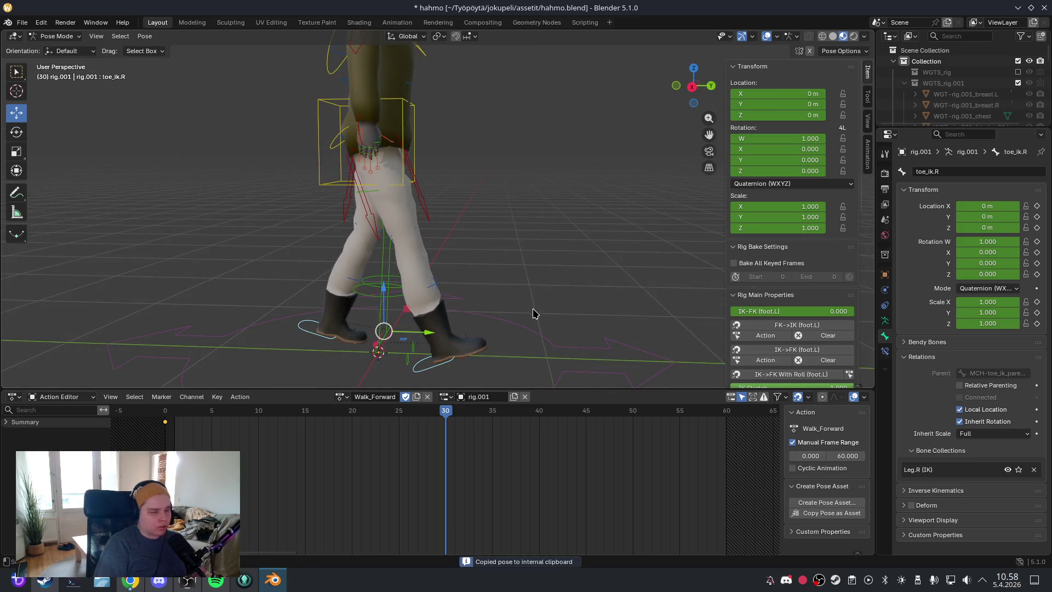
Step: Paste the pose flipped at frame 30 and keyframe it
left_click(144, 36)
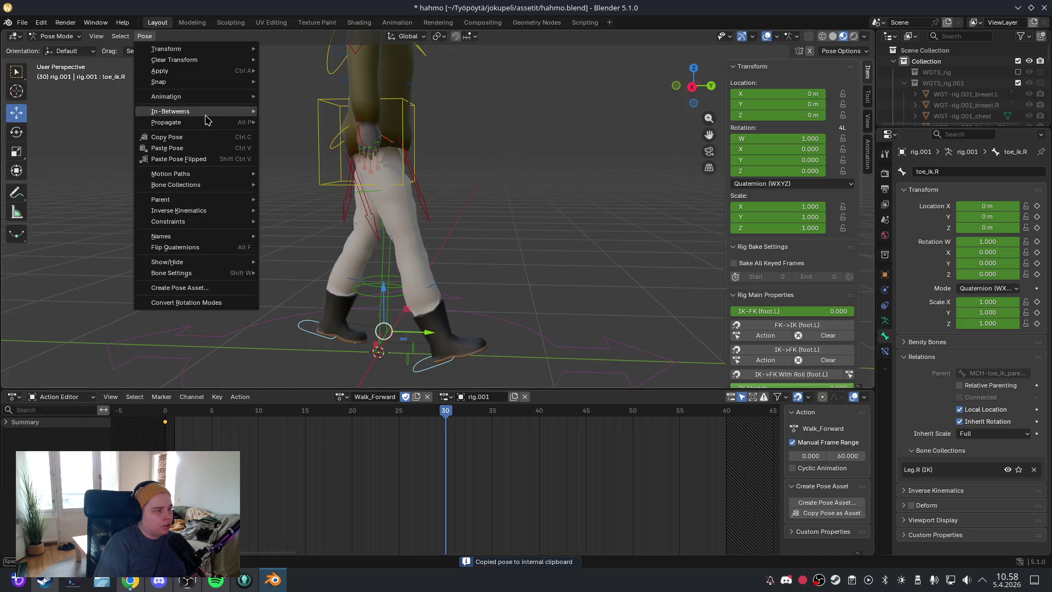
left_click(221, 159)
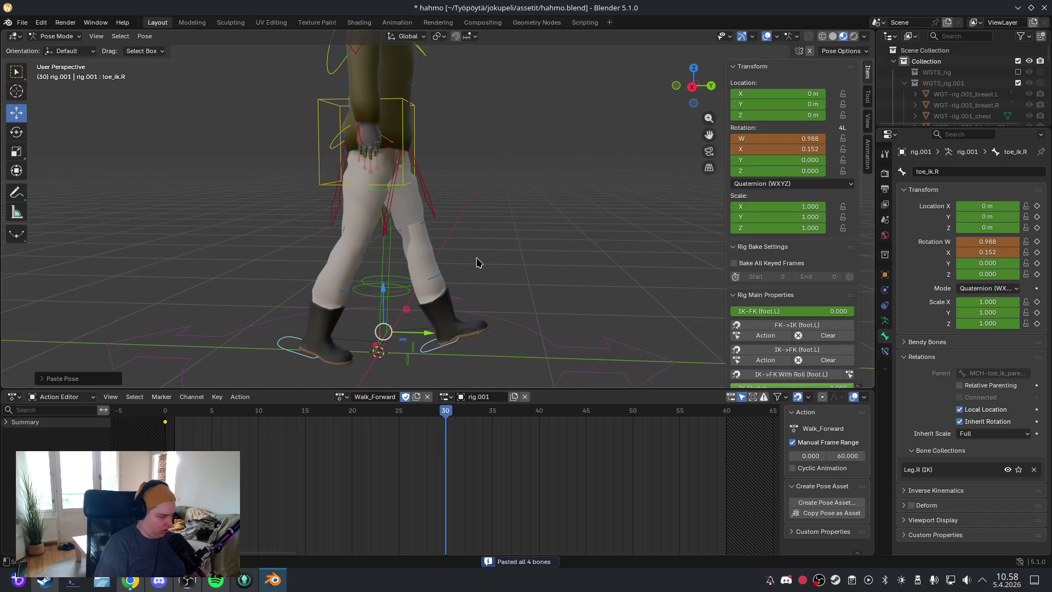
key("i")
left_click_drag(452, 422, 167, 423)
Step: Copy frame 0's pose, paste it at frame 60, key all channels, and play back
key("ctrl+c")
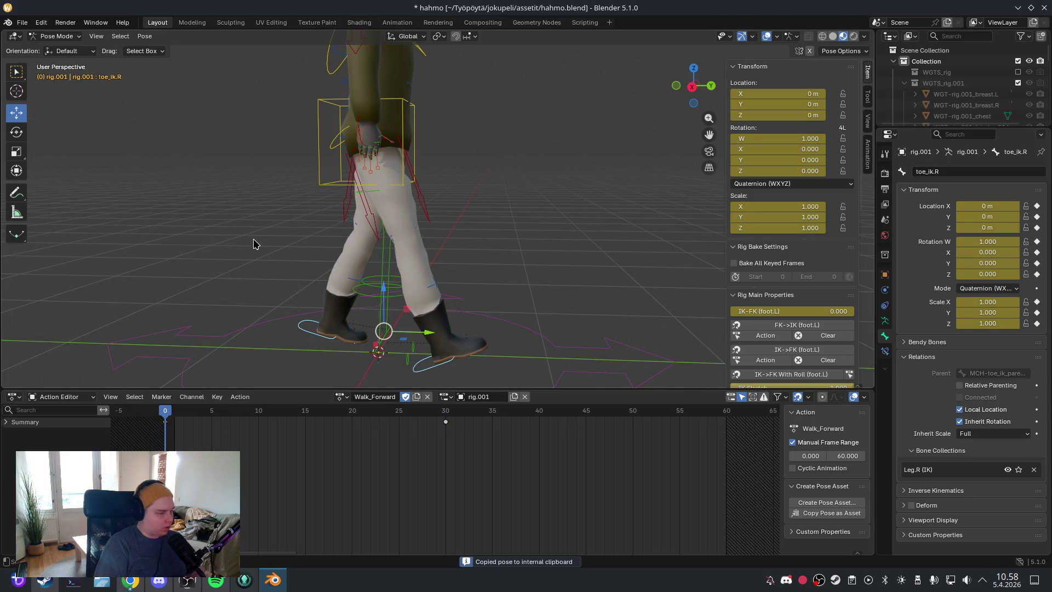
left_click_drag(168, 415, 726, 415)
key("ctrl+v")
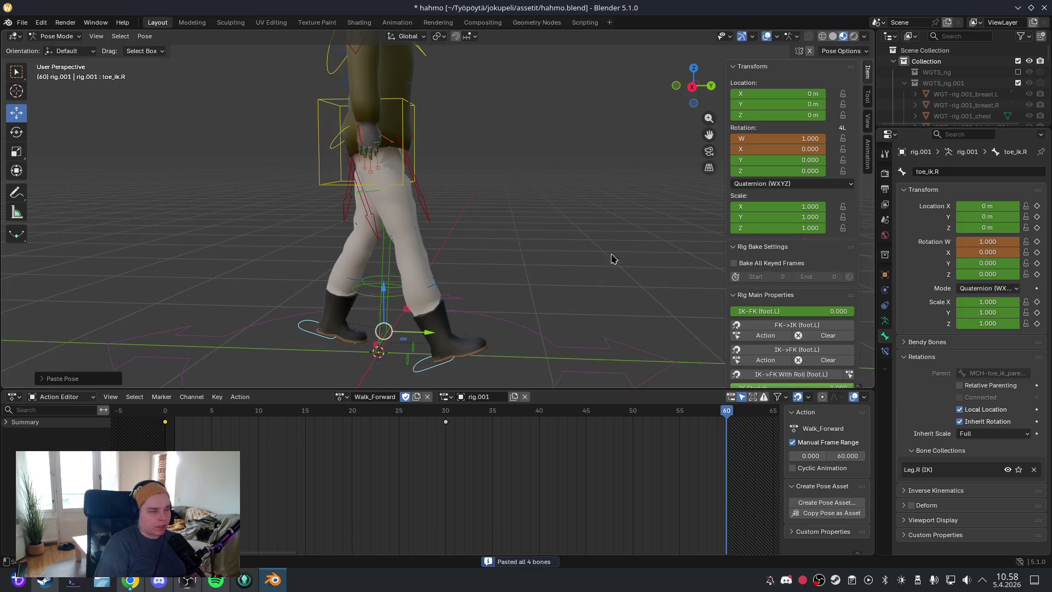
key("i")
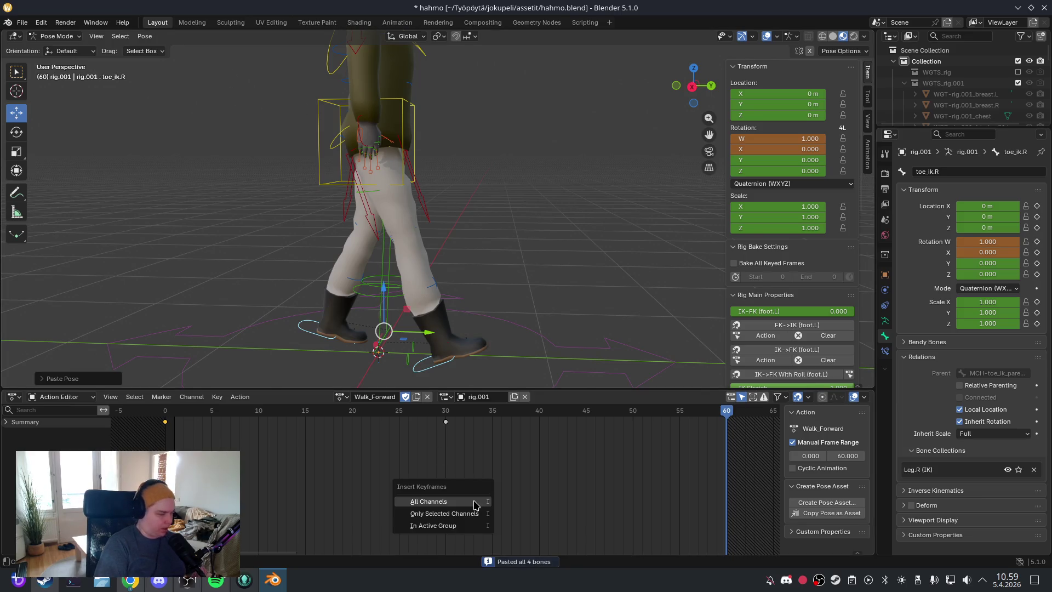
left_click(474, 501)
key("space")
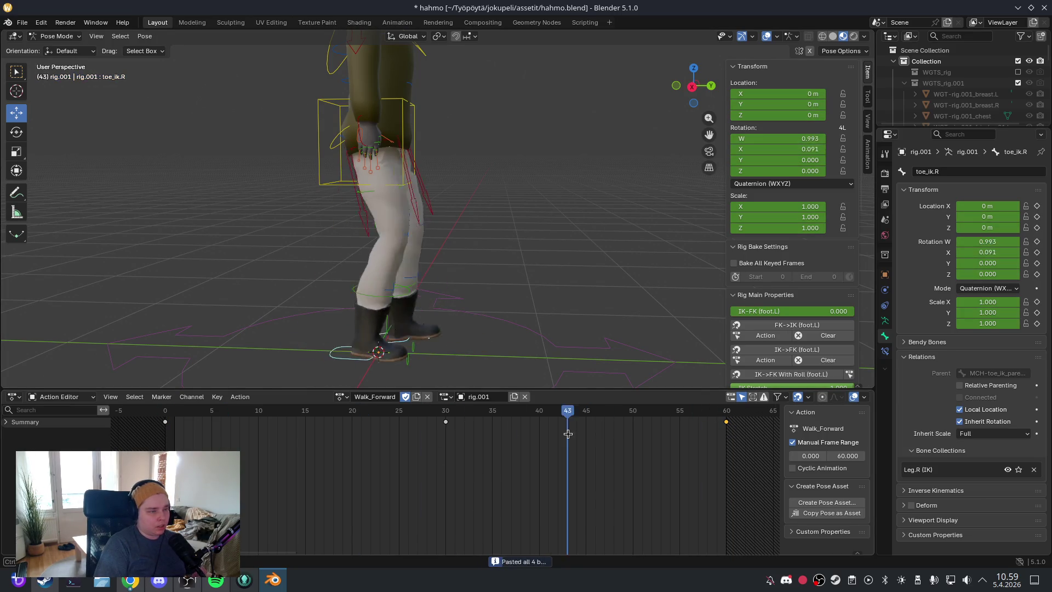
Step: Scrub the timeline and select foot_ik.R in Right Orthographic view
mouse_move(573, 447)
left_mouse_down()
mouse_move(559, 458)
mouse_move(404, 458)
left_mouse_up()
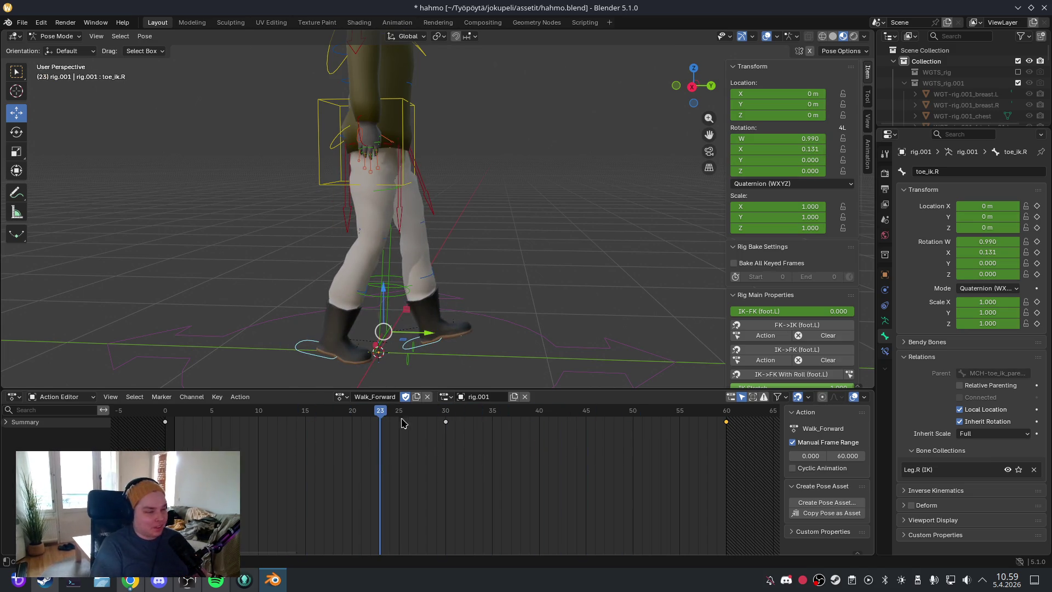
left_click(367, 415)
mouse_move(367, 415)
left_mouse_down()
mouse_move(165, 411)
mouse_move(300, 423)
left_mouse_up()
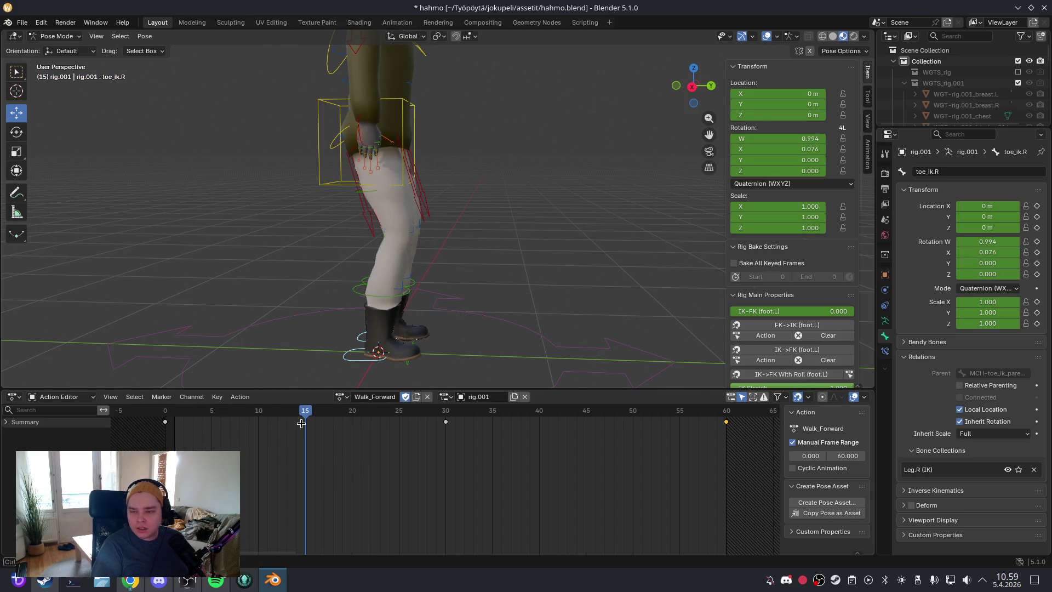
scroll(520, 307, "down", 3)
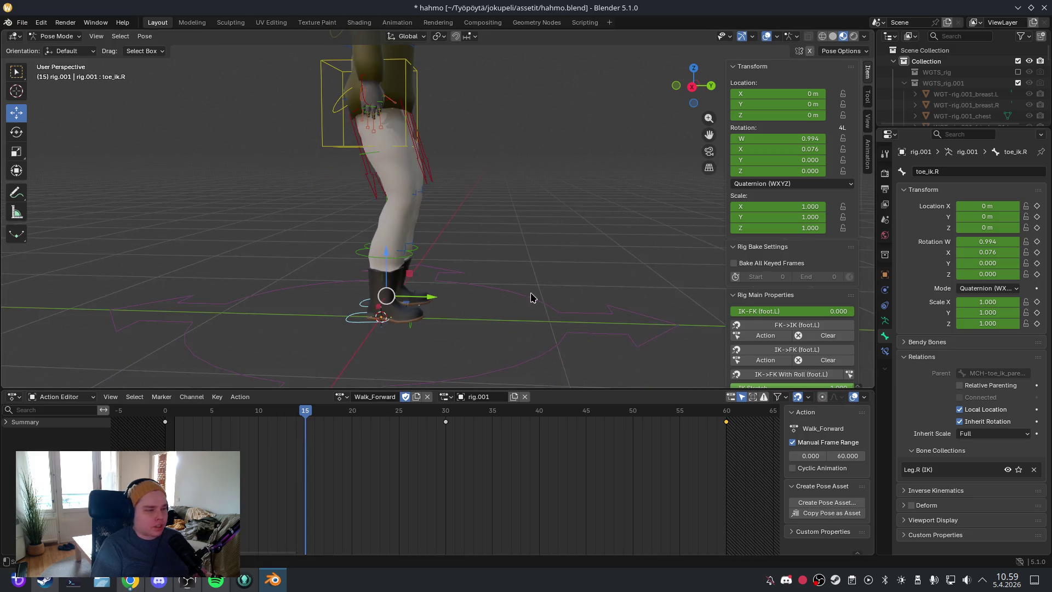
left_click(349, 323)
key("KP_3")
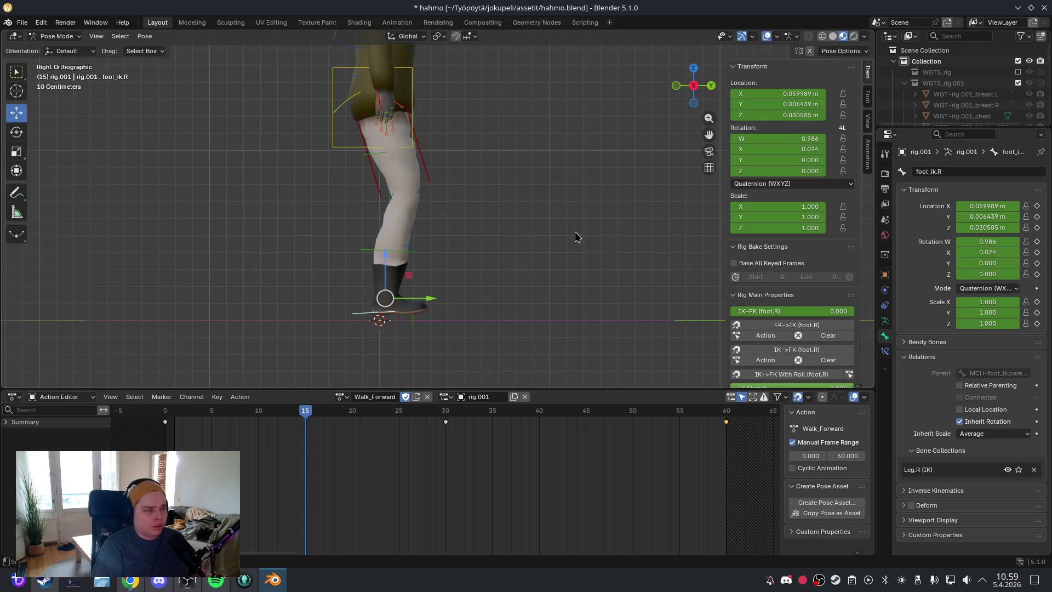
left_click_drag(462, 220, 496, 266)
key("ctrl+shift+m")
key("KP_3")
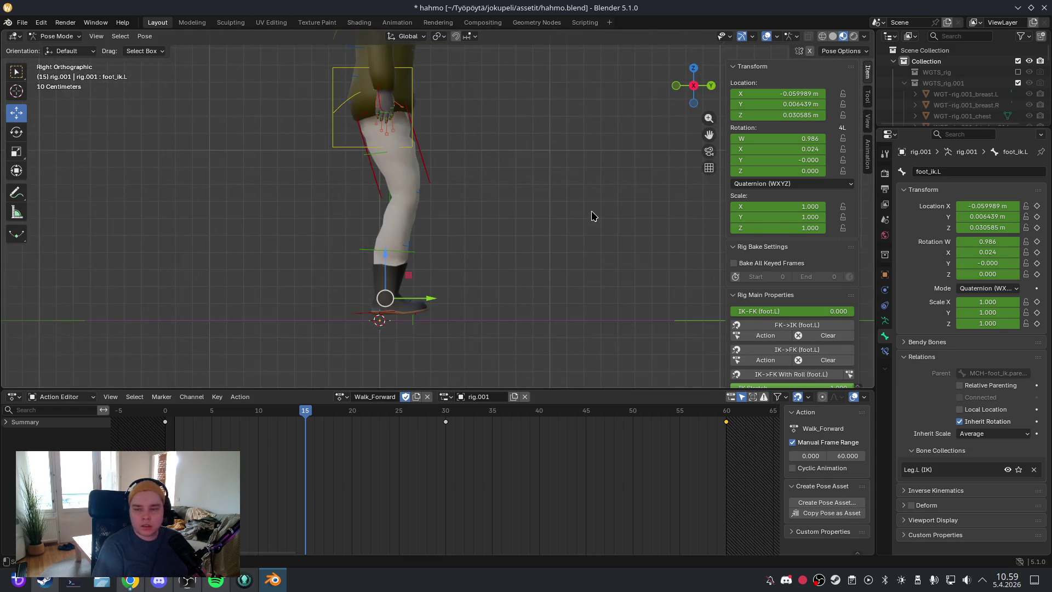
key("ctrl+shift+m")
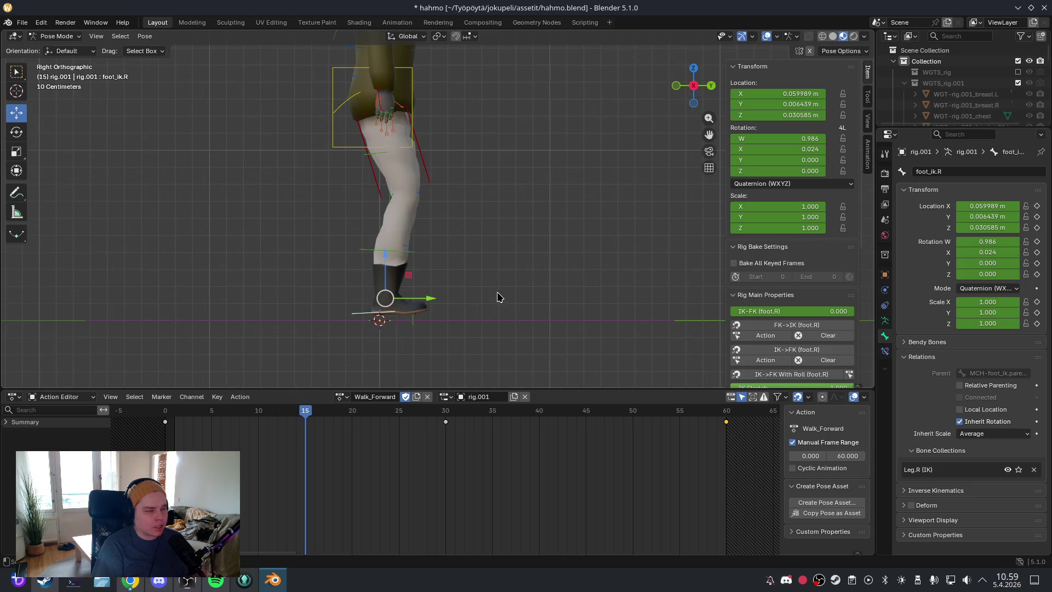
Step: Lower foot_ik.R along Z to plant it on the ground
key("g")
key("z")
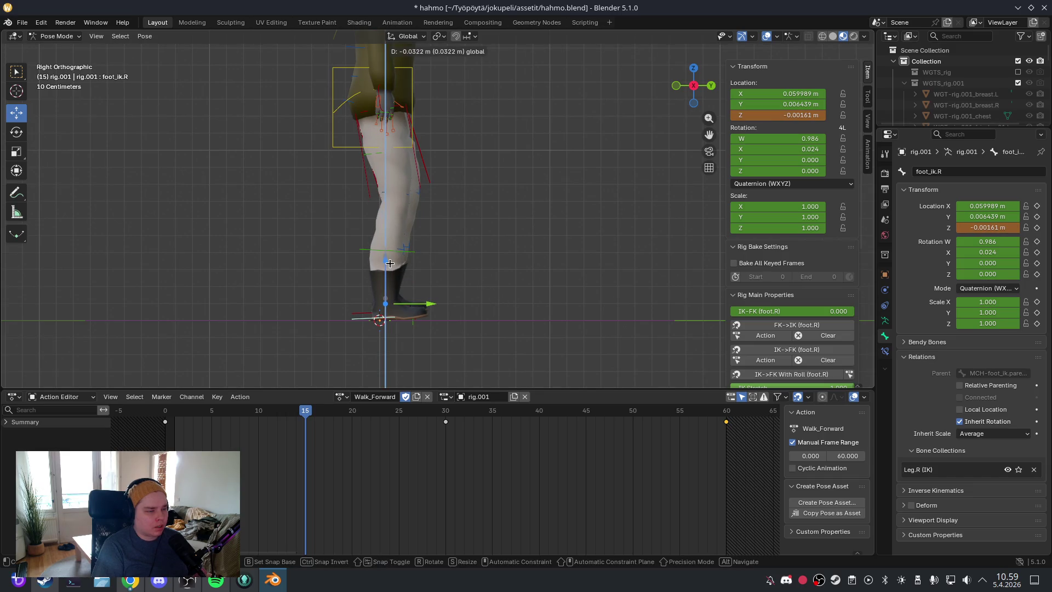
left_click(343, 352)
mouse_move(286, 419)
left_mouse_down()
mouse_move(165, 419)
mouse_move(305, 418)
left_mouse_up()
key("g")
key("z")
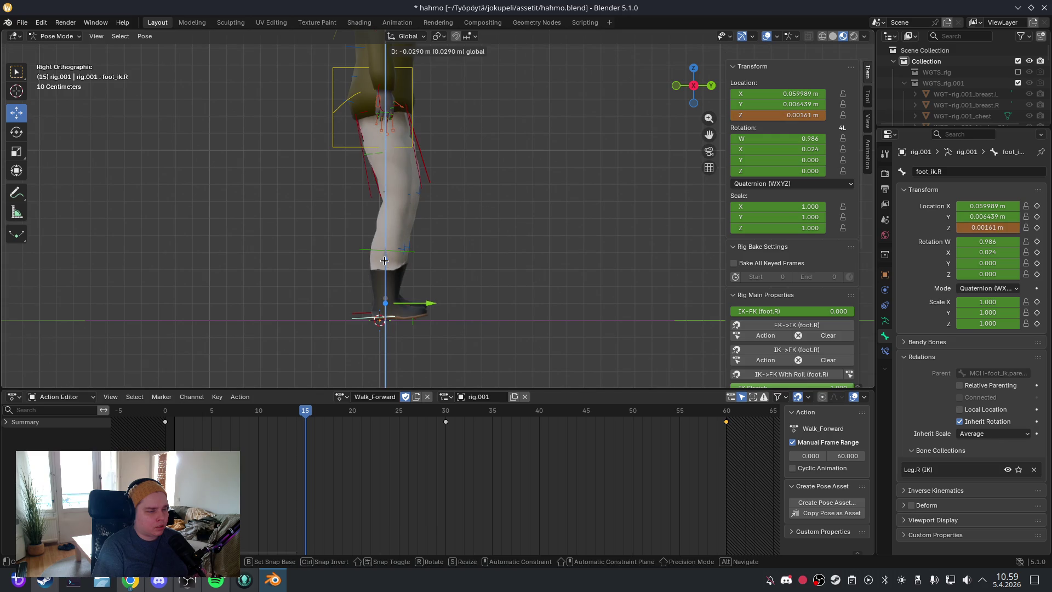
left_click(385, 262)
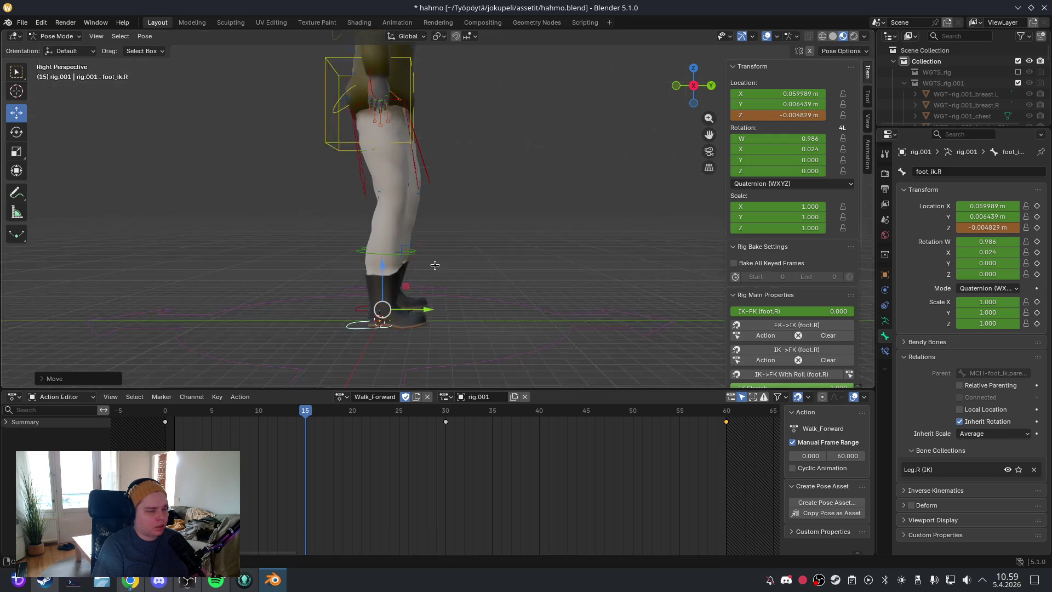
Step: Lift foot_ik.L to Z 0.28171 m and tilt it to rotation X -0.576
left_click(387, 299)
key("KP_3")
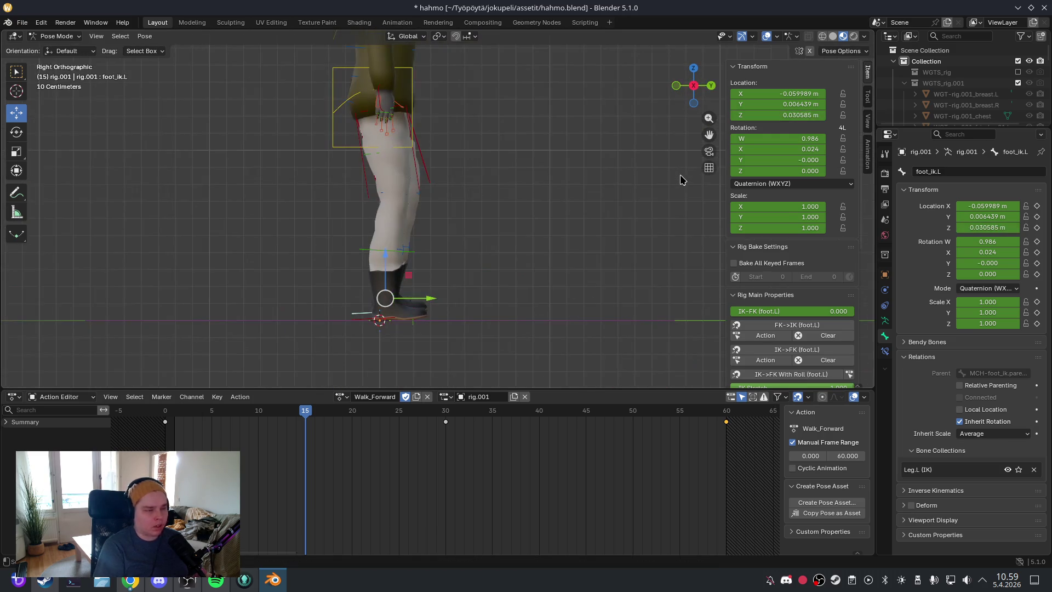
key("r")
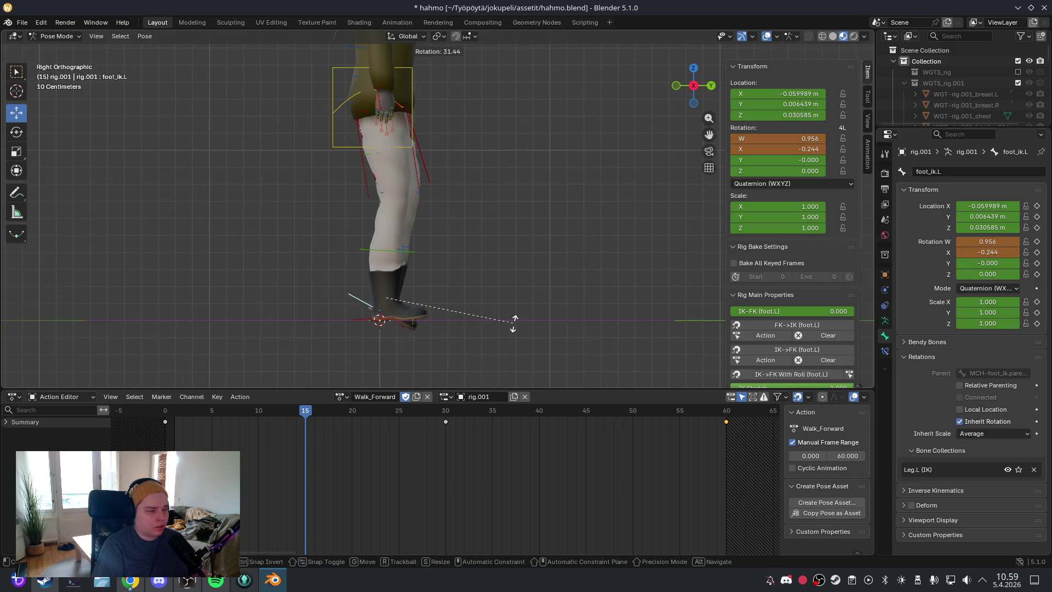
left_click(453, 357)
key("g")
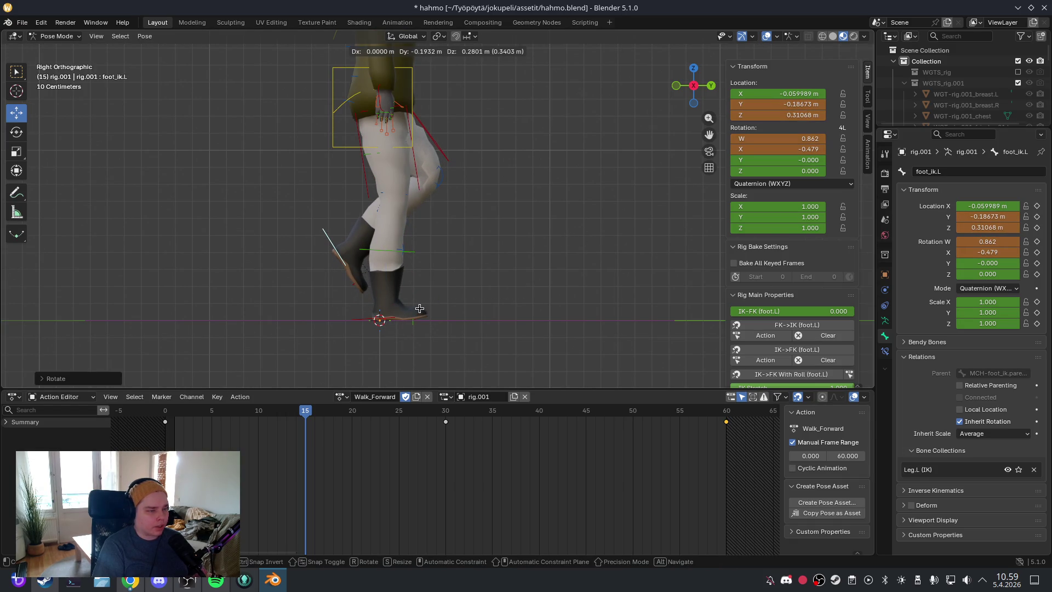
left_click(419, 308)
key("r")
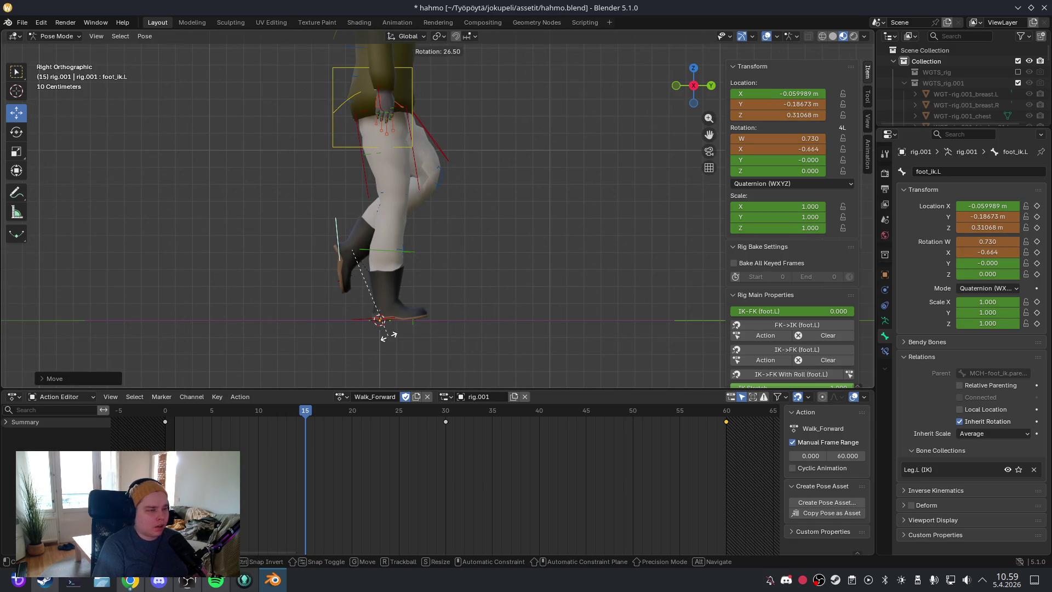
left_click(408, 326)
key("g")
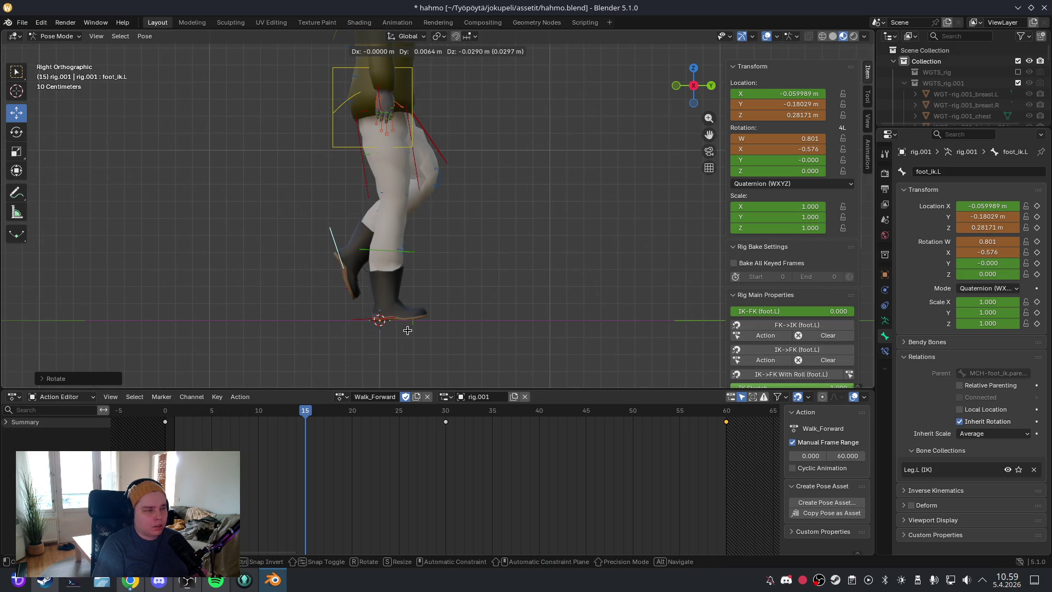
left_click(408, 330)
scroll(493, 170, "up", 4)
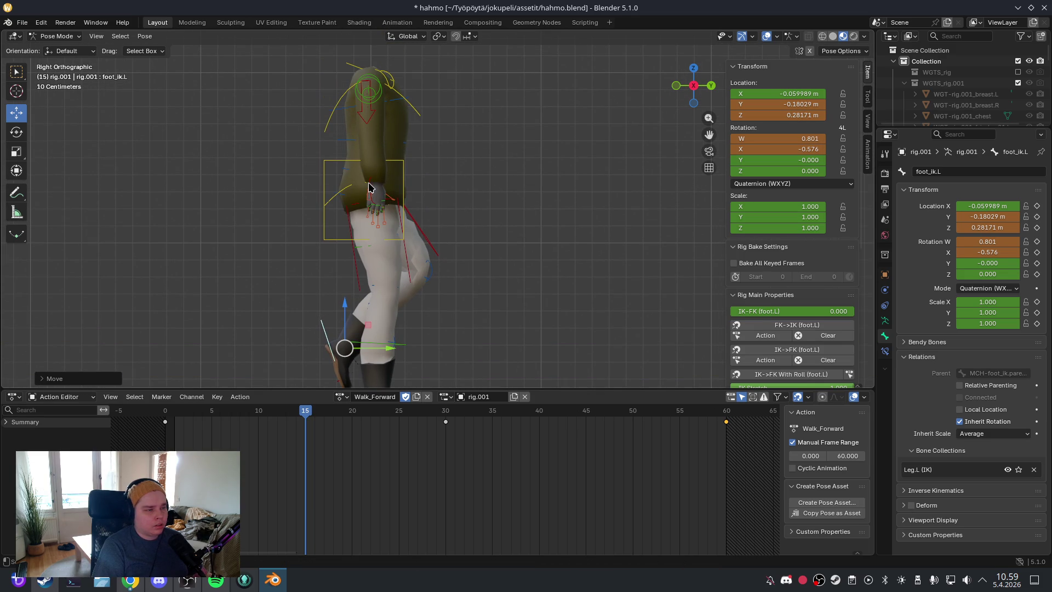
Step: Move the right hand IK control to its swing position at frame 15
left_click(368, 187)
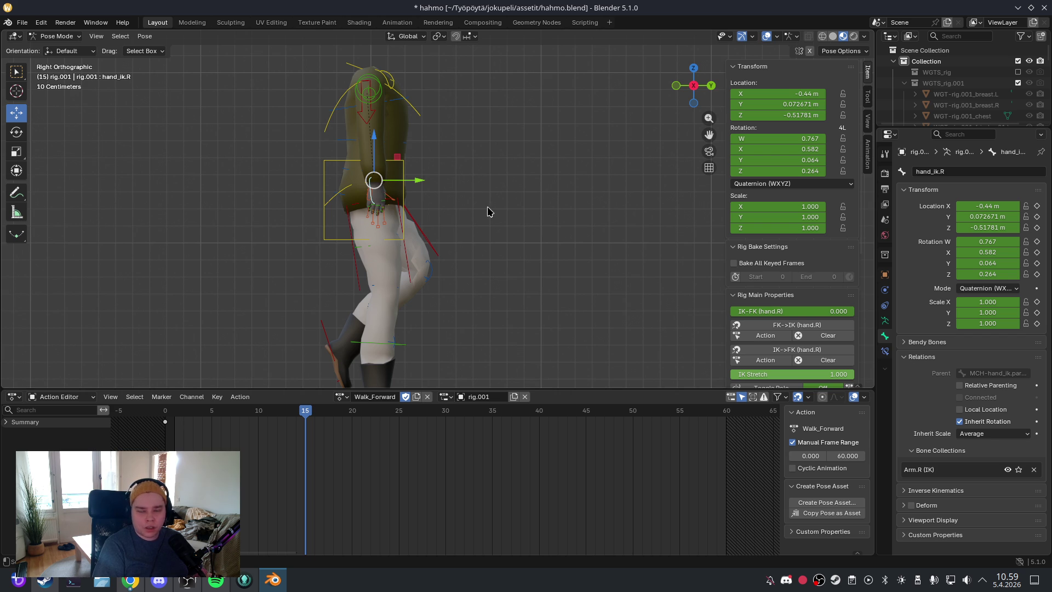
key("g")
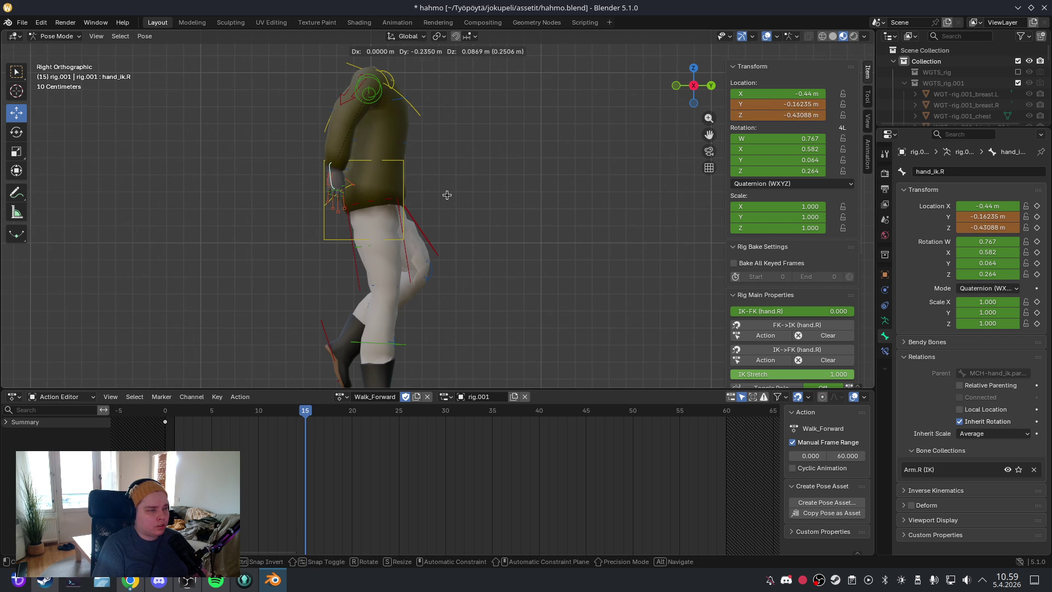
left_click(447, 195)
Step: Move and rotate the left hand IK control to the opposite side in the right side view
left_click(485, 172)
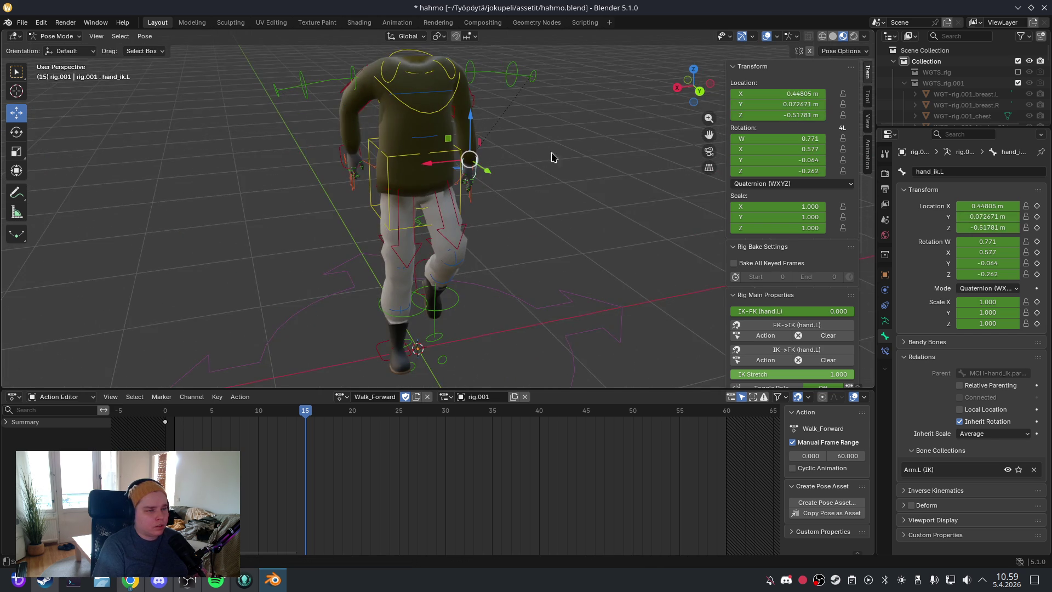
key("KP_3")
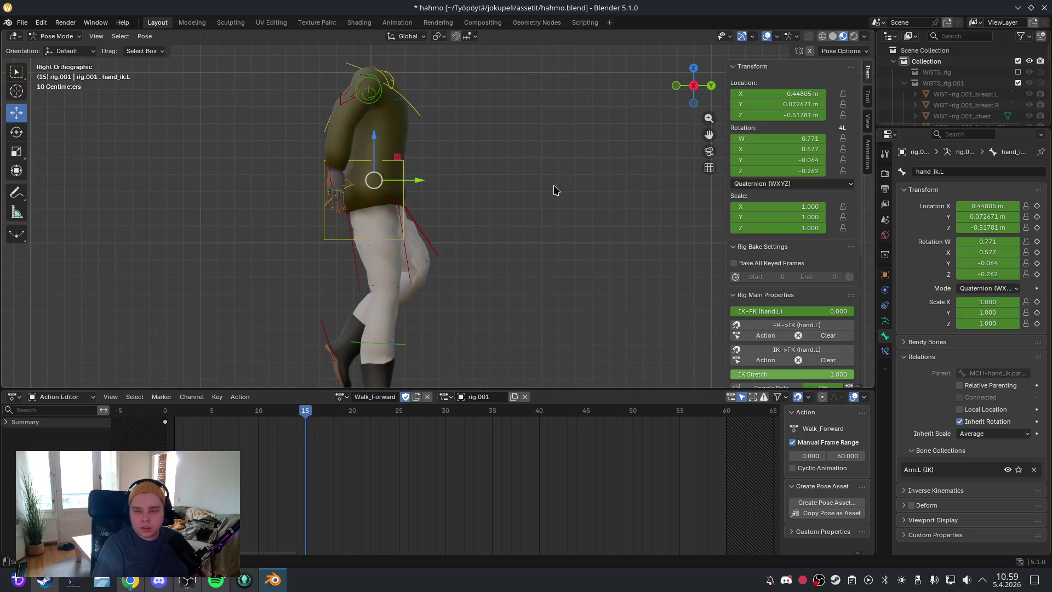
key("g")
left_click(574, 181)
key("r")
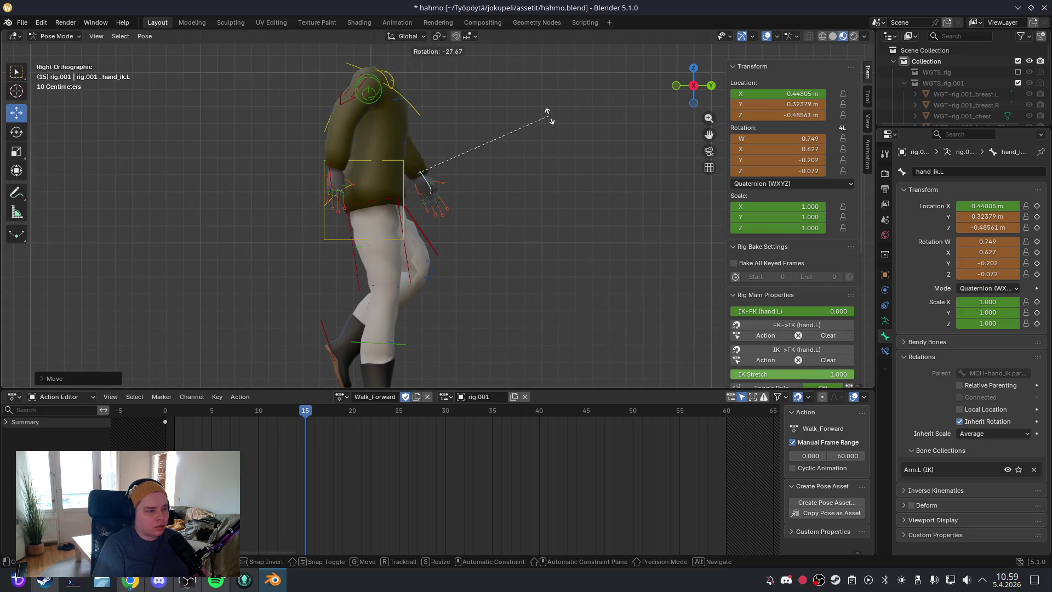
left_click(548, 116)
Step: Refine the left hand IK position and rotation from both side views (W 0.714, X 0.640)
key("g")
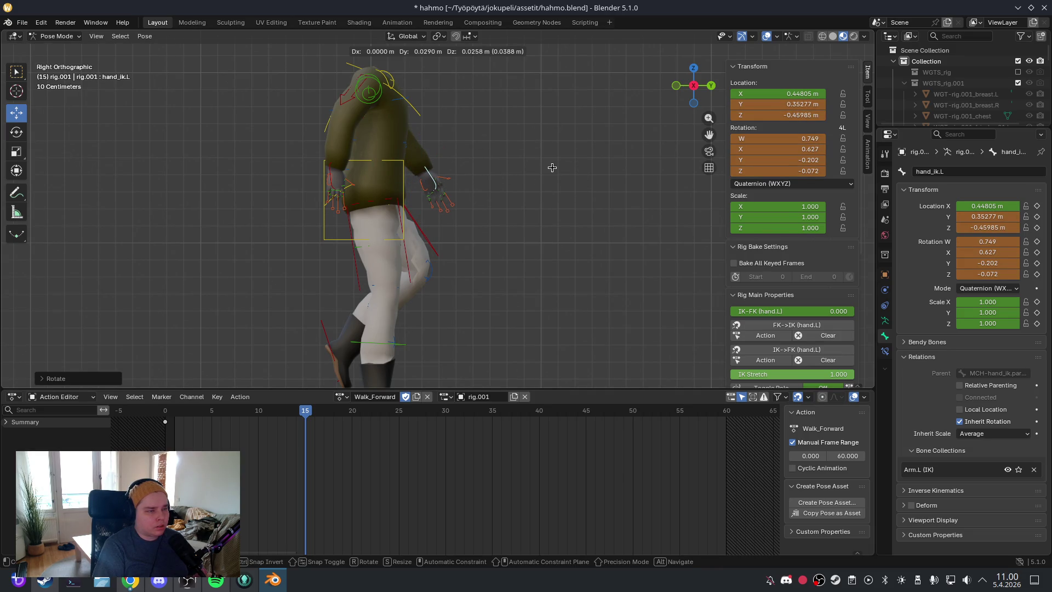
left_click(552, 168)
key("r")
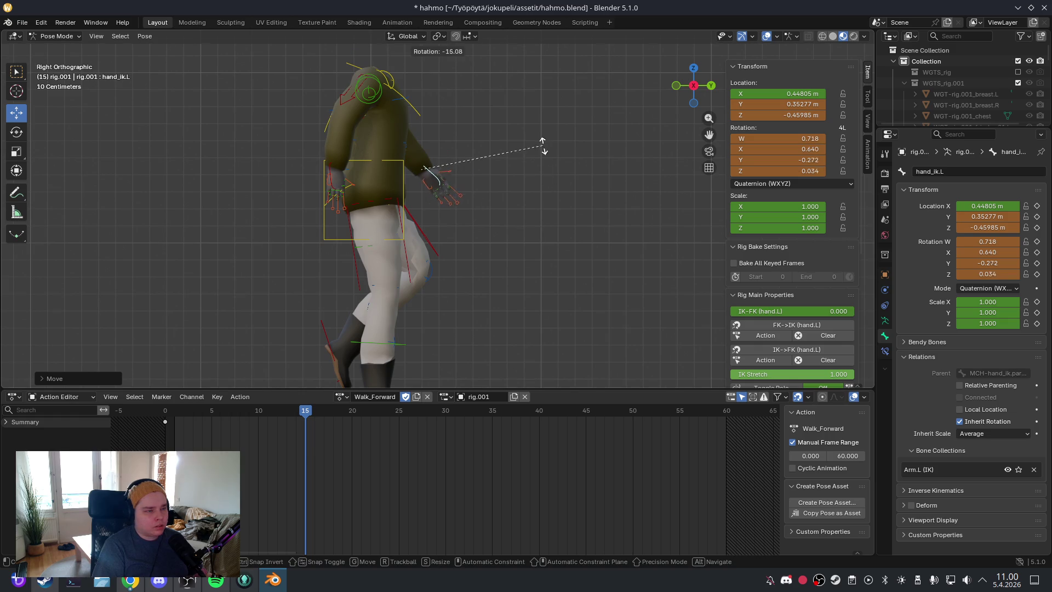
right_click(541, 143)
key("g")
left_click(535, 148)
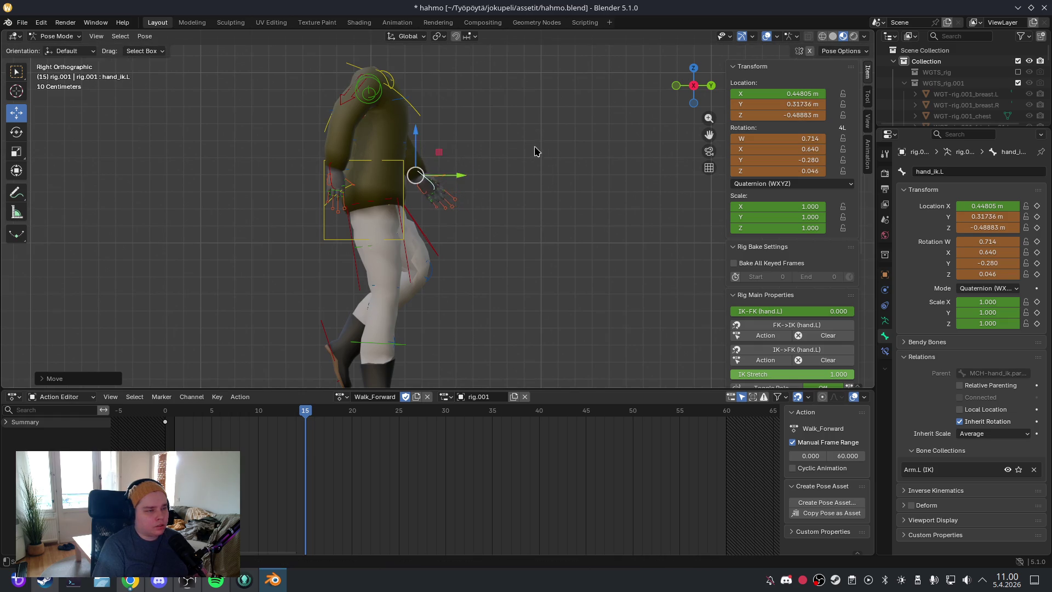
mouse_move(535, 148)
left_mouse_down()
mouse_move(382, 170)
mouse_move(289, 158)
left_mouse_up()
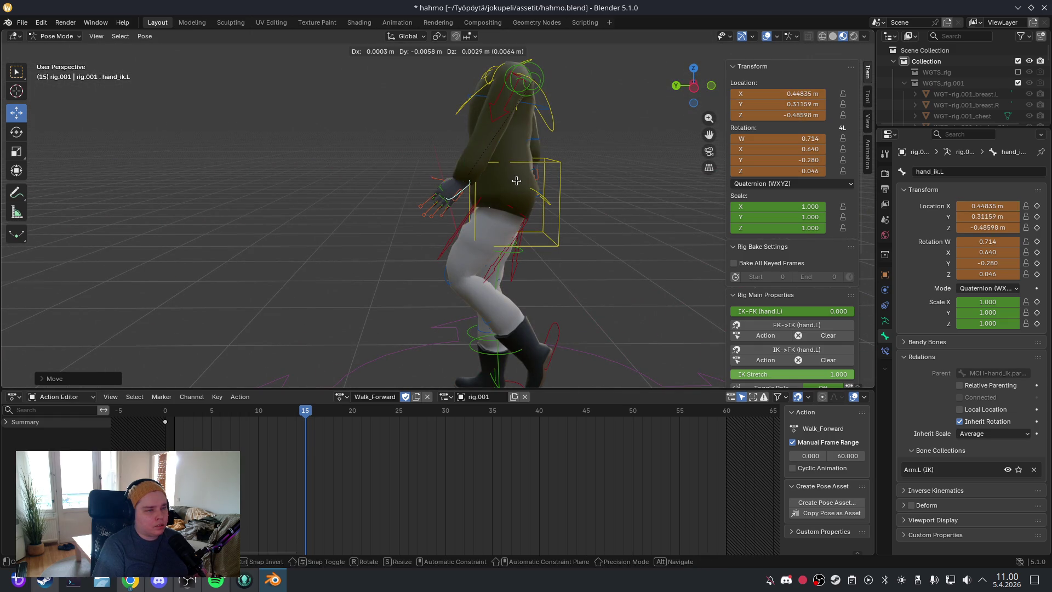
key("ctrl+KP_3")
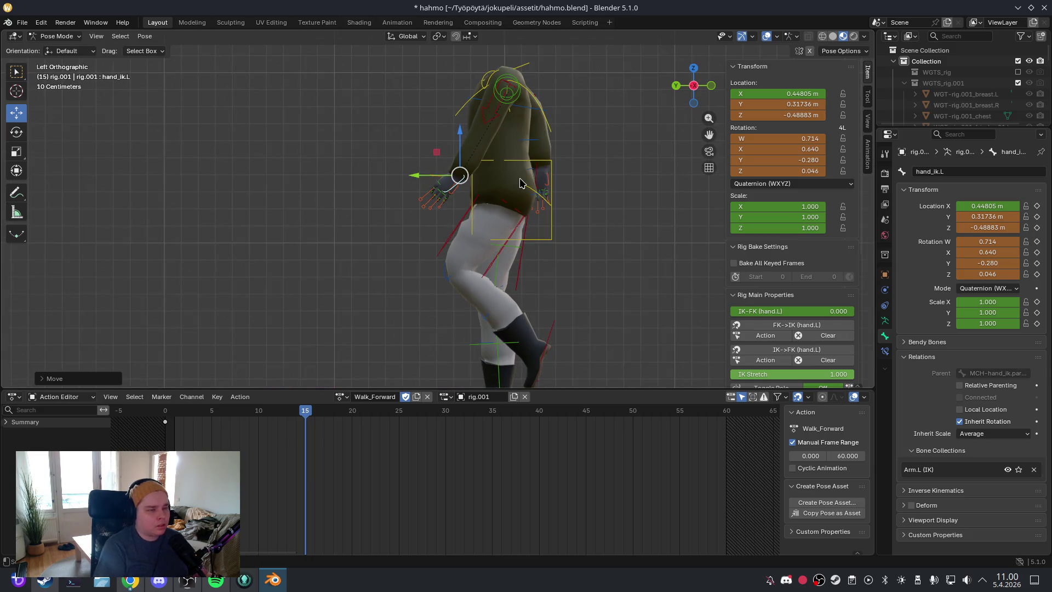
key("g")
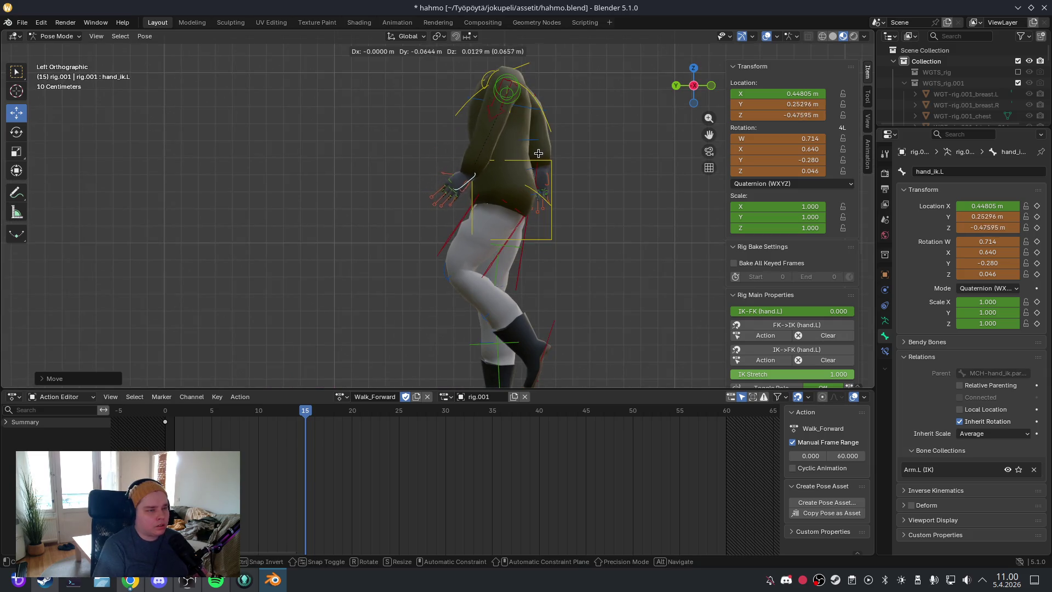
left_click(508, 127)
left_click(508, 126)
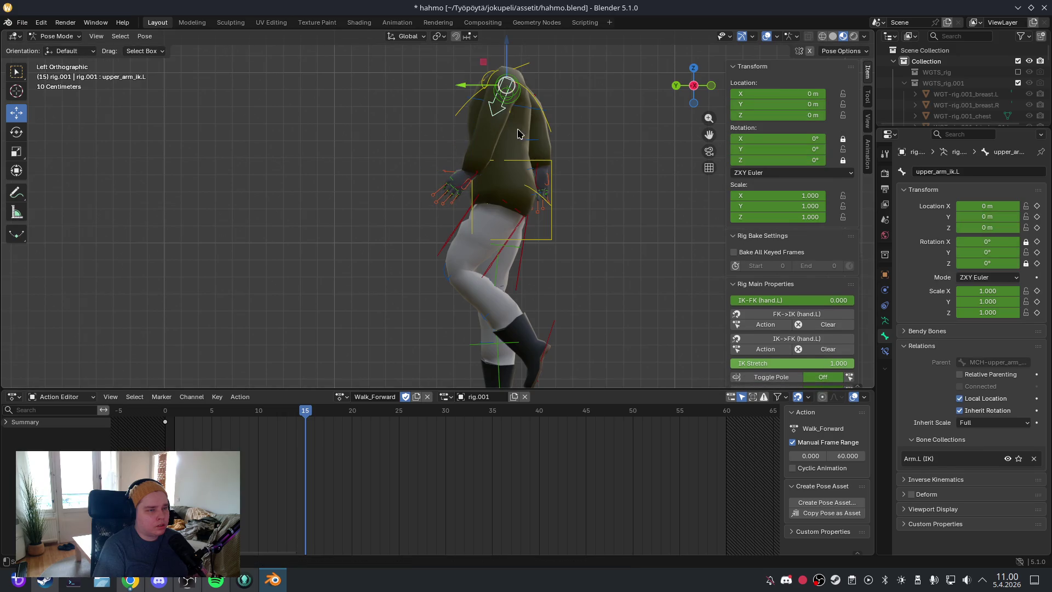
Step: Rotate the left and right upper-arm IK controls to Y -43.057° and 40.343°
key("r")
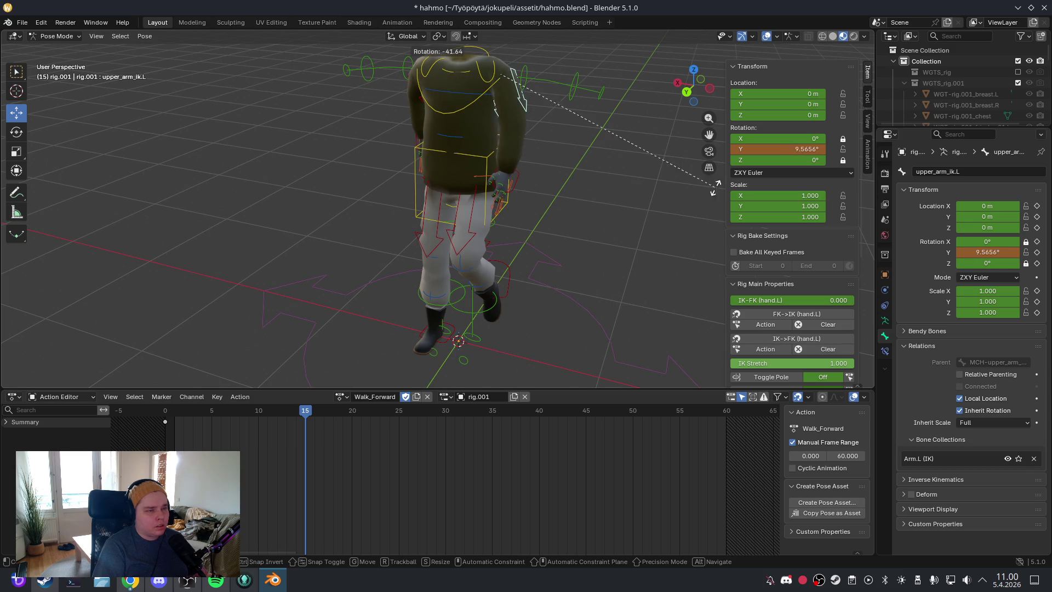
key("Escape")
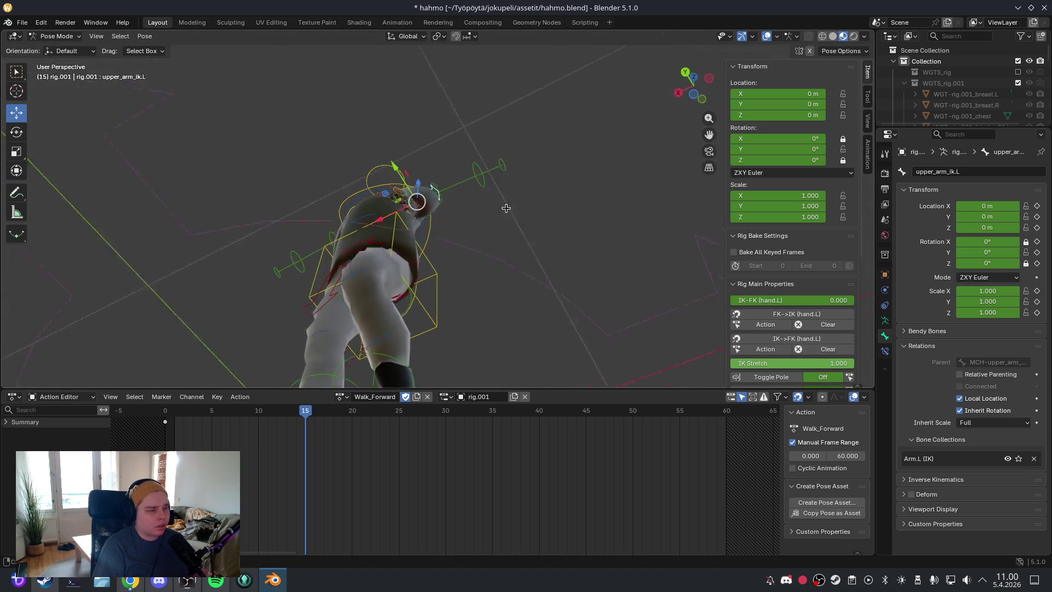
key("r")
left_click(489, 306)
mouse_move(489, 307)
left_mouse_down()
mouse_move(460, 308)
mouse_move(386, 272)
left_mouse_up()
key("ctrl+shift+m")
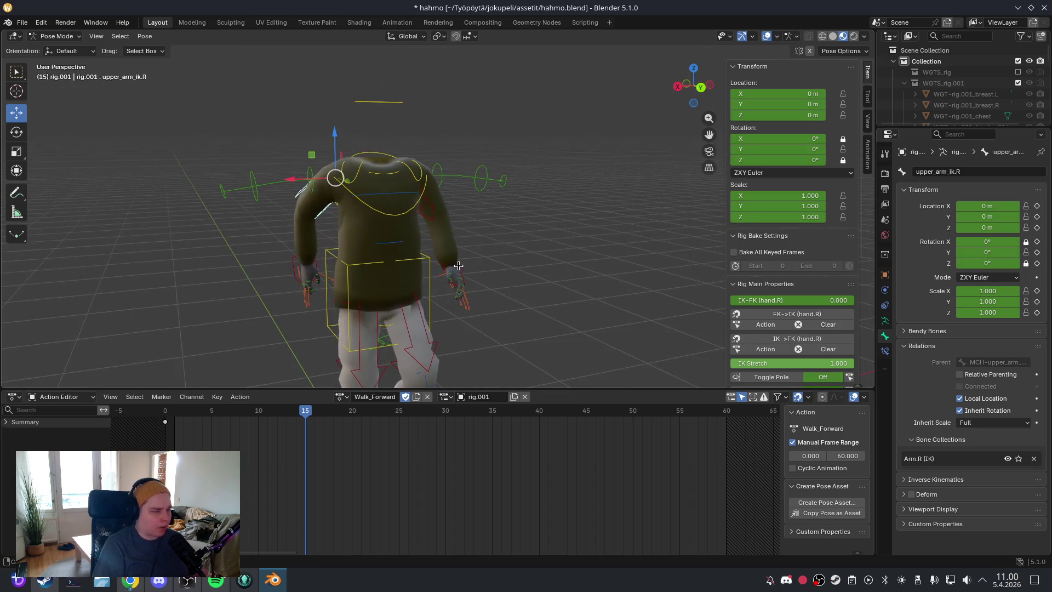
key("r")
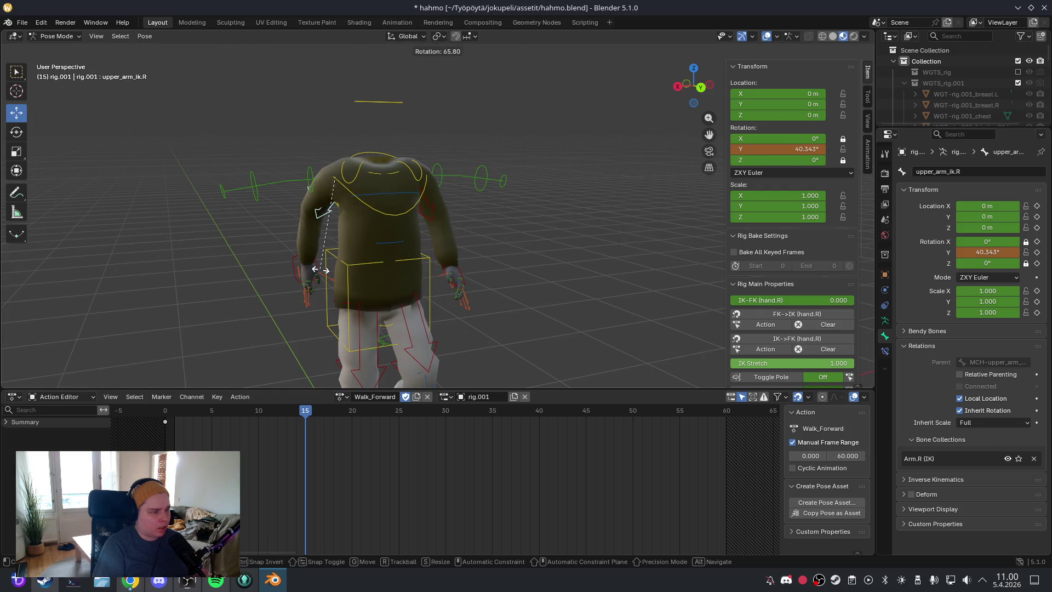
left_click(323, 270)
Step: Key all channels of the full rig pose at frame 15, then return to frame 0
key("a")
scroll(486, 255, "down", 4)
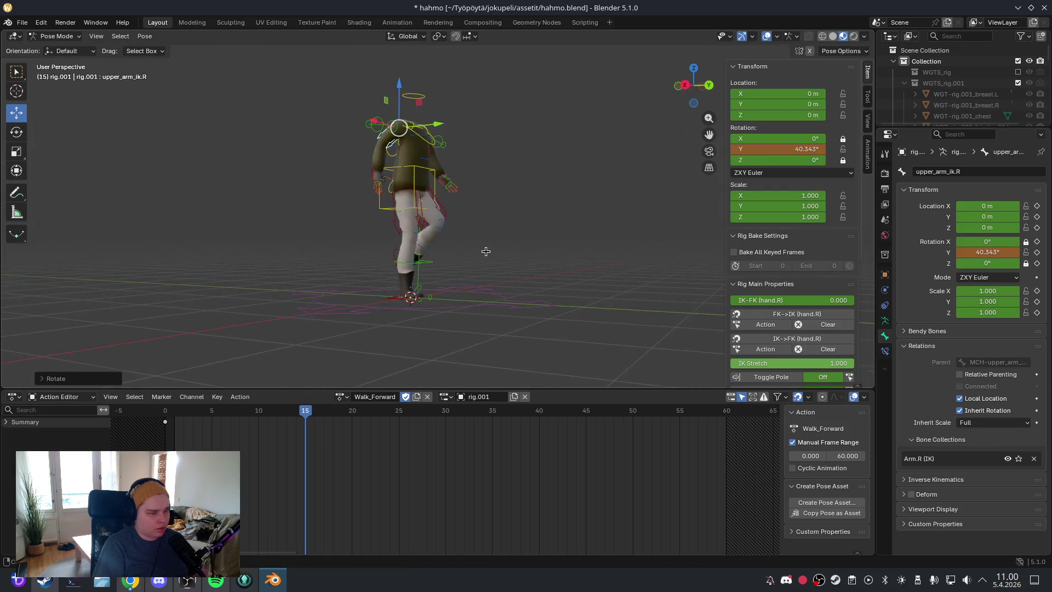
key("i")
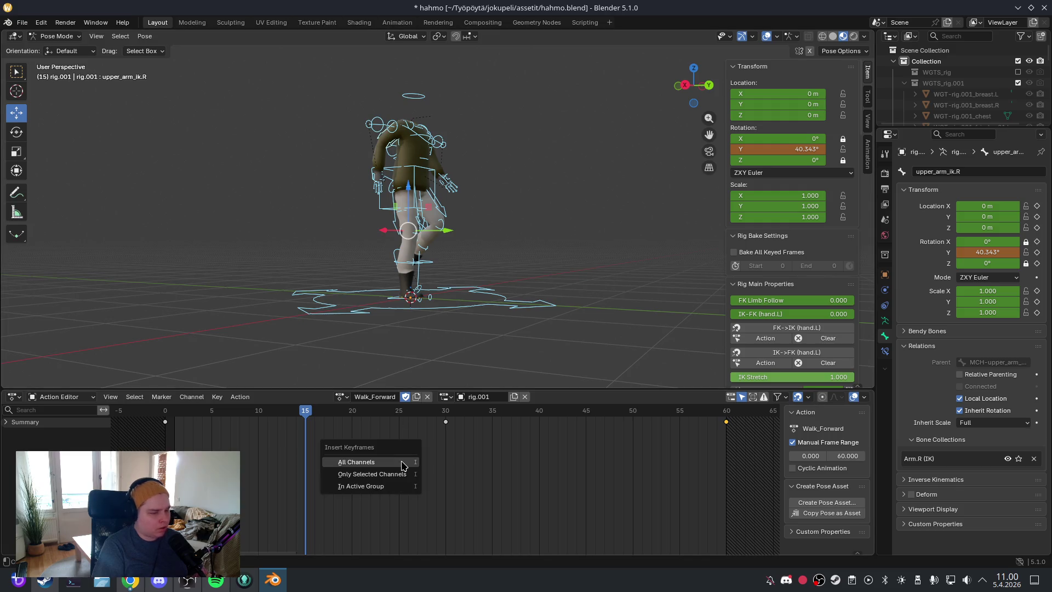
left_click(403, 465)
left_click_drag(304, 408, 165, 410)
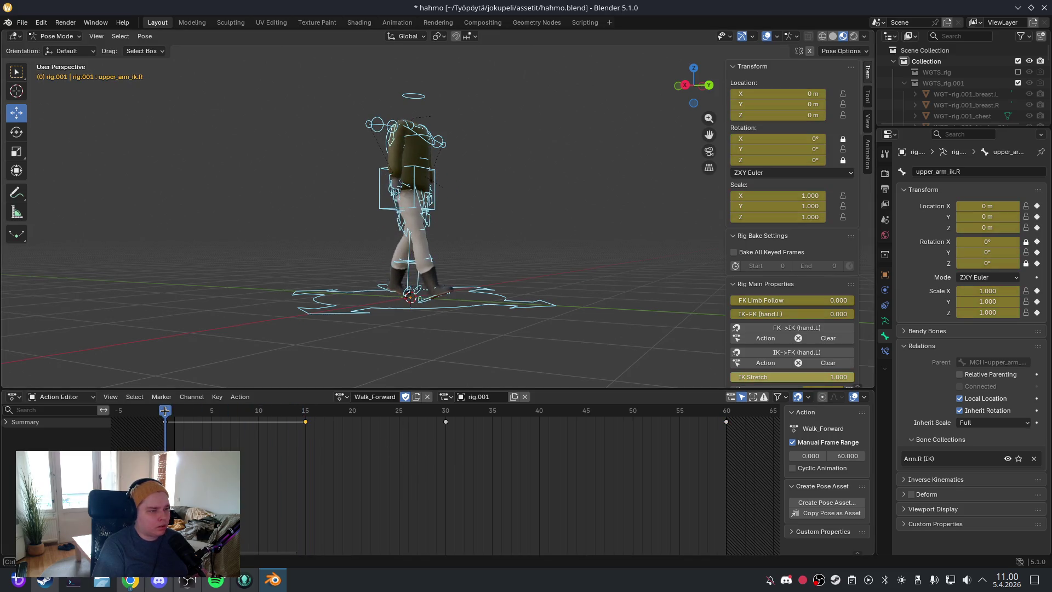
Step: At frame 0, move the right hand IK control to its new swing position
left_click_drag(446, 251, 519, 249)
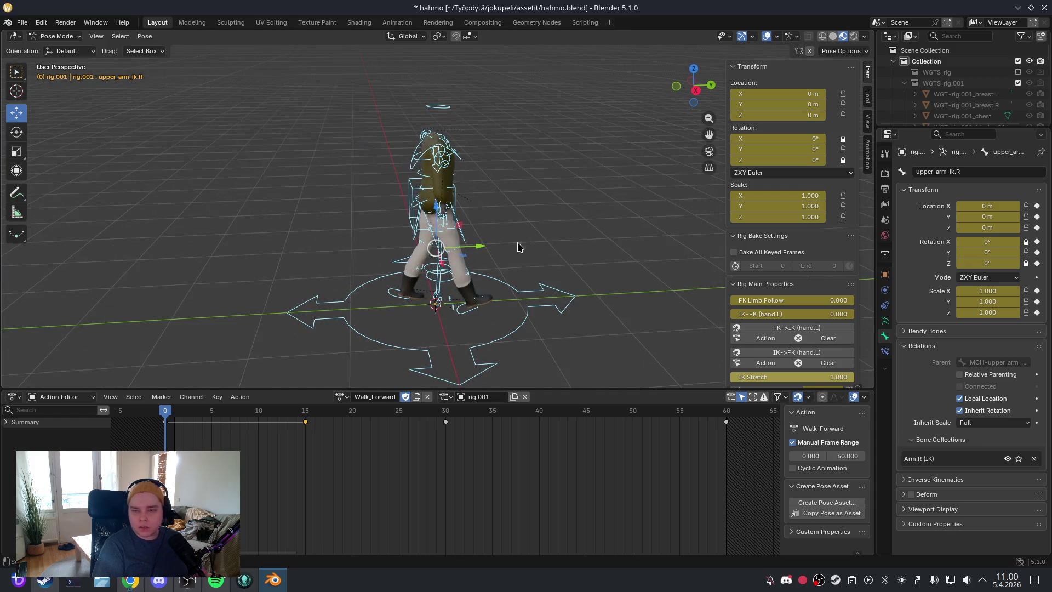
left_click(532, 222)
scroll(467, 225, "up", 5)
left_click(443, 199)
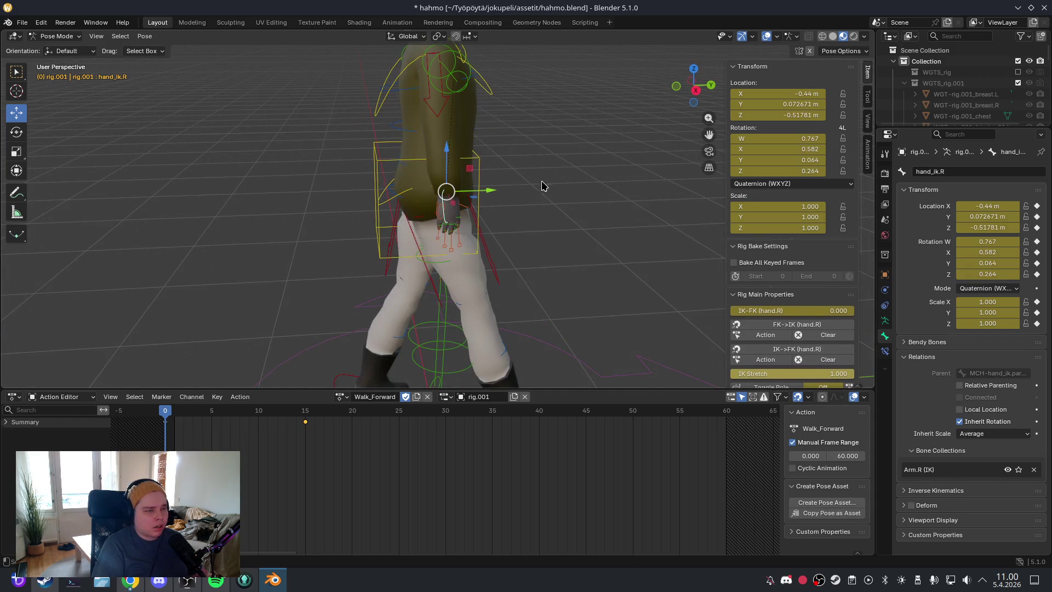
key("KP_3")
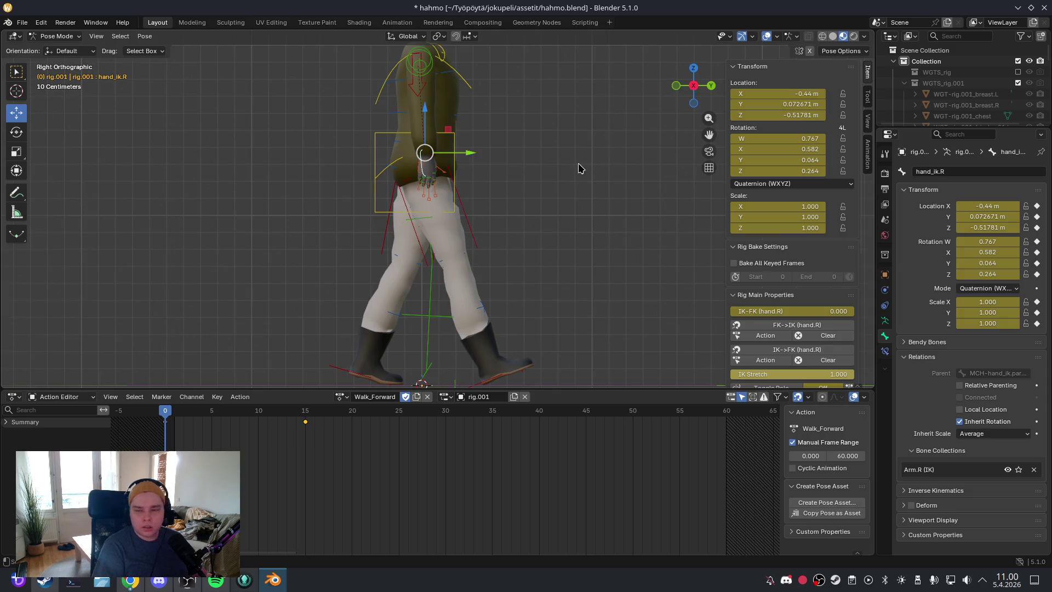
left_click_drag(580, 168, 558, 234)
key("g")
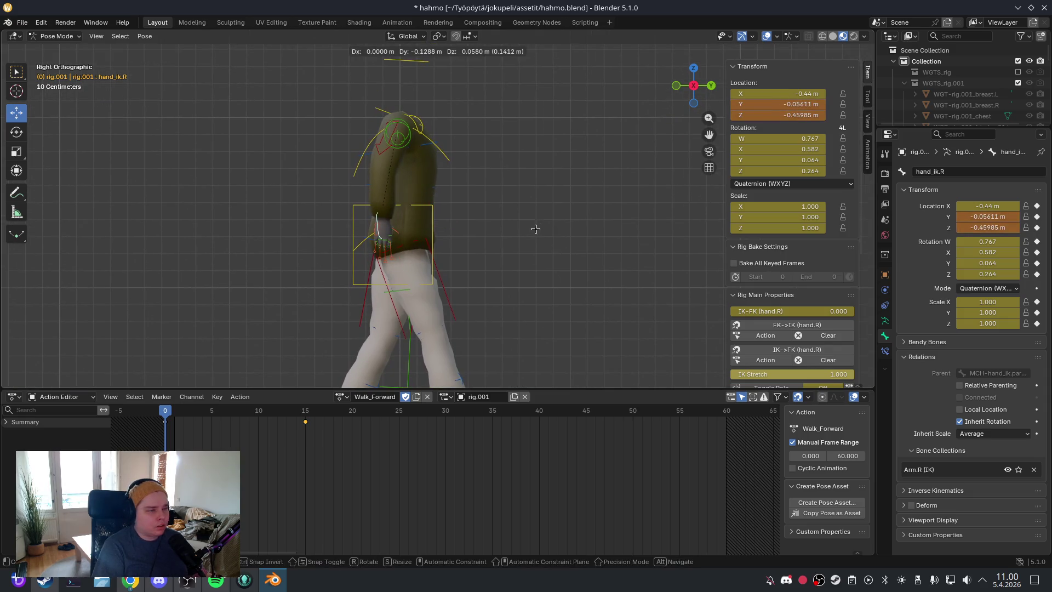
left_click(536, 233)
Step: Rotate the right upper arm IK bone to 43.332°
left_click(391, 155)
mouse_move(540, 221)
left_mouse_down()
mouse_move(568, 162)
mouse_move(582, 188)
mouse_move(568, 282)
mouse_move(582, 235)
left_mouse_up()
key("r")
left_click(492, 63)
key("r")
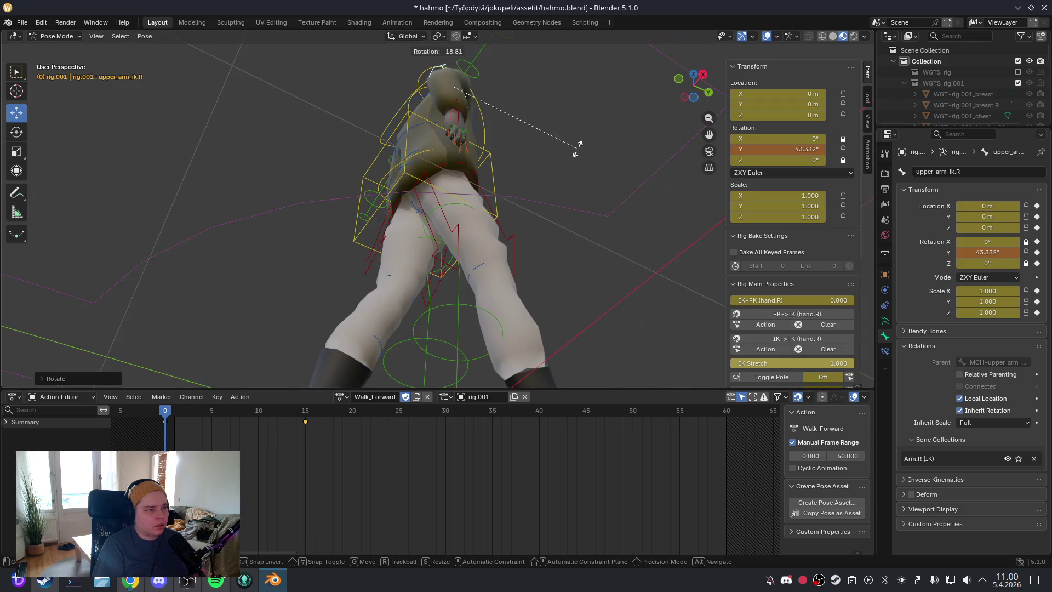
left_click(575, 148)
left_click_drag(575, 148, 550, 241)
Step: Rotate the right hand IK control, checking the pose from side and back views
left_click(368, 310)
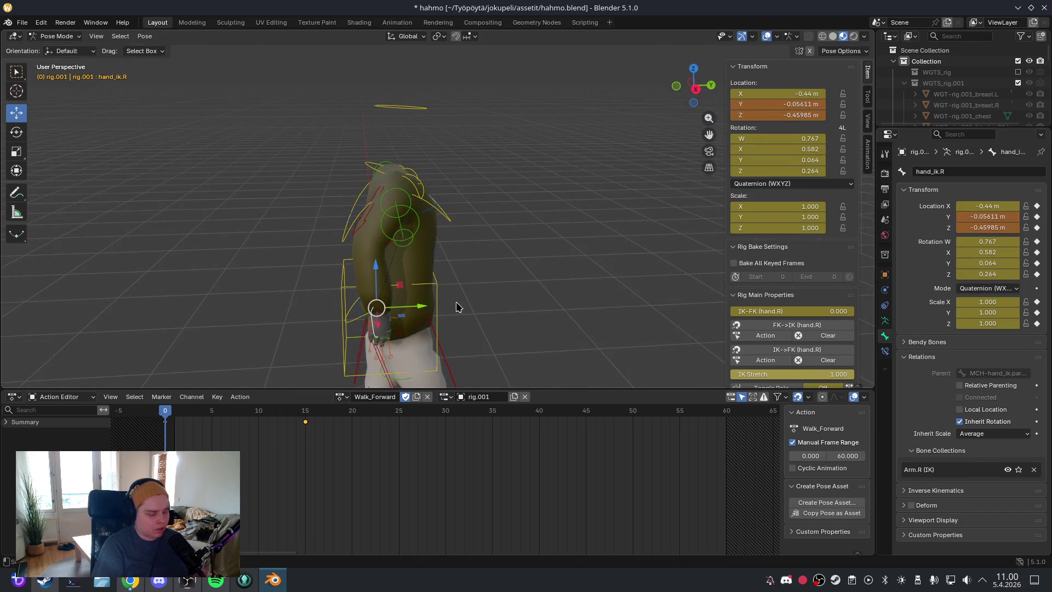
key("KP_3")
key("ctrl+KP_1")
key("KP_4")
key("KP_3")
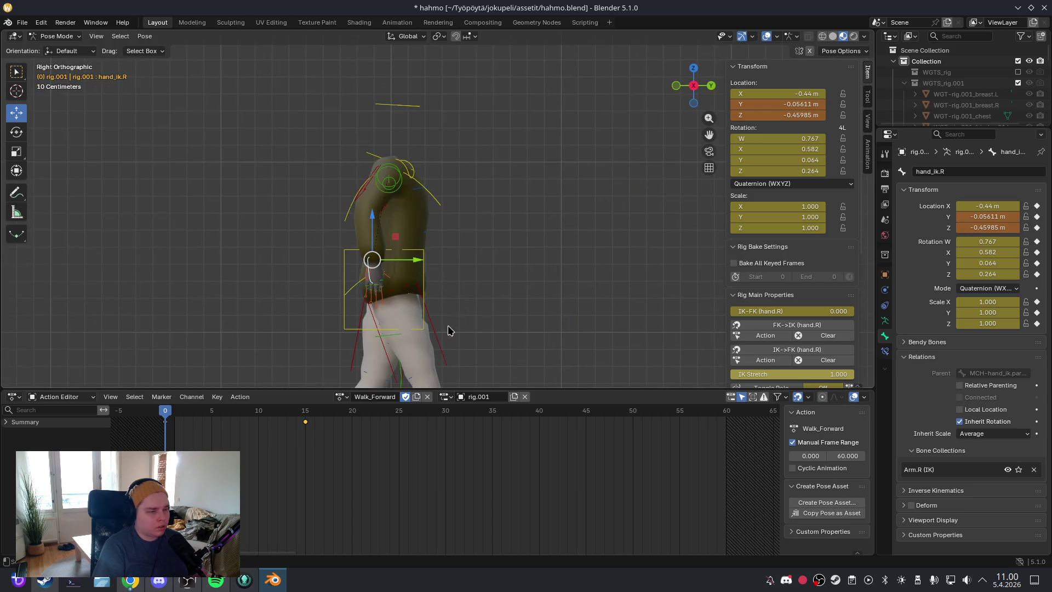
scroll(481, 251, "up", 4)
key("r")
left_click(485, 244)
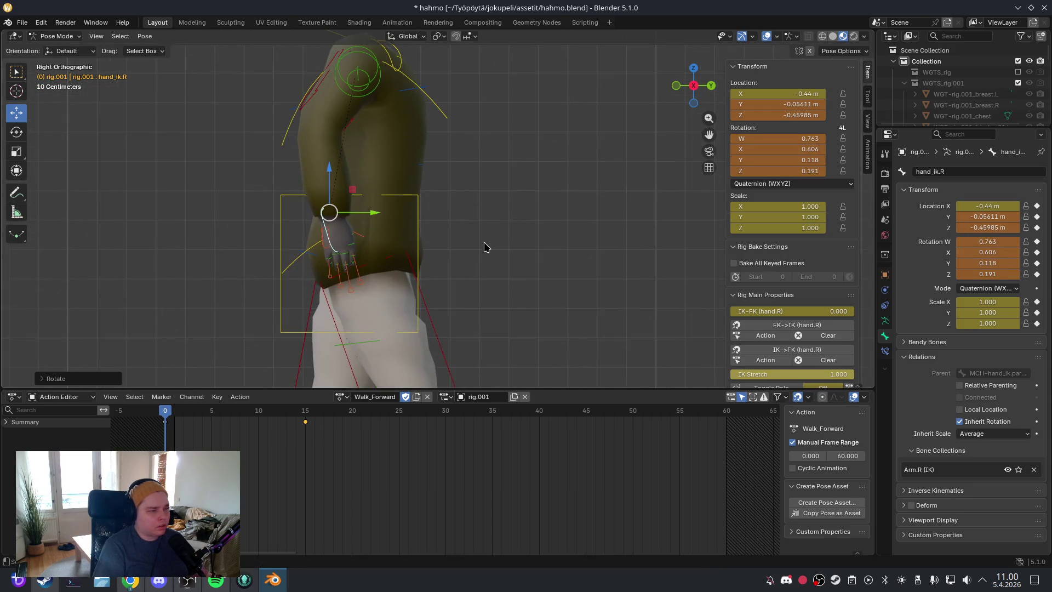
scroll(527, 260, "down", 4)
left_click_drag(534, 249, 351, 268)
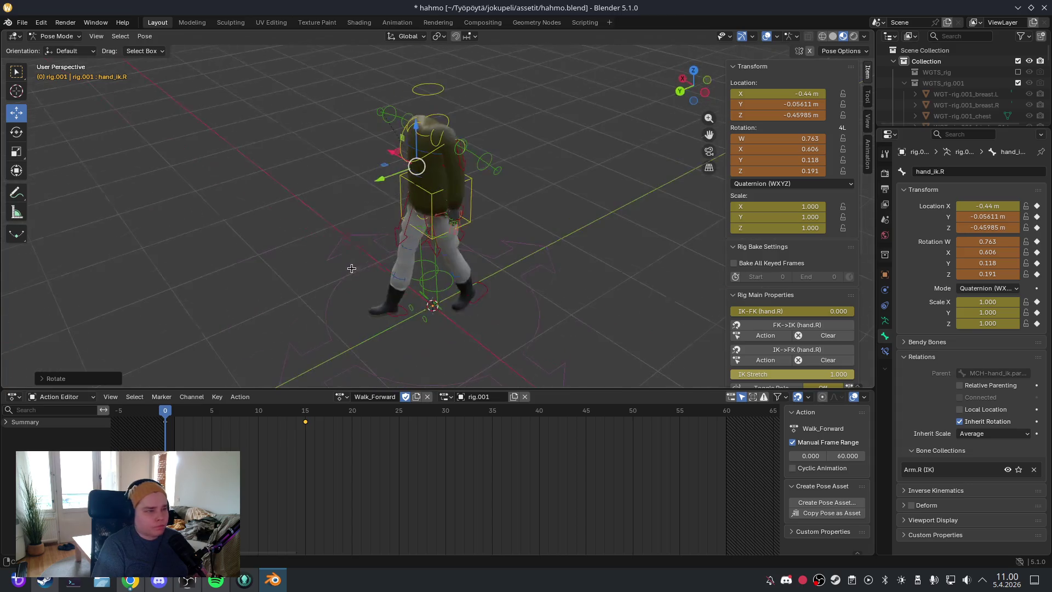
Step: Move the left hand IK control to its swing position in the left side view
left_click(463, 213)
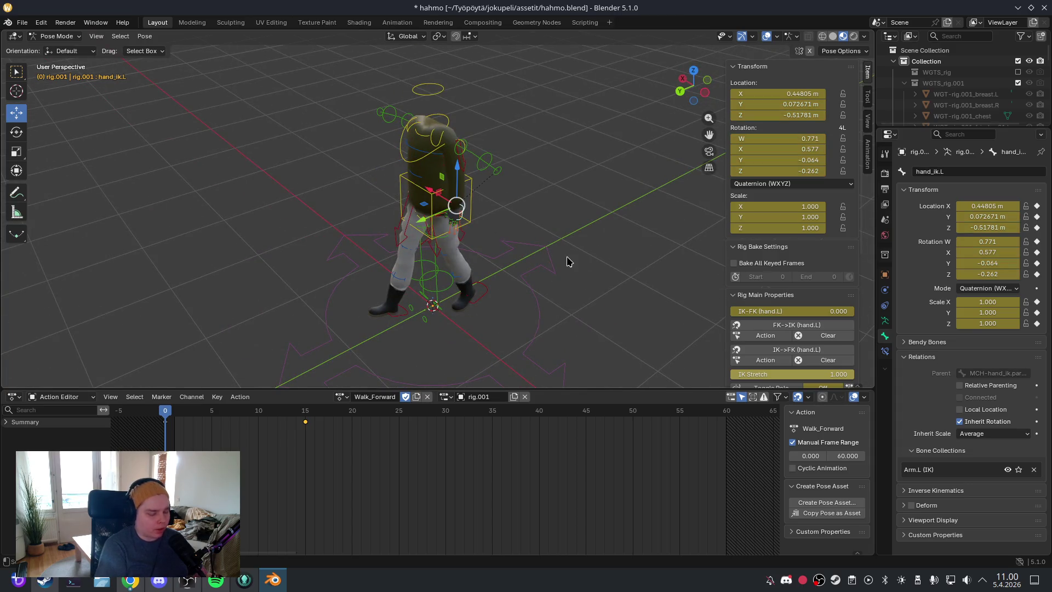
key("ctrl+KP_3")
scroll(570, 260, "up", 5)
key("g")
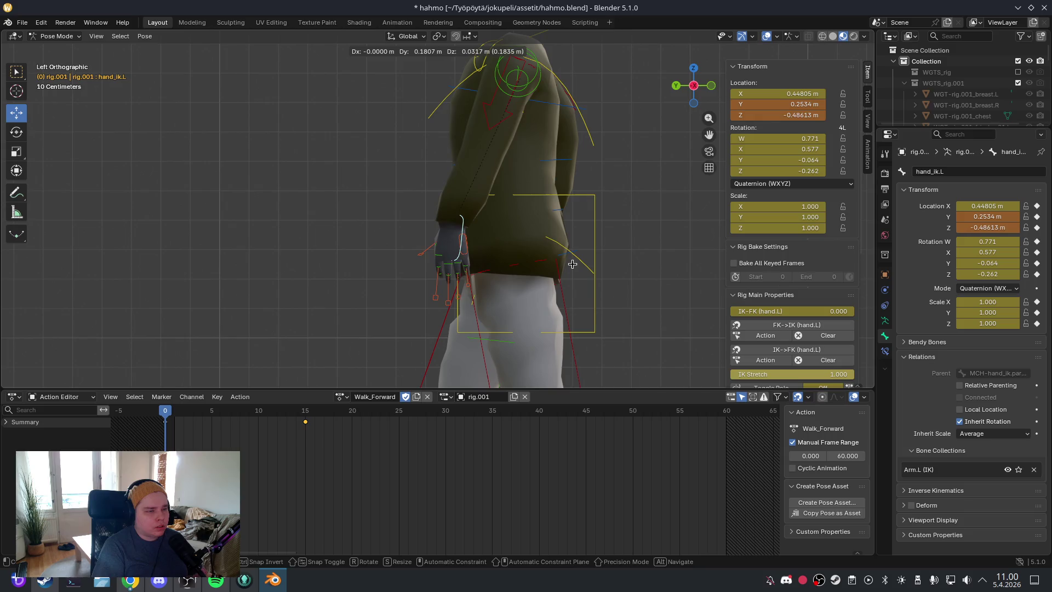
mouse_move(573, 249)
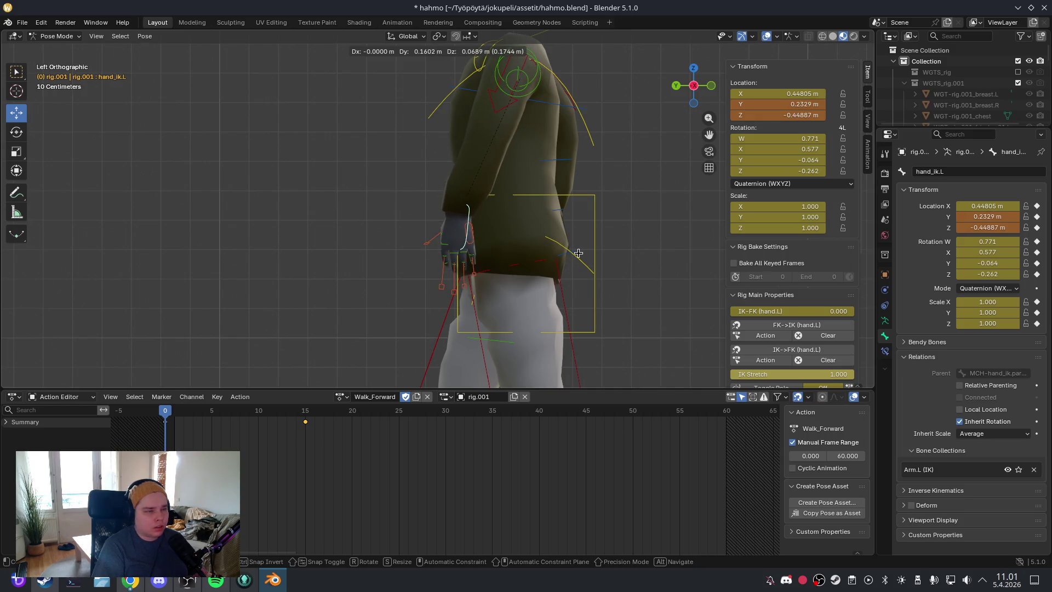
left_click(579, 256)
Step: Rotate the left upper arm IK bone to match the swing
left_click(494, 116)
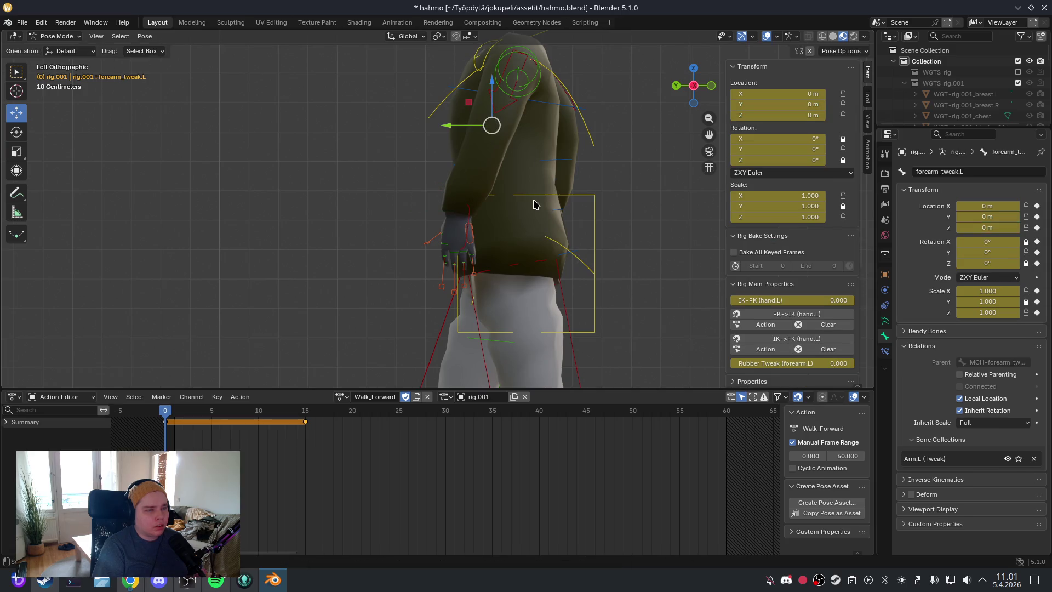
left_click(510, 115)
mouse_move(510, 115)
left_mouse_down()
mouse_move(535, 207)
mouse_move(568, 129)
mouse_move(559, 188)
left_mouse_up()
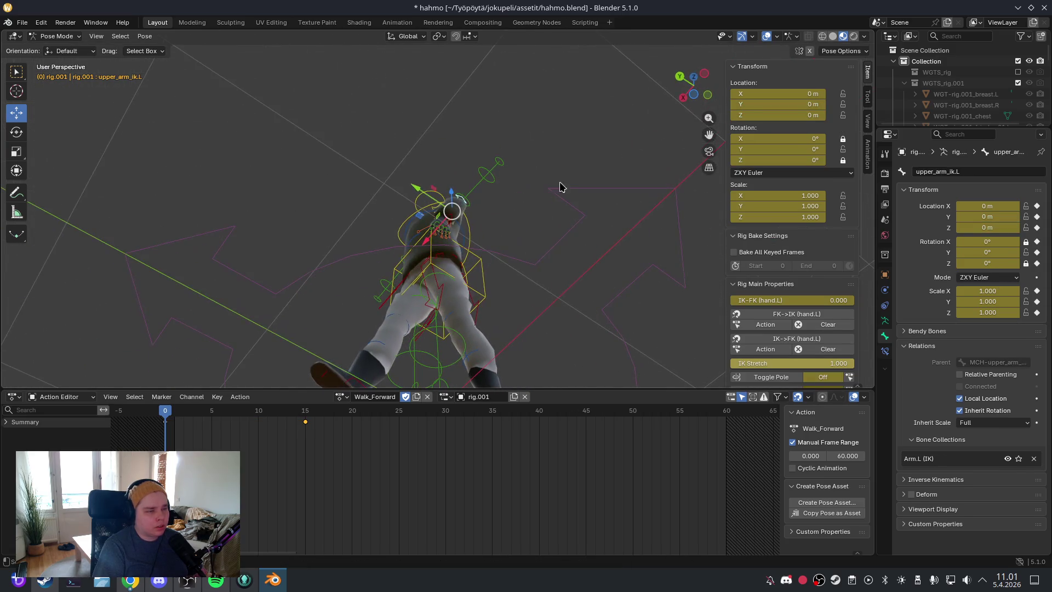
key("r")
left_click(535, 313)
mouse_move(535, 254)
left_mouse_down()
mouse_move(533, 294)
mouse_move(434, 212)
mouse_move(446, 215)
left_mouse_up()
Step: Rotate the left hand IK control in the left side view
left_click(426, 213)
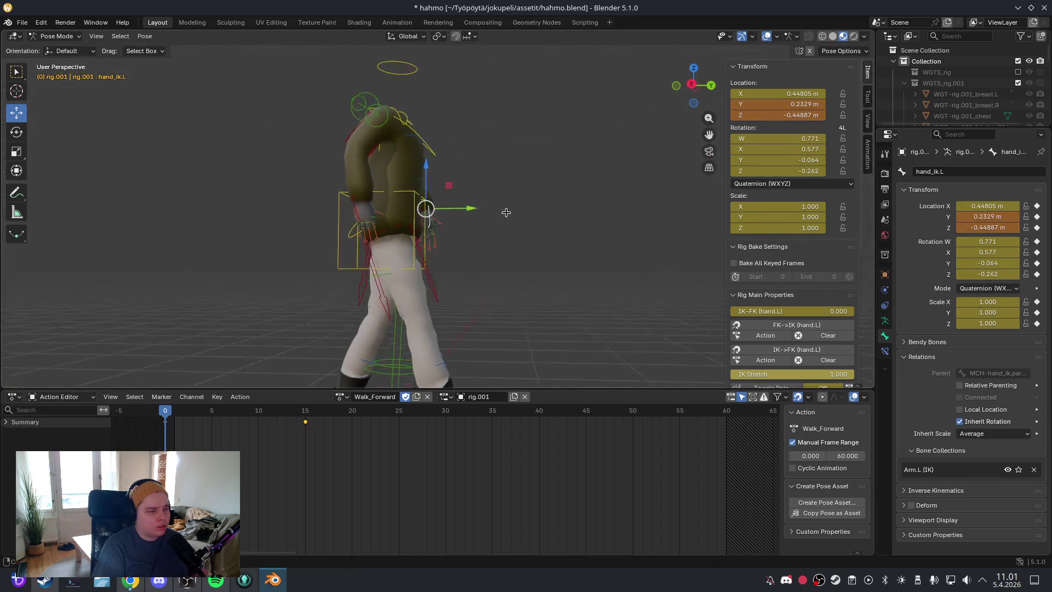
key("ctrl+KP_3")
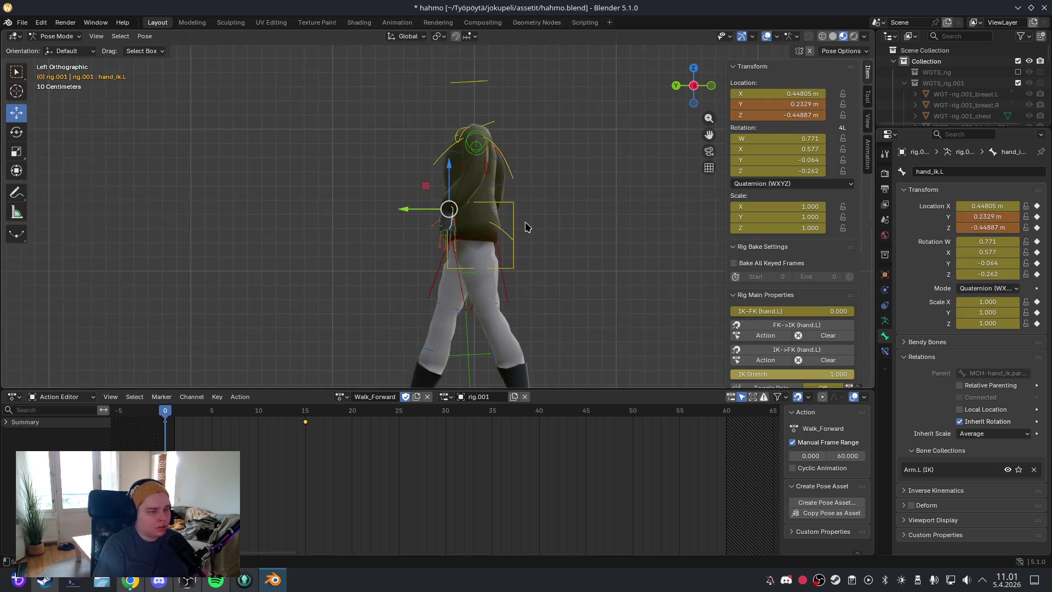
scroll(525, 227, "up", 3)
key("r")
left_click(600, 277)
scroll(568, 175, "down", 3)
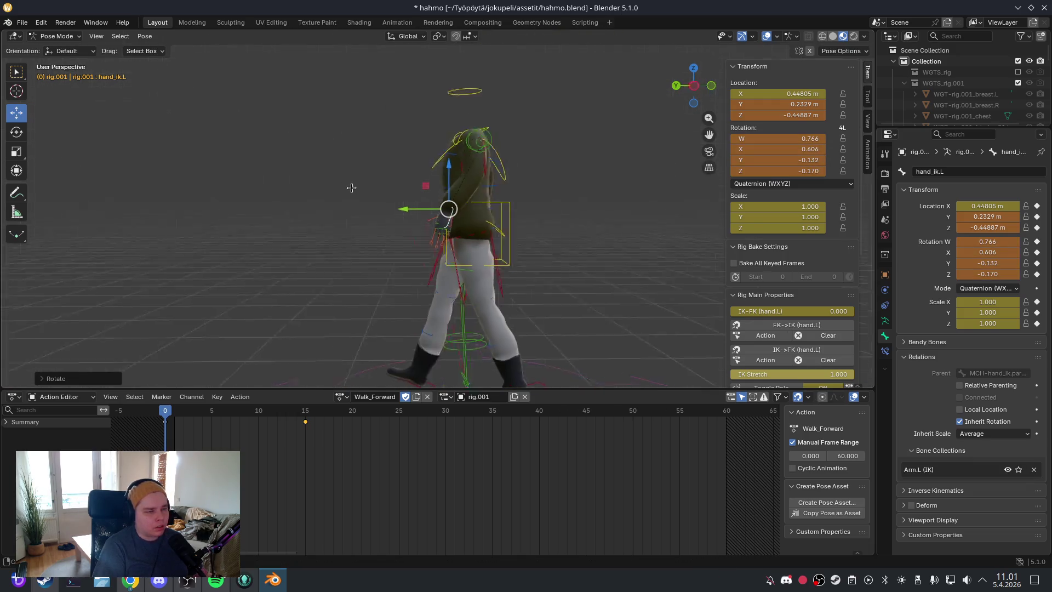
mouse_move(352, 188)
left_mouse_down()
mouse_move(469, 195)
mouse_move(517, 255)
left_mouse_up()
Step: Key the whole rig pose at frame 0 and preview the motion up to frame 19
key("a")
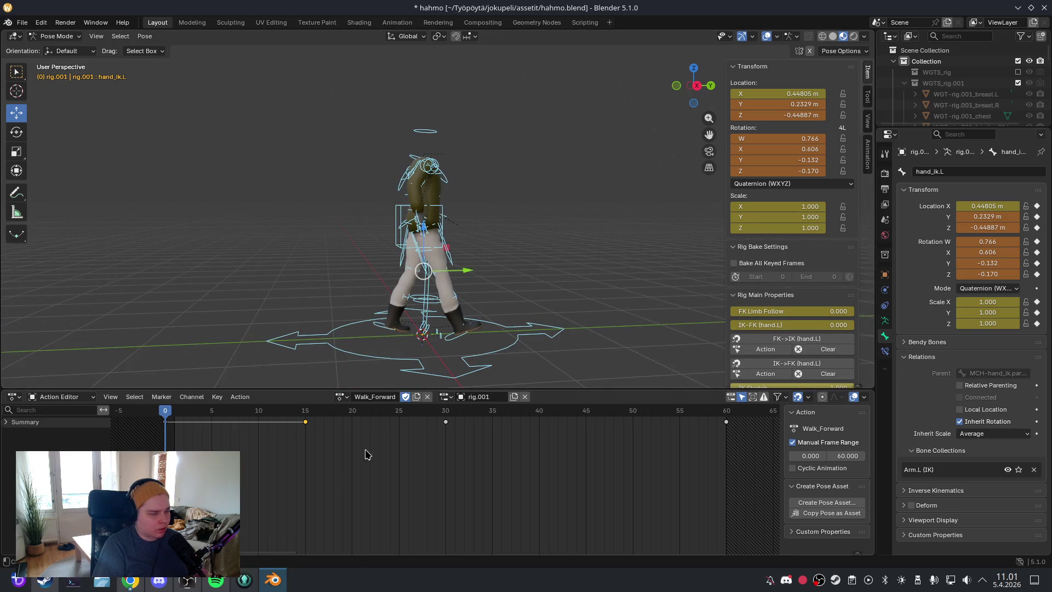
key("i")
left_click(336, 495)
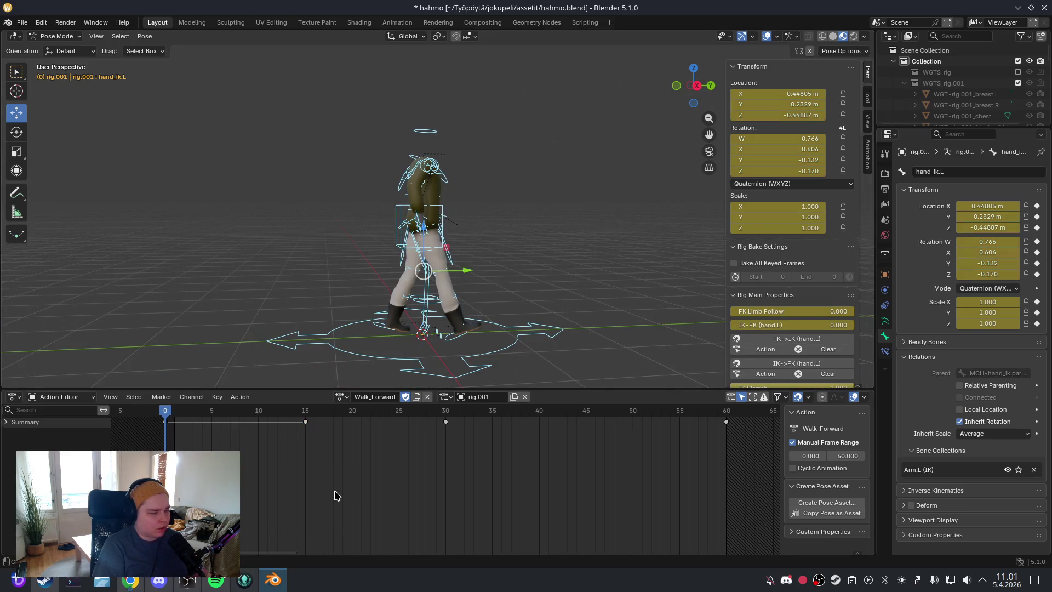
mouse_move(168, 412)
left_mouse_down()
mouse_move(622, 424)
mouse_move(165, 435)
mouse_move(398, 450)
mouse_move(156, 450)
left_mouse_up()
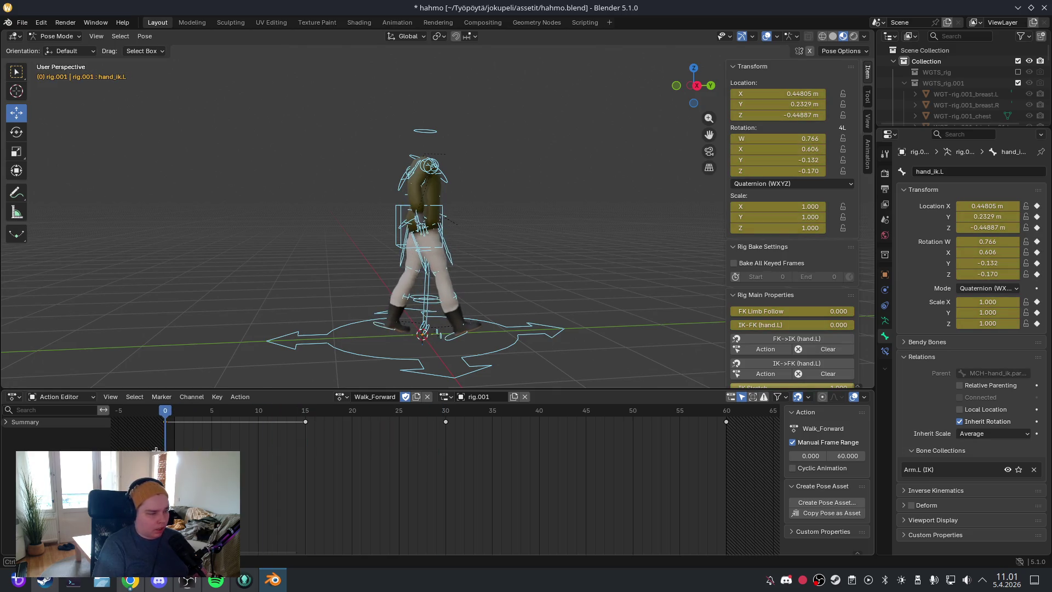
left_click_drag(522, 261, 441, 228)
left_click(431, 205)
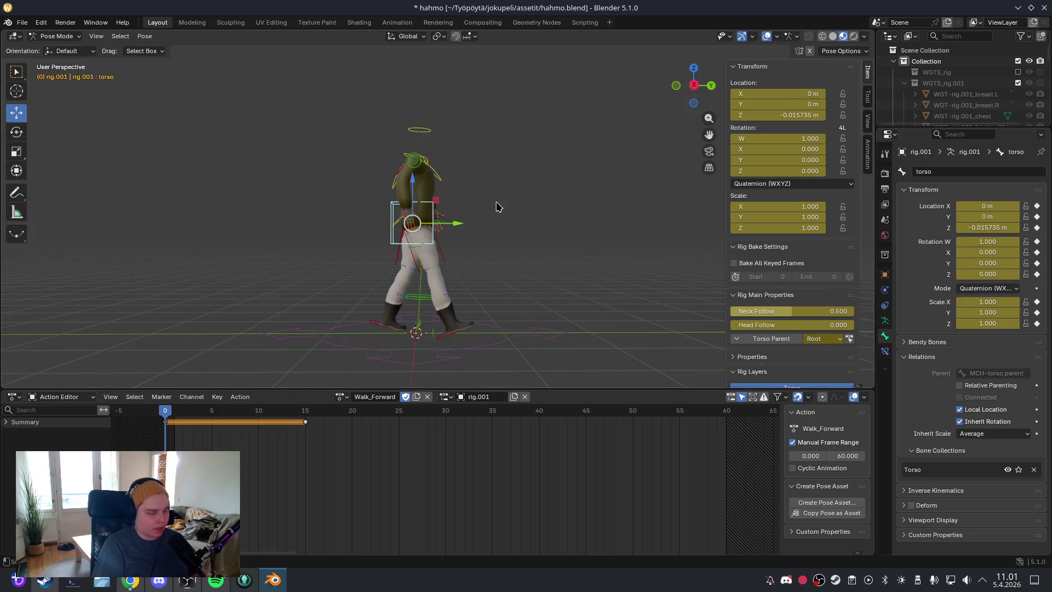
Step: Adjust the torso height at frame 0 in right side view and key it (Z -0.015735 m)
key("KP_3")
scroll(534, 255, "up", 4)
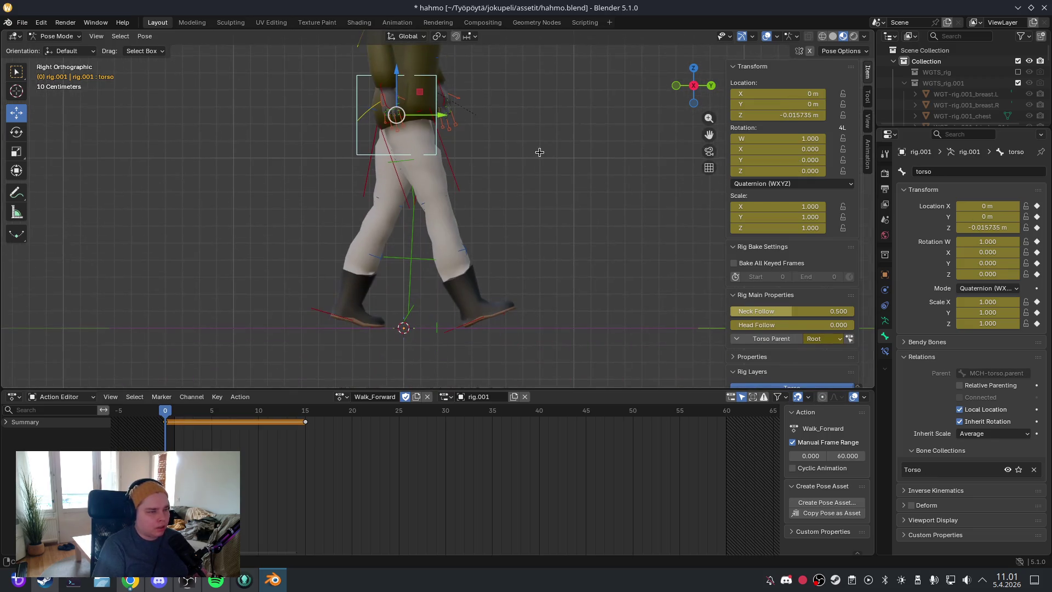
scroll(440, 122, "up", 2, "shift")
left_click_drag(396, 103, 396, 109)
key("i")
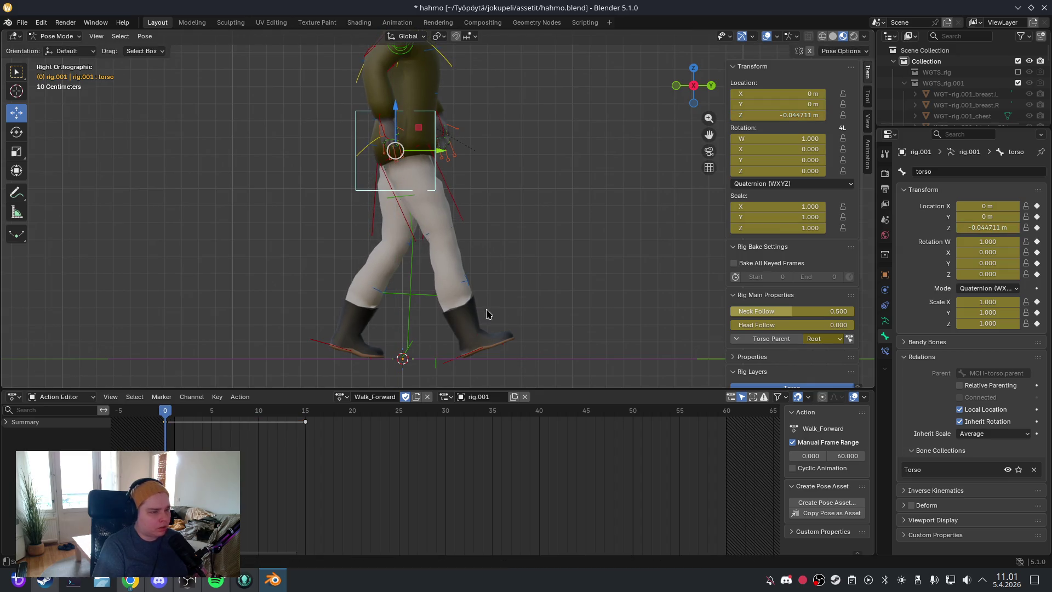
left_click_drag(165, 415, 310, 422)
key("Left")
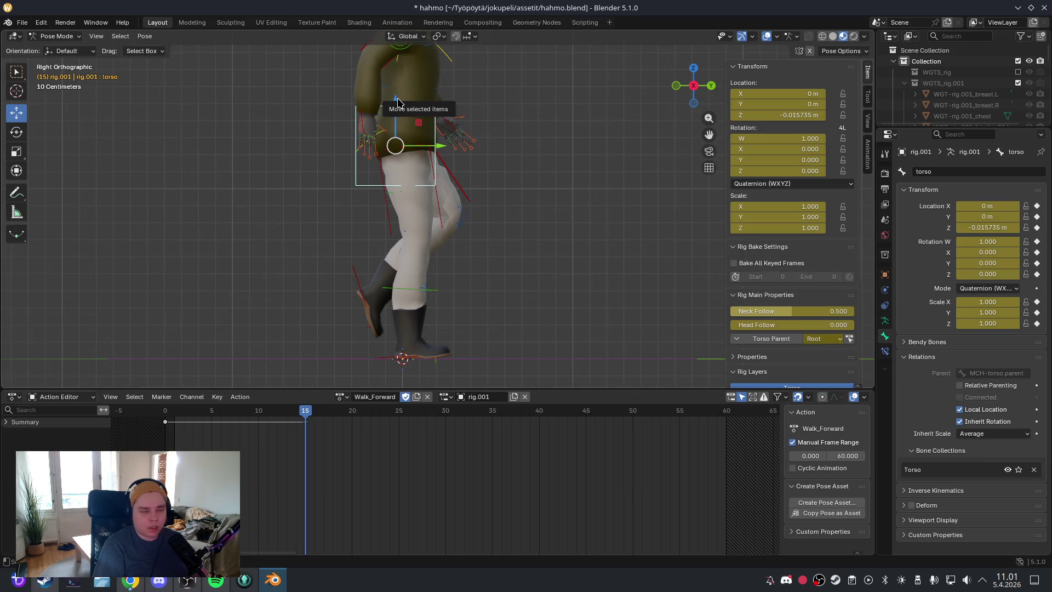
Step: Set and key the torso dip for the frame-15 passing pose, then preview frames 0–19
left_click_drag(397, 103, 399, 112)
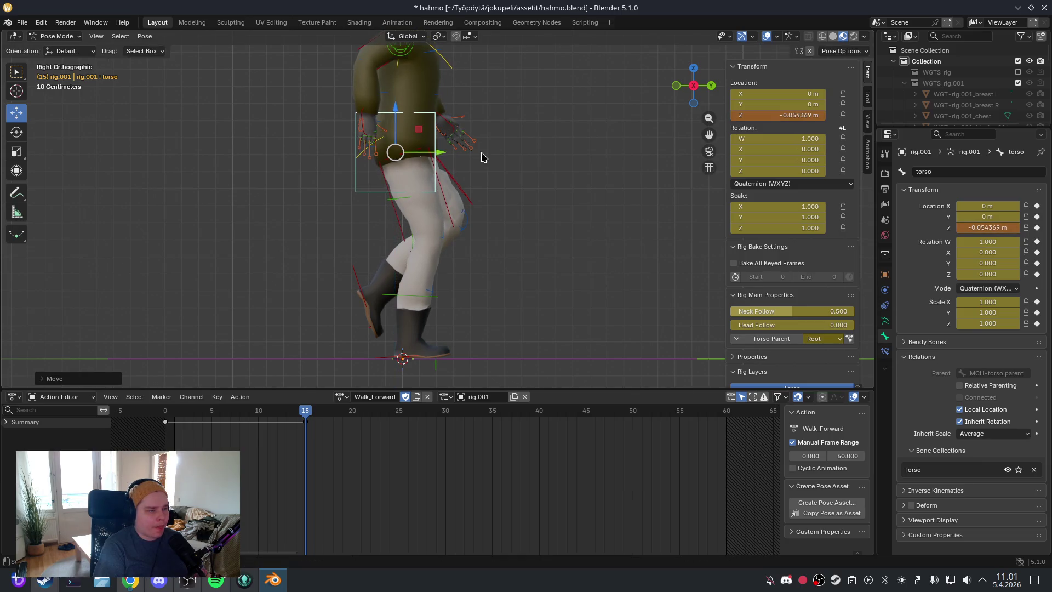
mouse_move(304, 415)
left_mouse_down()
mouse_move(192, 417)
mouse_move(387, 416)
mouse_move(183, 419)
mouse_move(168, 433)
left_mouse_up()
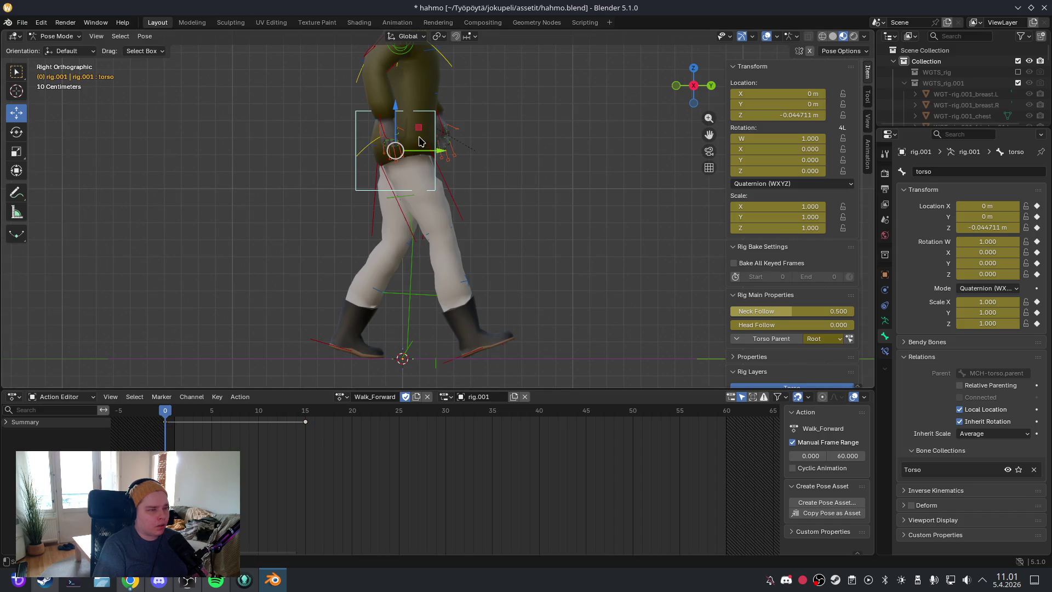
left_click_drag(398, 107, 398, 102)
key("i")
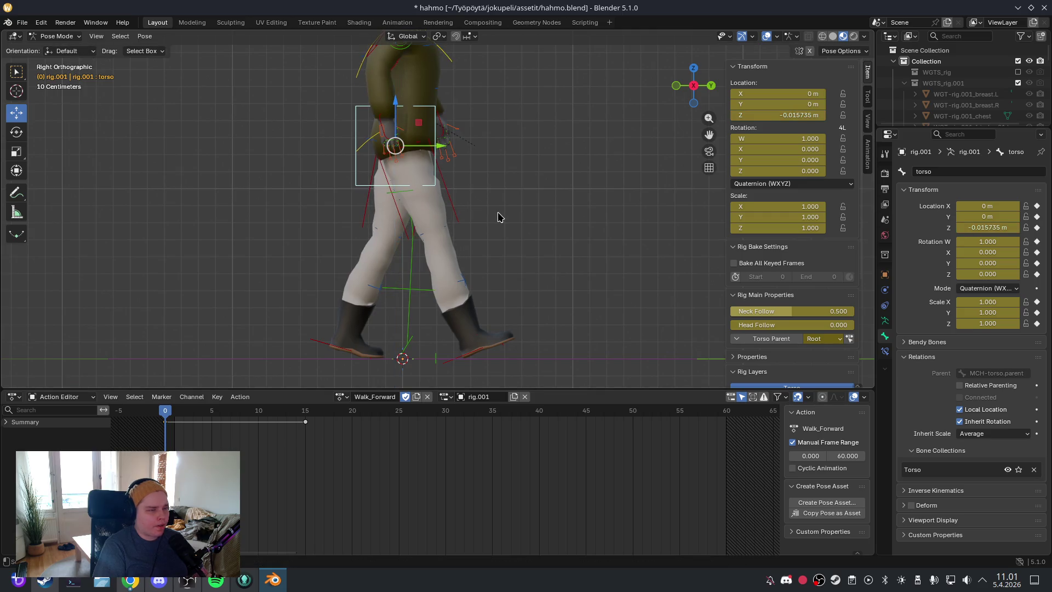
key("i")
left_click(357, 445)
left_click_drag(166, 411, 441, 424)
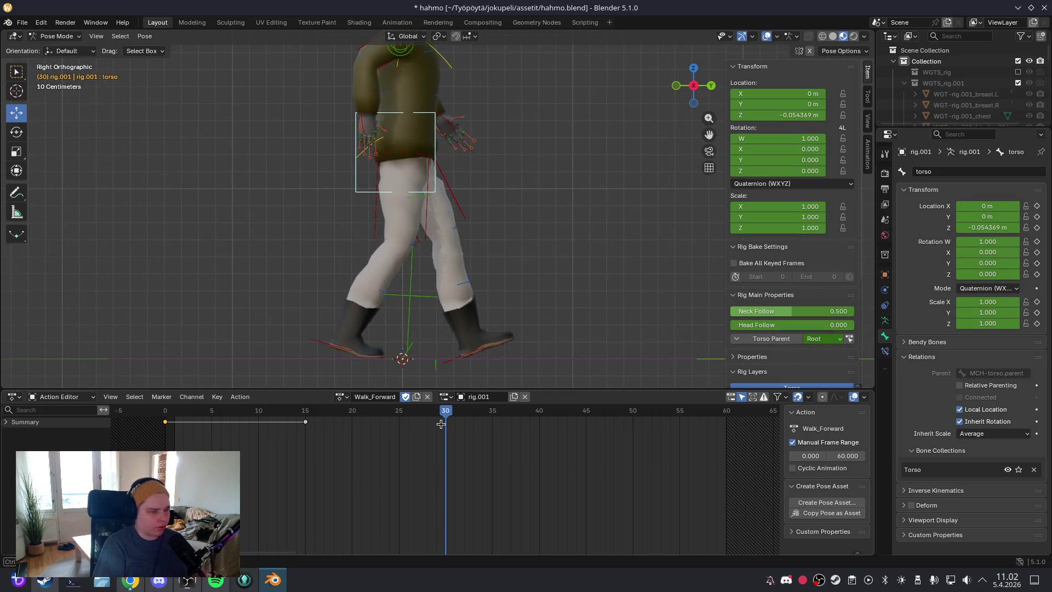
mouse_move(586, 199)
left_mouse_down()
mouse_move(566, 249)
mouse_move(551, 241)
left_mouse_up()
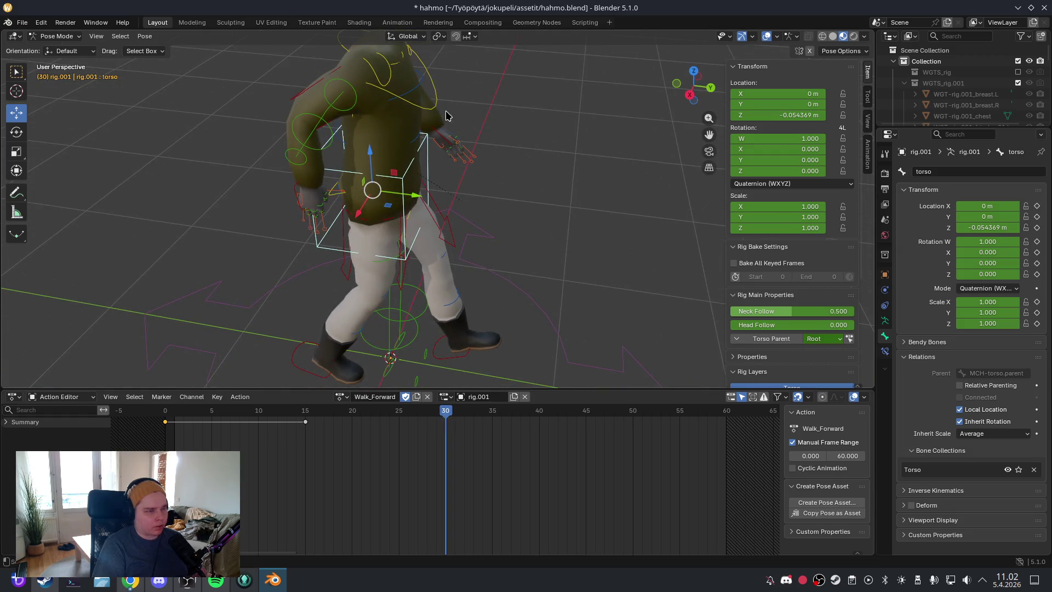
left_click(441, 135)
Step: Copy the frame-0 arm pose and key it mirrored with Paste Pose Flipped at frame 30
left_click(296, 187)
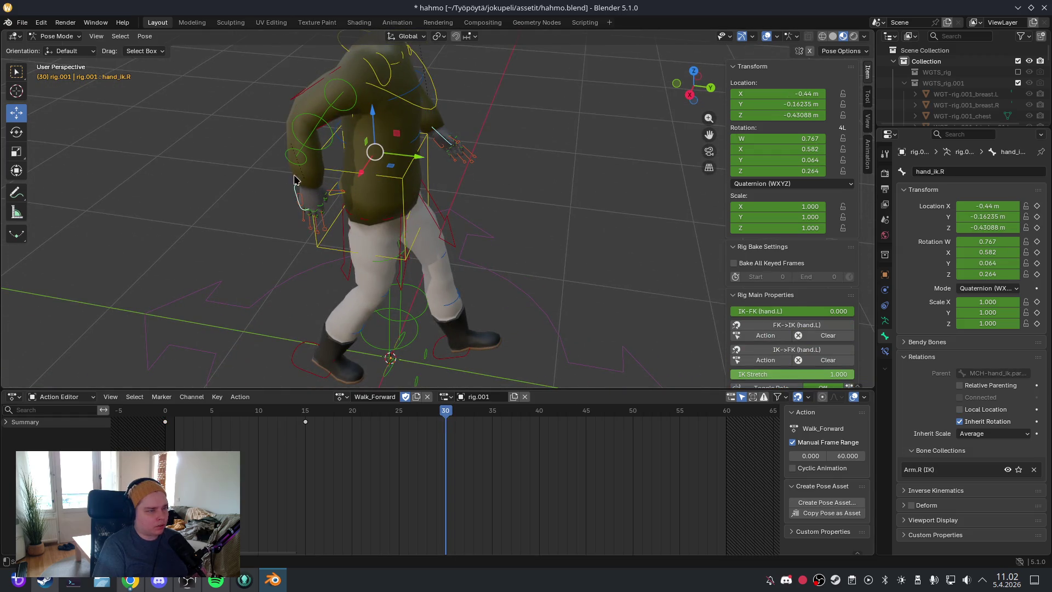
left_click(301, 96)
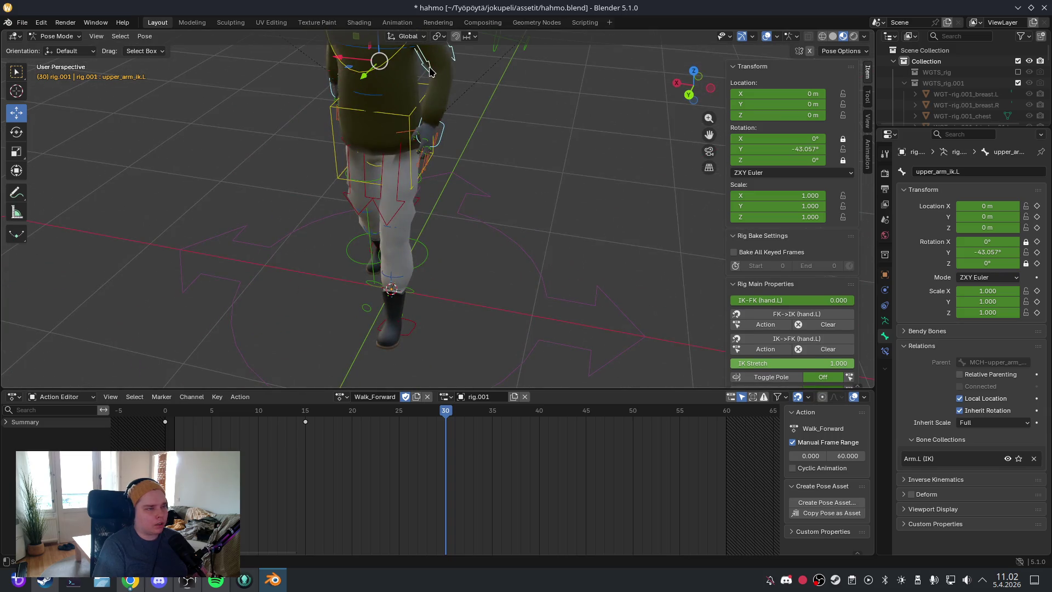
left_click_drag(442, 408, 165, 411)
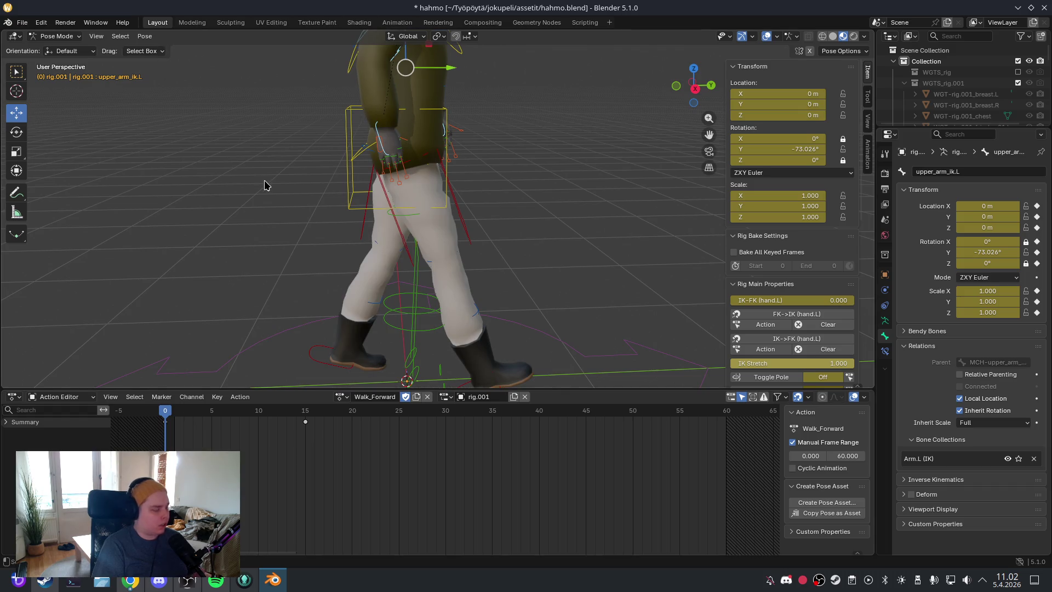
key("ctrl+c")
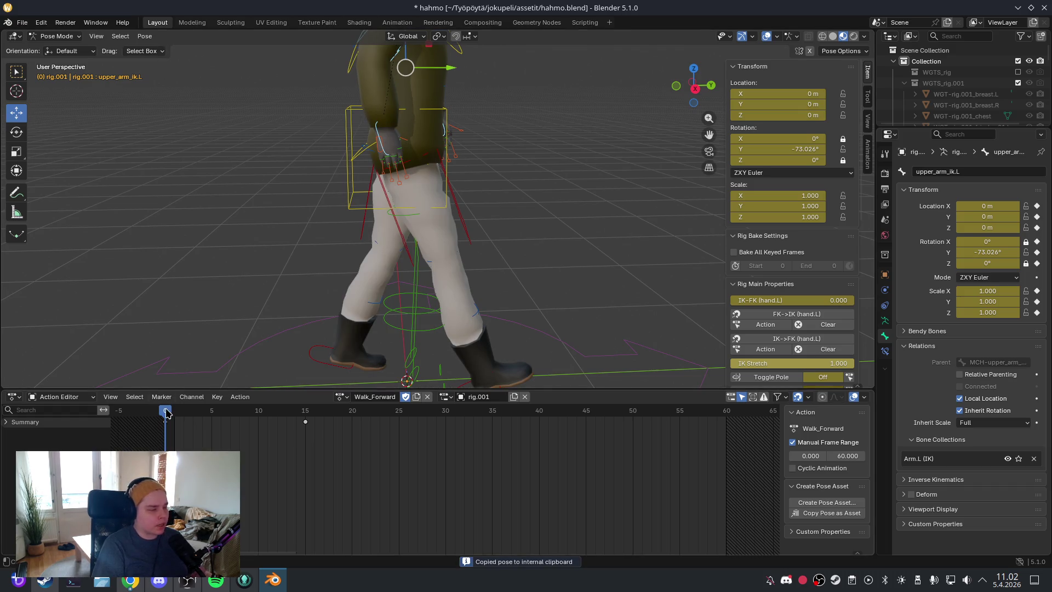
left_click_drag(166, 413, 445, 411)
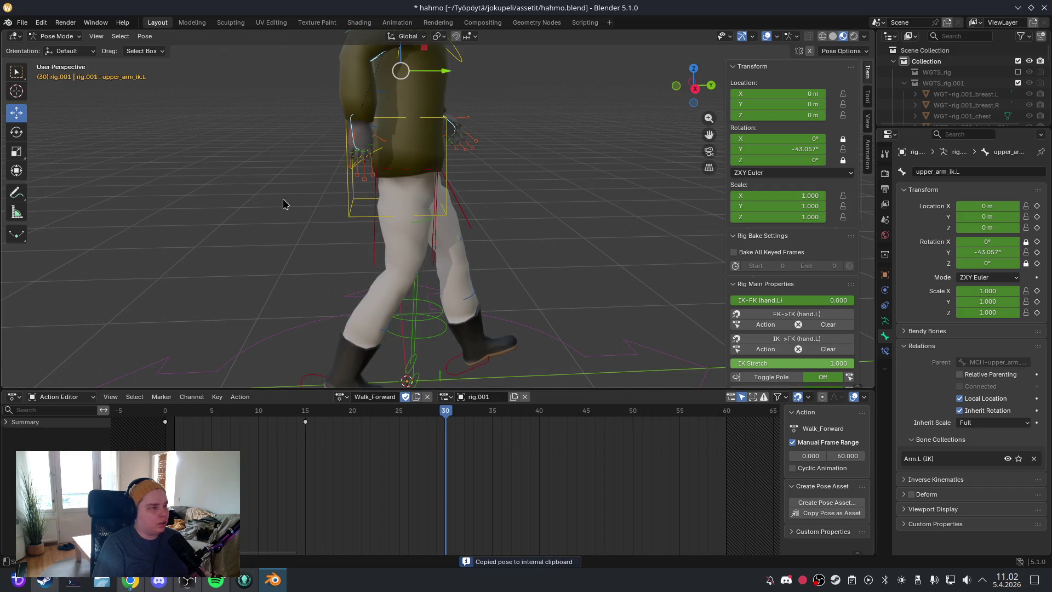
left_click(146, 36)
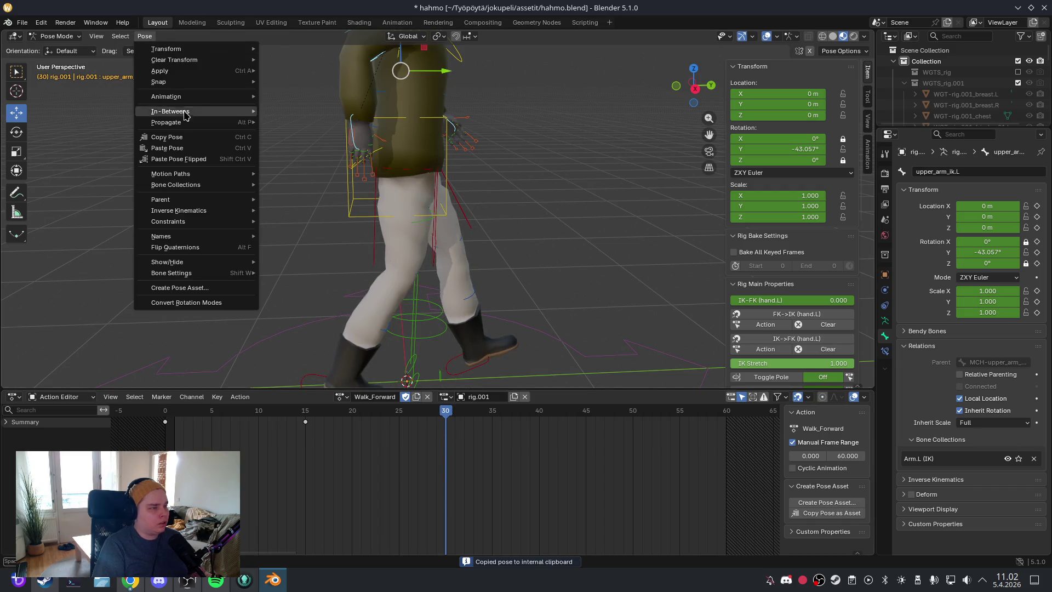
left_click(193, 162)
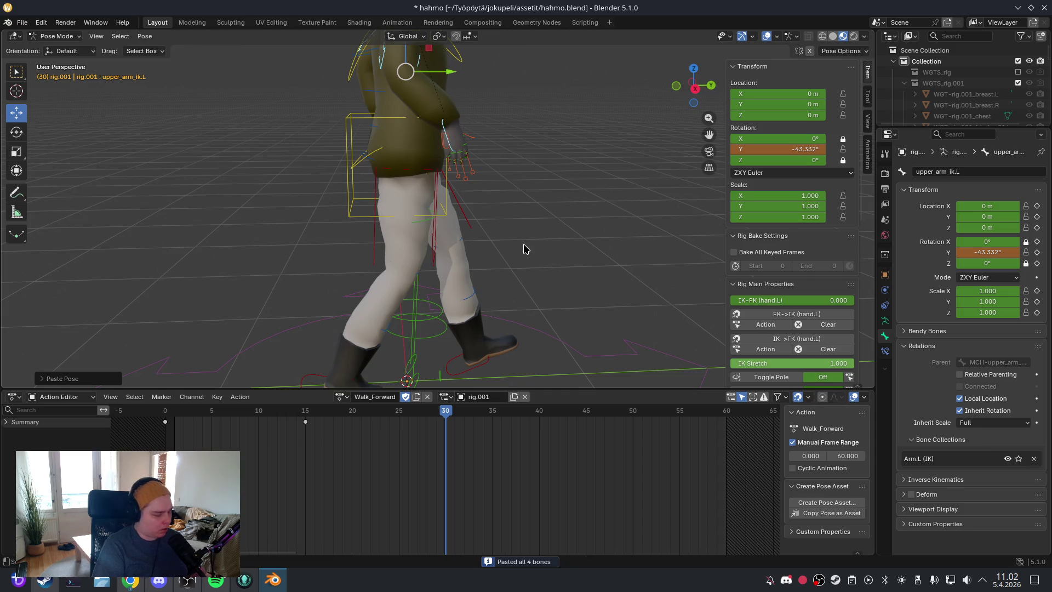
key("i")
left_click(510, 469)
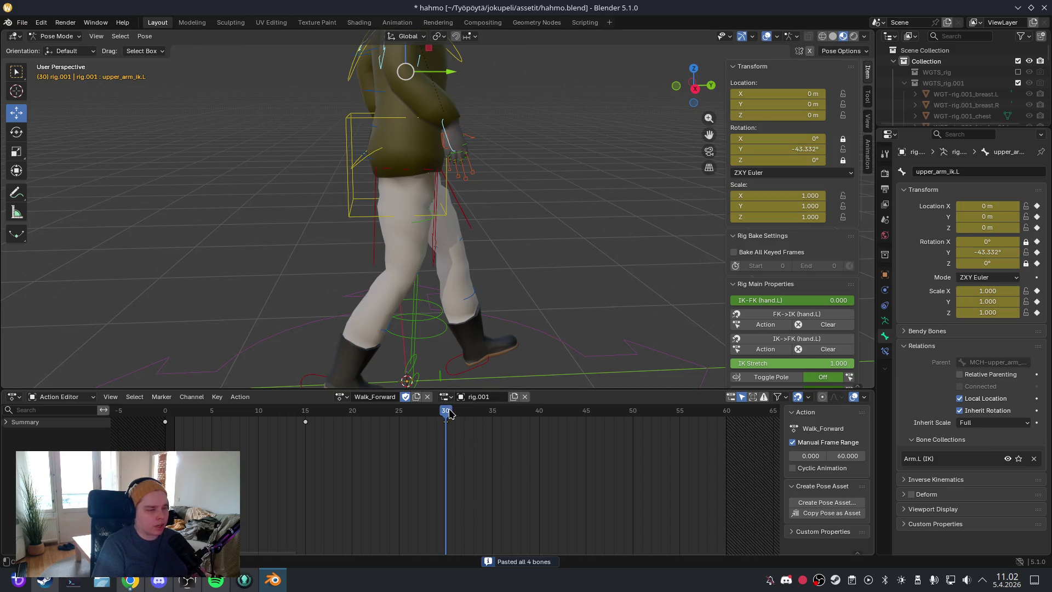
Step: Preview the arm swing across frames 0 to 15
left_click_drag(449, 414, 194, 413)
scroll(502, 352, "down", 3)
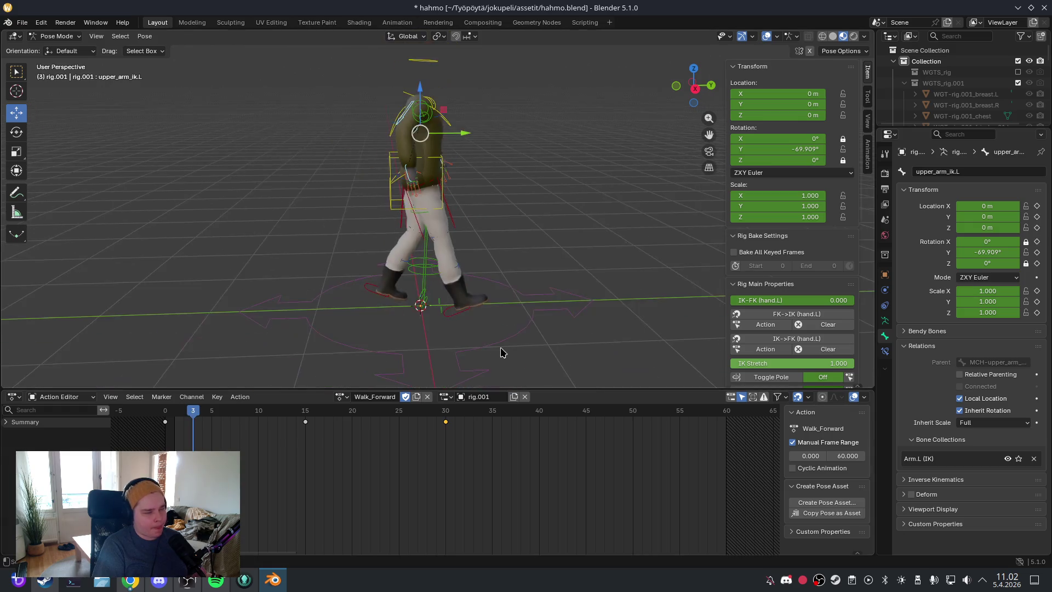
left_click_drag(503, 351, 482, 313)
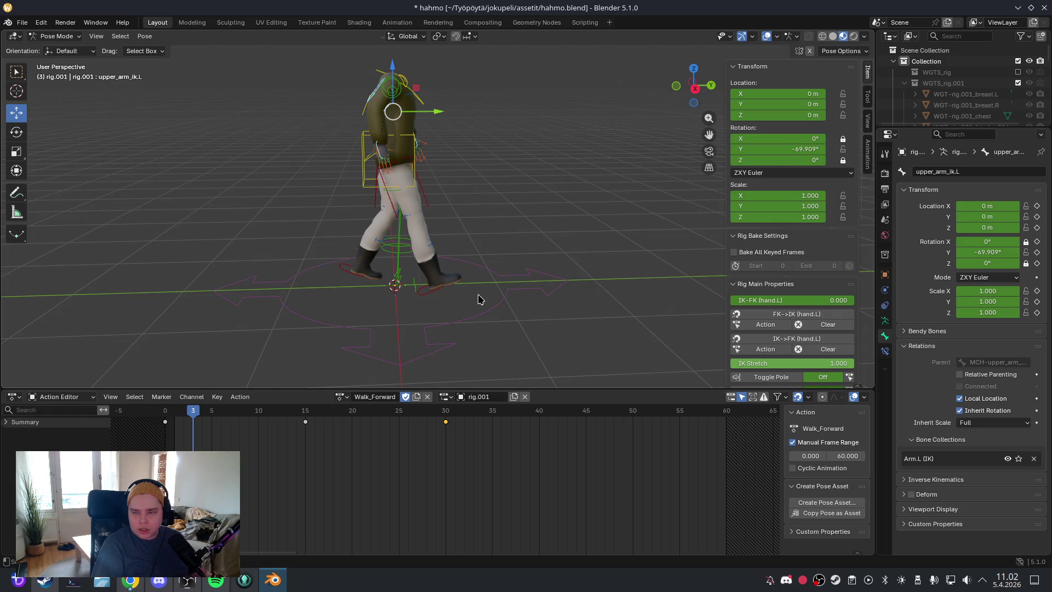
mouse_move(195, 416)
left_mouse_down()
mouse_move(164, 416)
mouse_move(454, 425)
mouse_move(449, 433)
left_mouse_up()
left_click(369, 148)
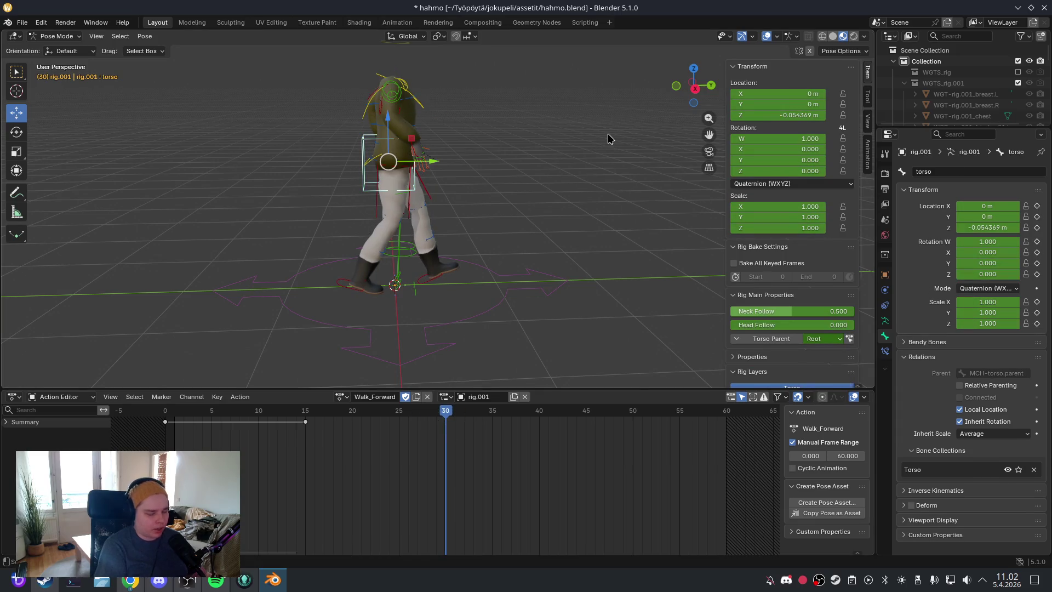
Step: Copy the torso pose from frame 8, then paste and key it at frame 30 (Z -0.036981 m)
key("KP_3")
scroll(537, 181, "up", 5)
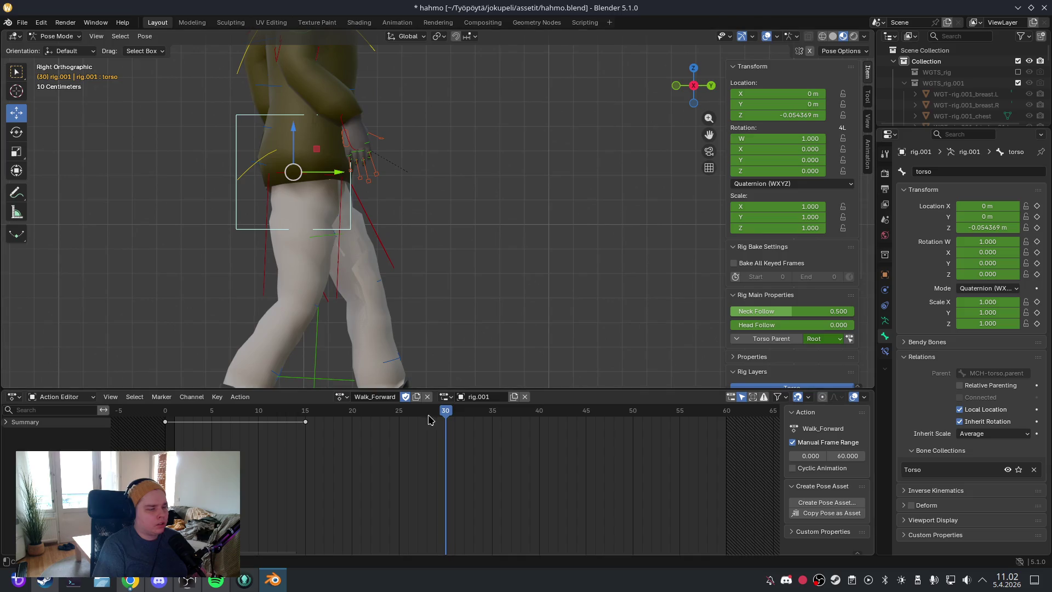
mouse_move(446, 416)
left_mouse_down()
mouse_move(164, 412)
mouse_move(254, 412)
mouse_move(239, 412)
left_mouse_up()
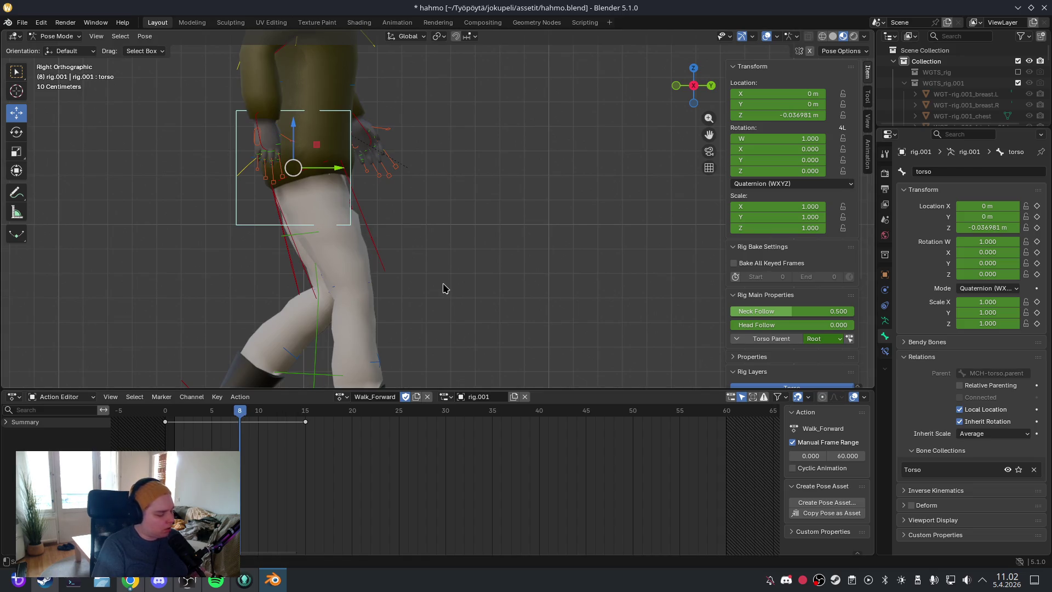
key("ctrl+c")
left_click_drag(245, 415, 445, 412)
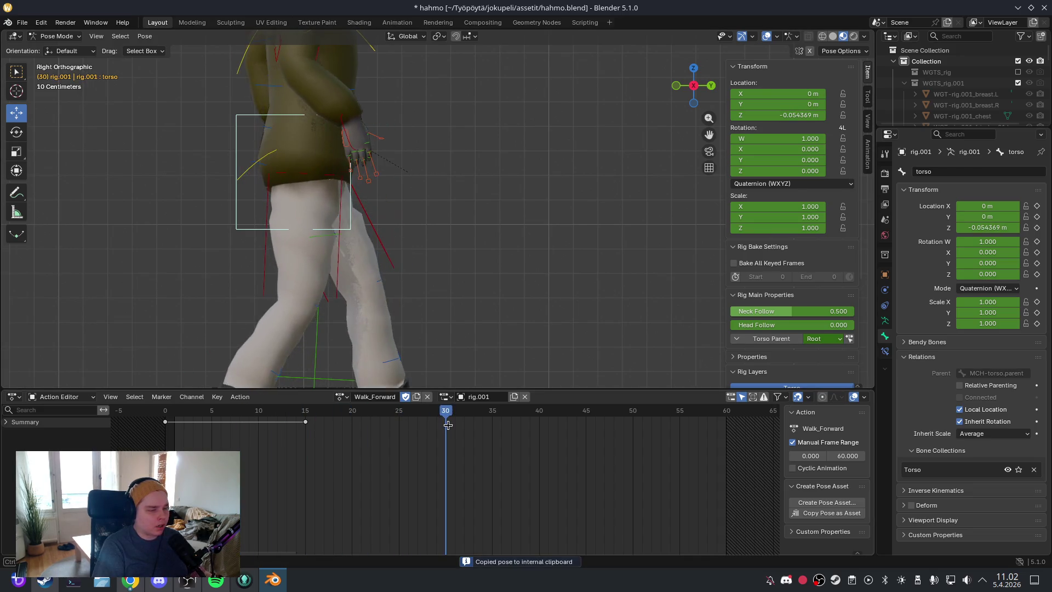
key("ctrl+v")
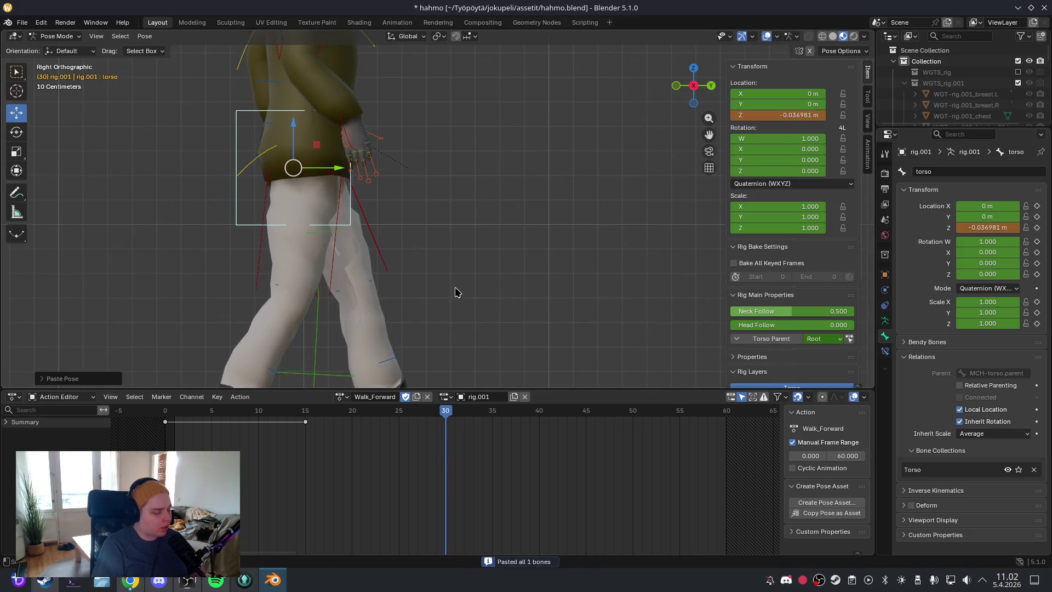
key("i")
left_click(471, 469)
Step: Scrub through the early and mid-cycle frames to preview the torso bob
mouse_move(449, 412)
left_mouse_down()
mouse_move(164, 415)
mouse_move(445, 432)
left_mouse_up()
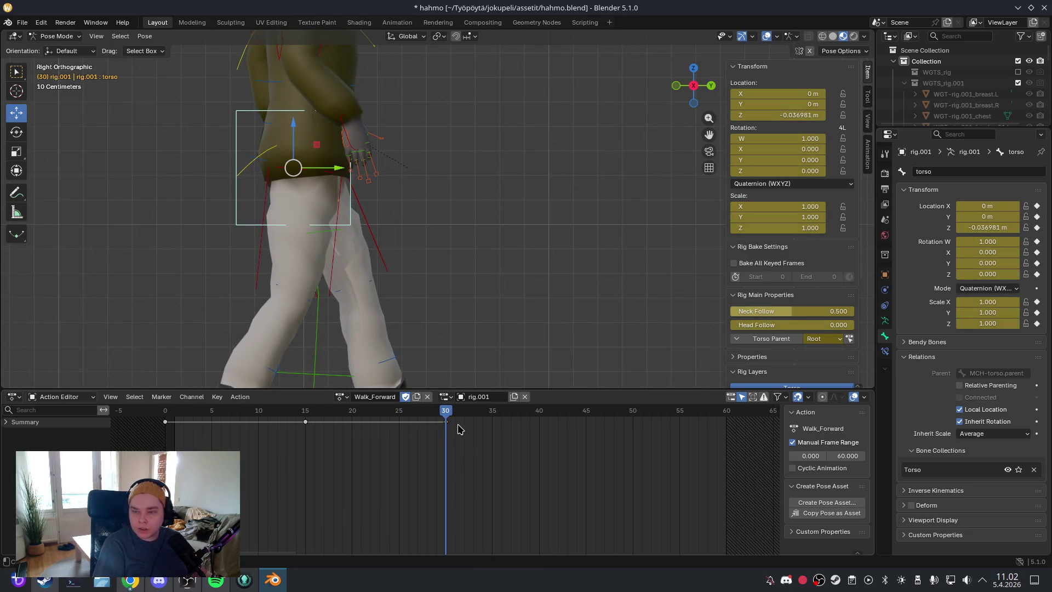
scroll(464, 280, "down", 5)
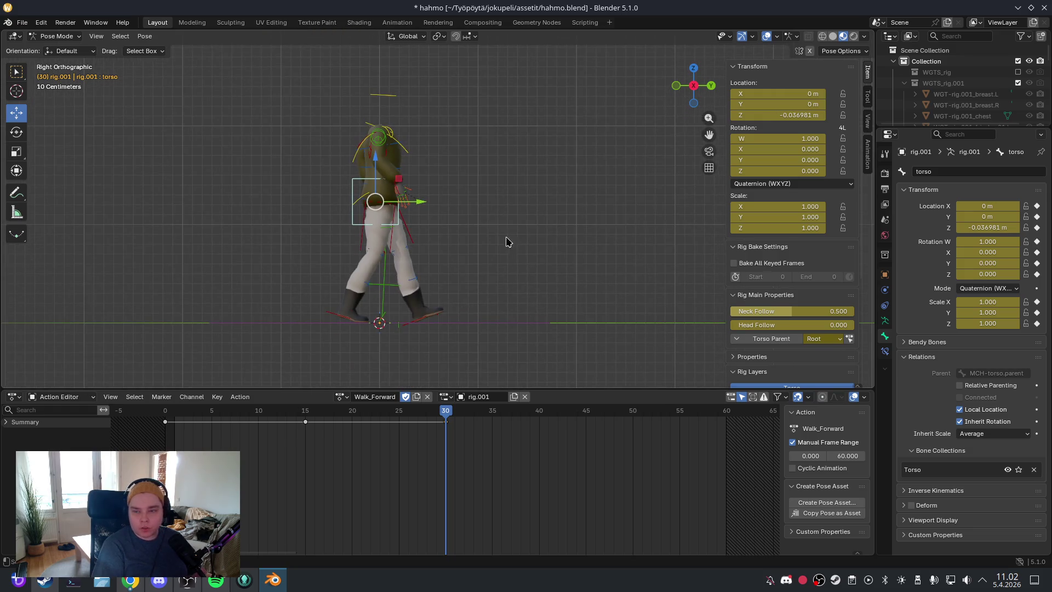
mouse_move(445, 422)
left_mouse_down()
mouse_move(181, 424)
mouse_move(315, 430)
left_mouse_up()
left_click(213, 411)
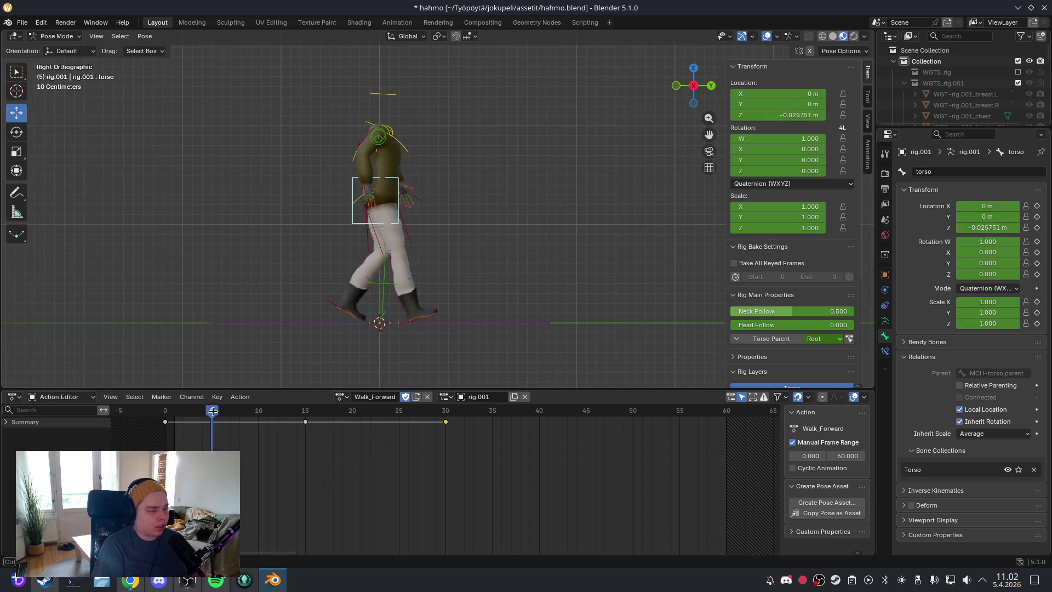
mouse_move(155, 414)
left_mouse_down()
mouse_move(464, 412)
mouse_move(163, 421)
mouse_move(474, 424)
mouse_move(445, 430)
left_mouse_up()
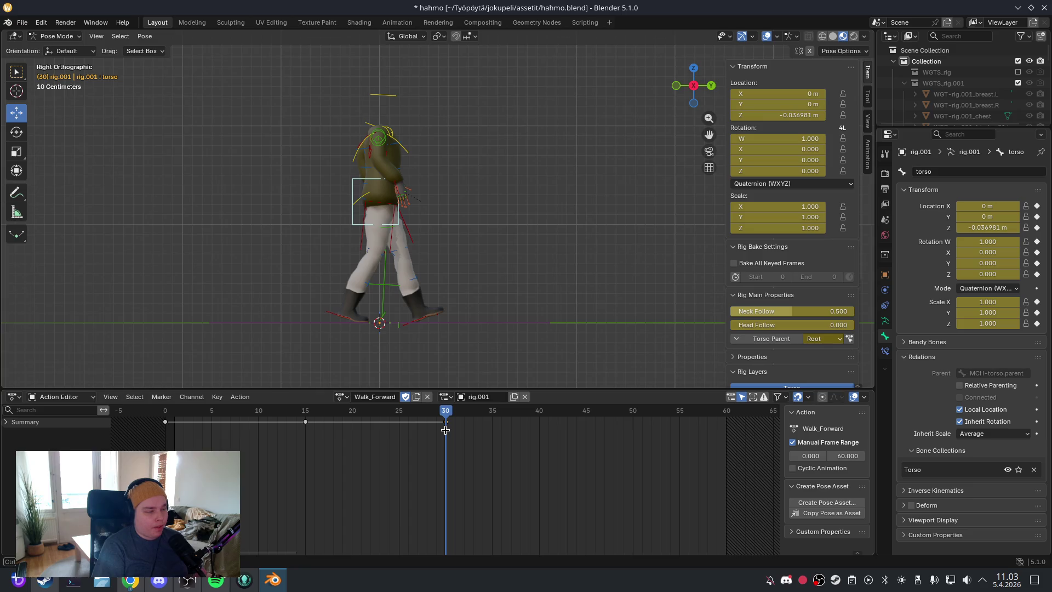
Step: Paste and key the full 124-bone pose at frame 60 so the torso returns to Z -0.015735 m
key("a")
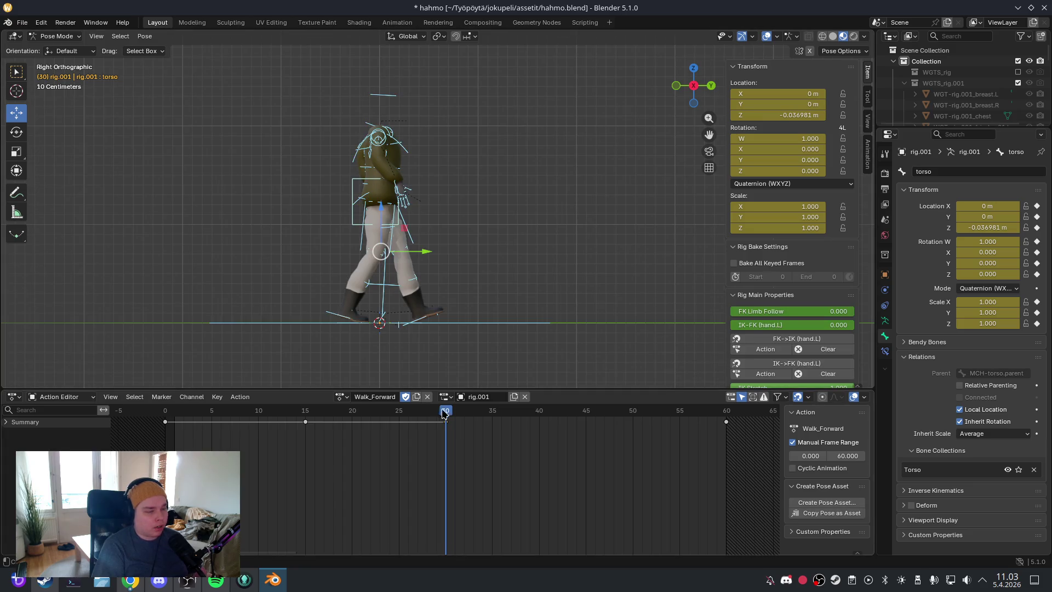
mouse_move(443, 414)
left_mouse_down()
mouse_move(168, 427)
mouse_move(723, 430)
left_mouse_up()
key("ctrl+c")
key("ctrl+v")
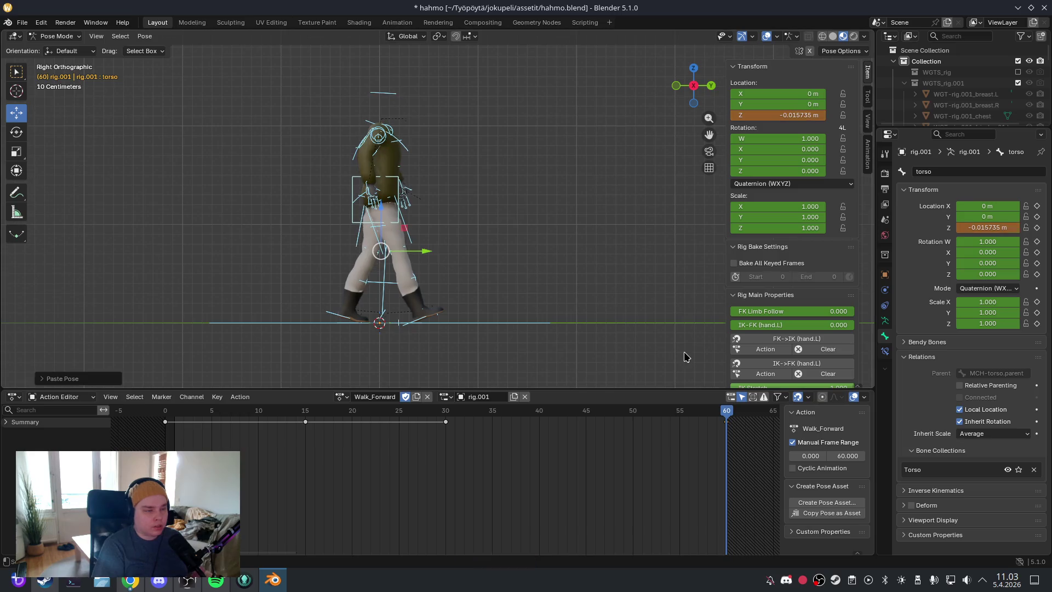
key("i")
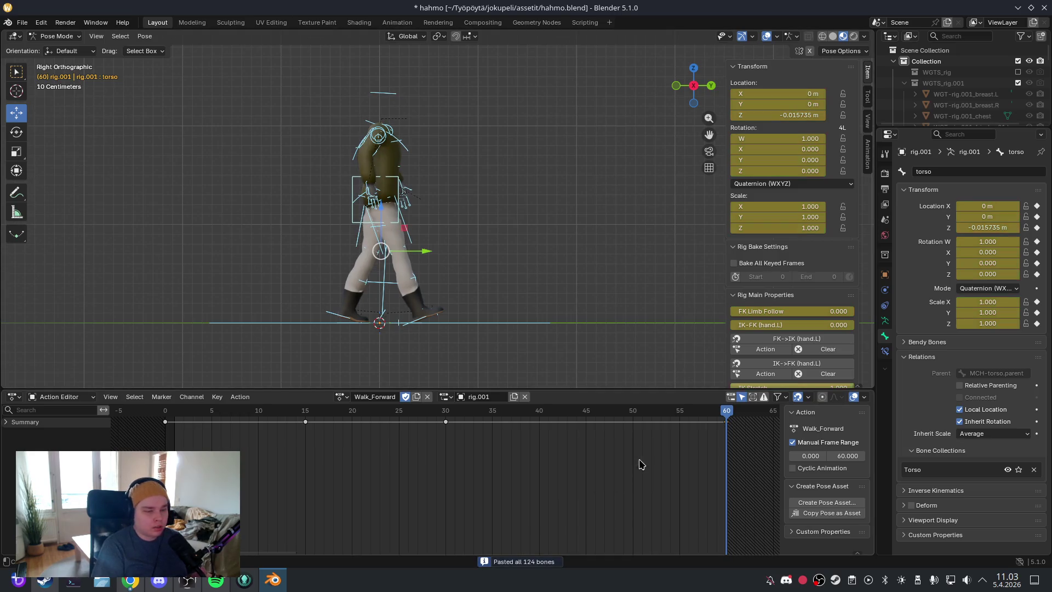
mouse_move(727, 414)
left_mouse_down()
mouse_move(164, 424)
mouse_move(469, 426)
mouse_move(303, 429)
left_mouse_up()
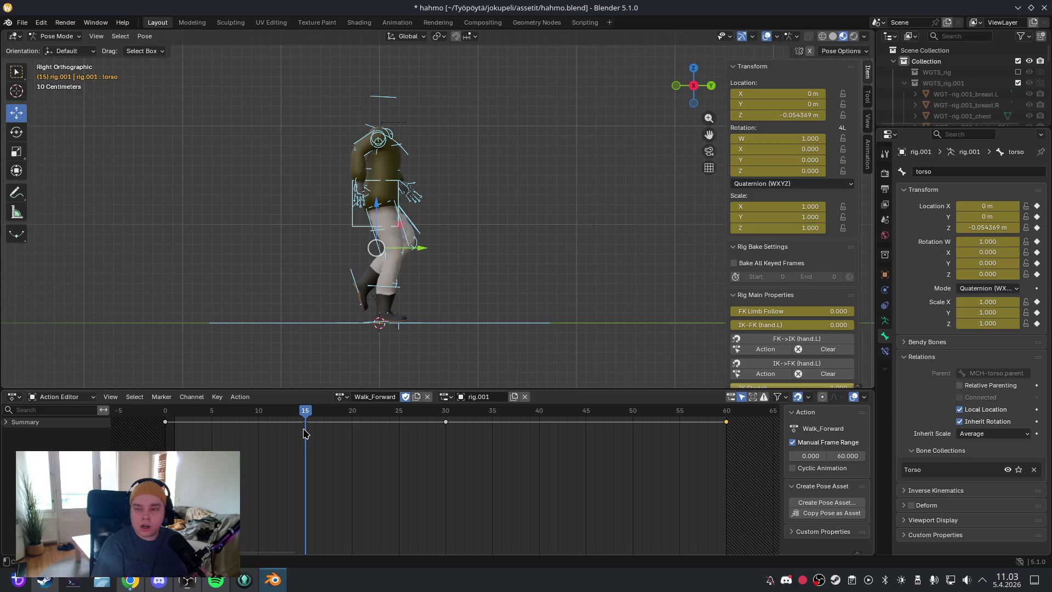
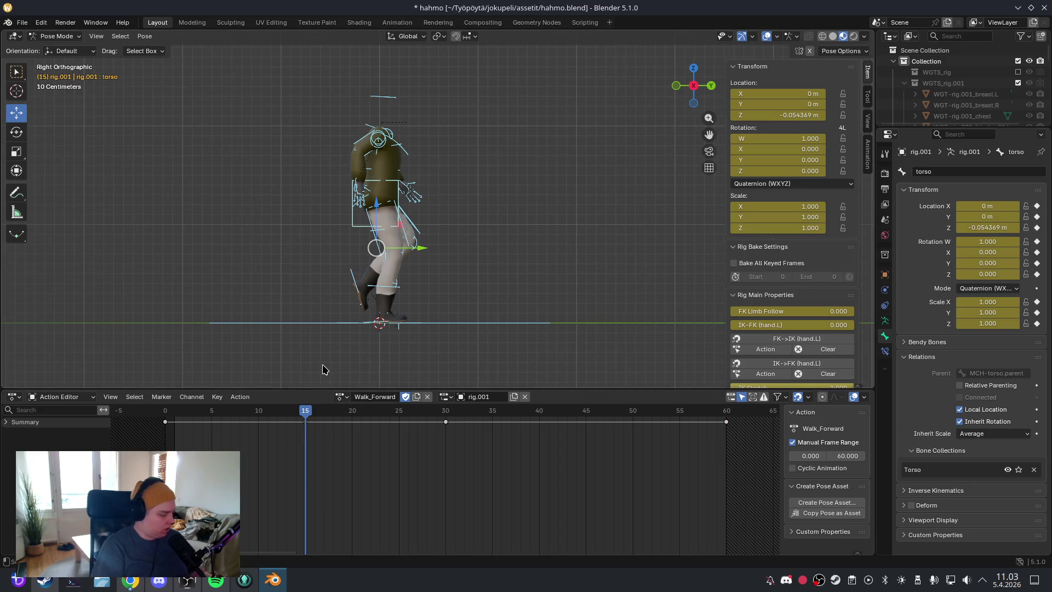
Step: Copy the frame-15 pose, paste it at frame 45 and keyframe all bones there
key("ctrl+c")
left_click_drag(311, 422, 584, 426)
left_click(144, 36)
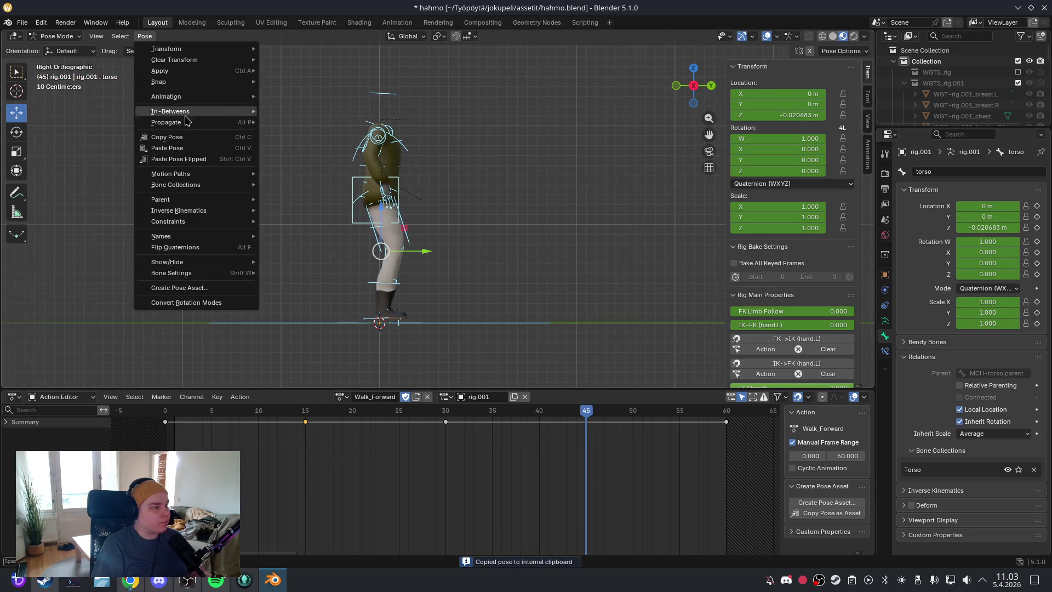
left_click(199, 159)
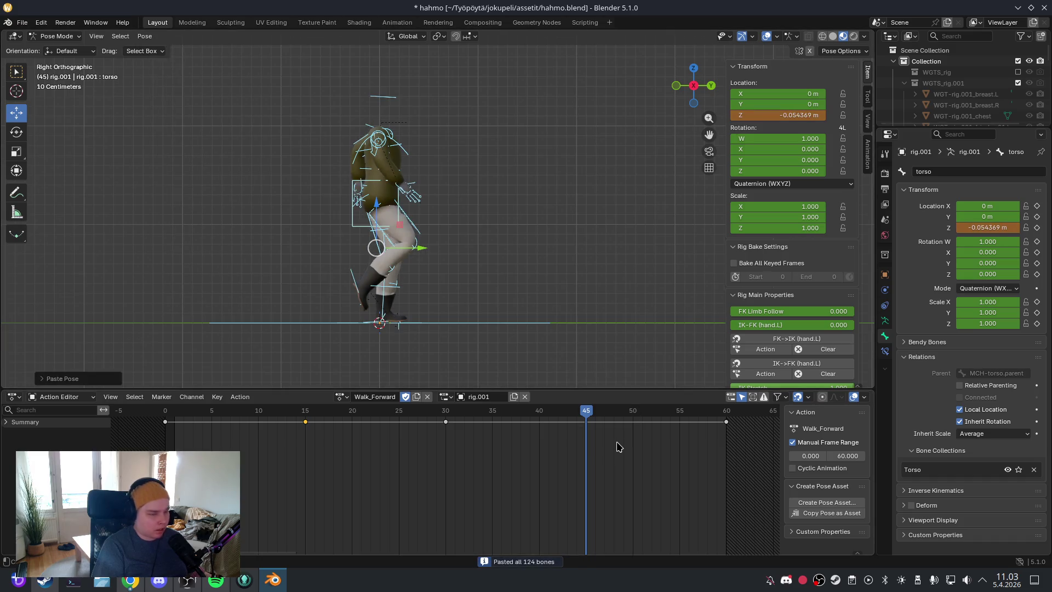
key("i")
left_click(602, 434)
Step: Scrub the timeline to preview the walk cycle with the new frame-45 keyframe
left_click_drag(586, 410, 372, 413)
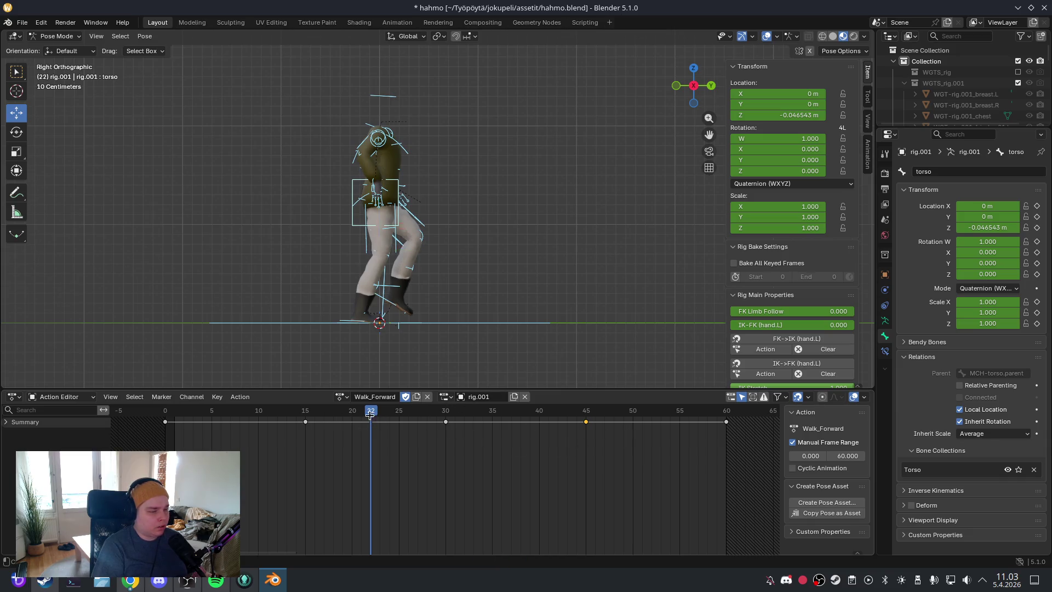
mouse_move(371, 415)
left_mouse_down()
mouse_move(164, 416)
mouse_move(697, 443)
mouse_move(241, 443)
mouse_move(624, 447)
mouse_move(381, 449)
mouse_move(440, 469)
left_mouse_up()
left_click(22, 22)
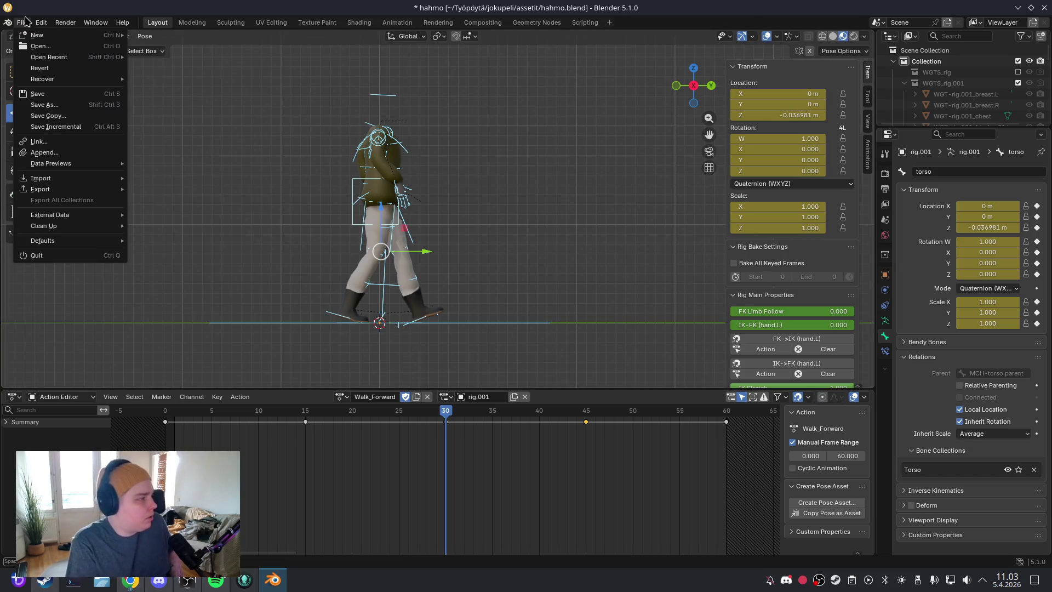
Step: Save hahmo.blend with the updated Walk_Forward walk cycle
left_click(36, 93)
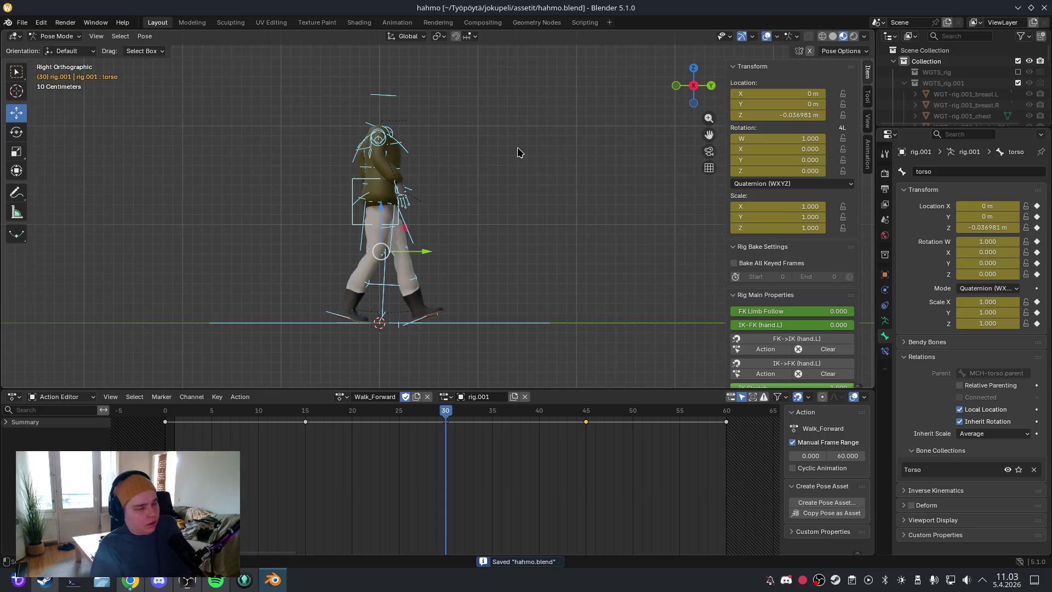
left_click(22, 22)
left_click(53, 101)
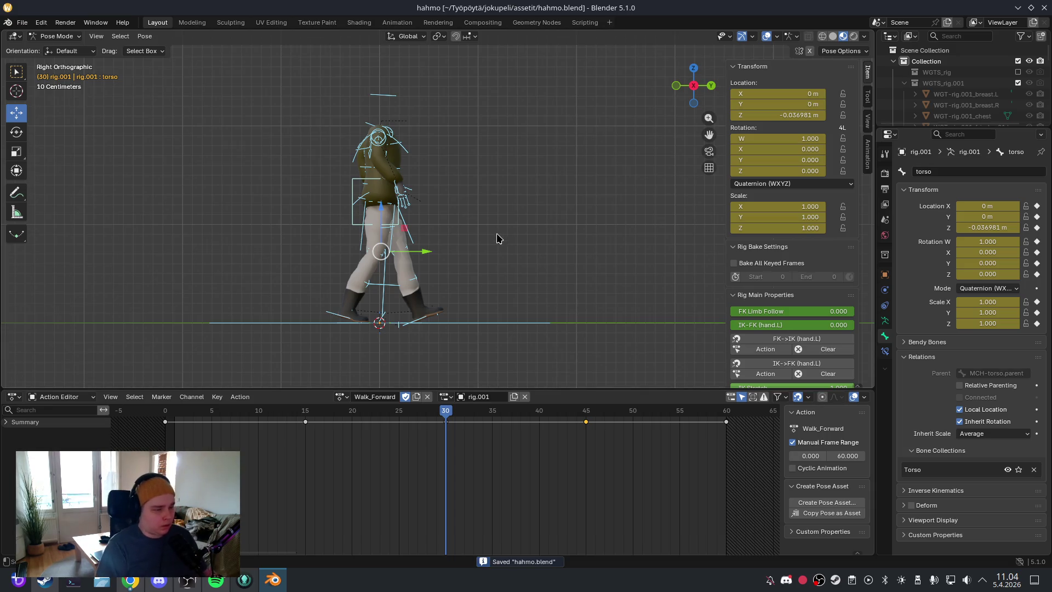
left_click(19, 23)
left_click(98, 113)
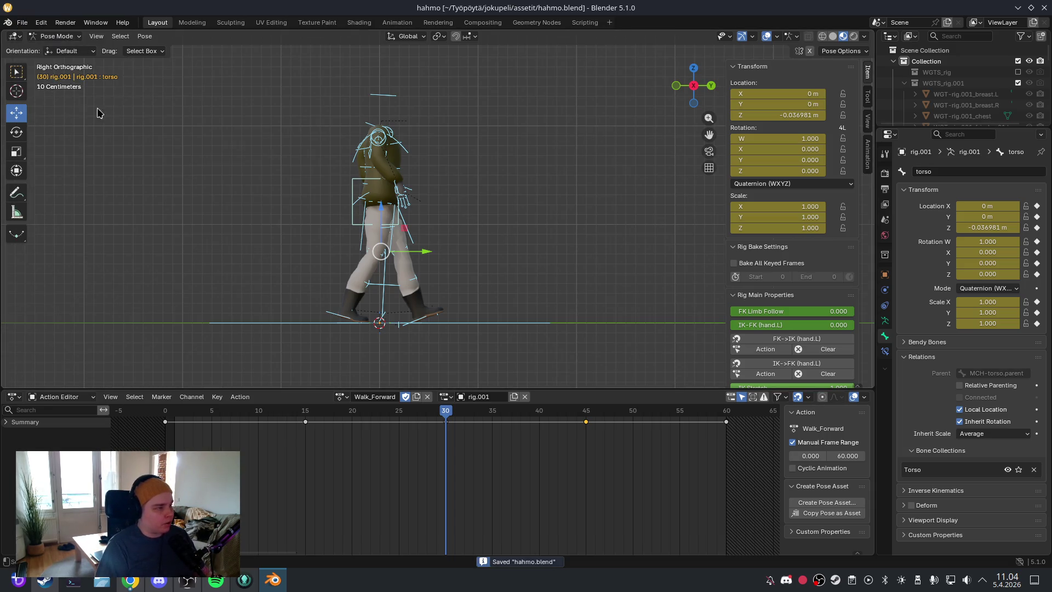
mouse_move(447, 426)
left_mouse_down()
mouse_move(164, 426)
mouse_move(709, 438)
mouse_move(164, 445)
mouse_move(708, 458)
mouse_move(165, 455)
mouse_move(717, 457)
mouse_move(165, 453)
mouse_move(519, 446)
mouse_move(165, 415)
mouse_move(454, 414)
left_mouse_up()
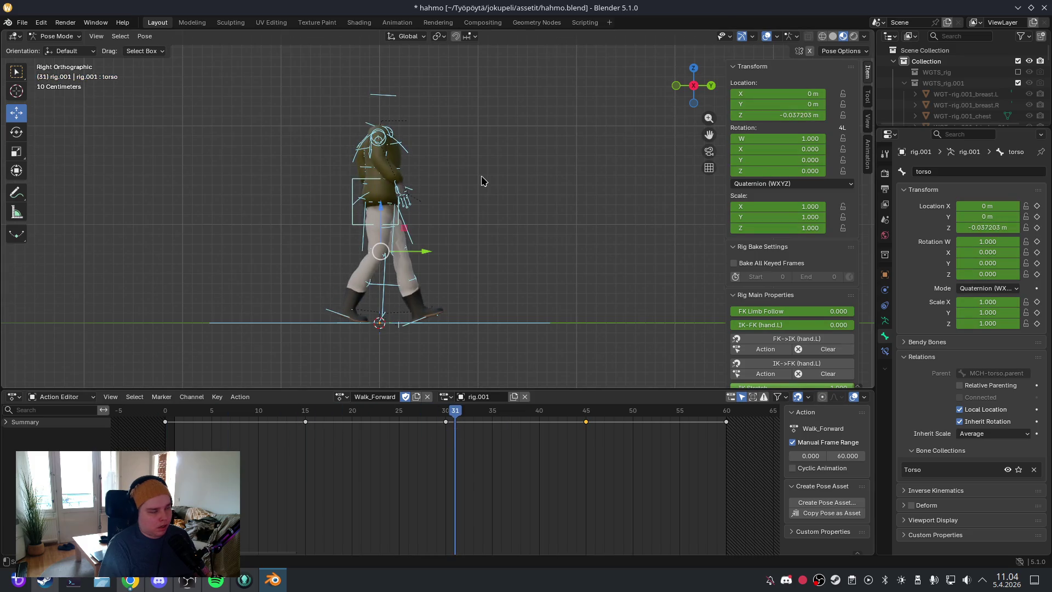
left_click(13, 21)
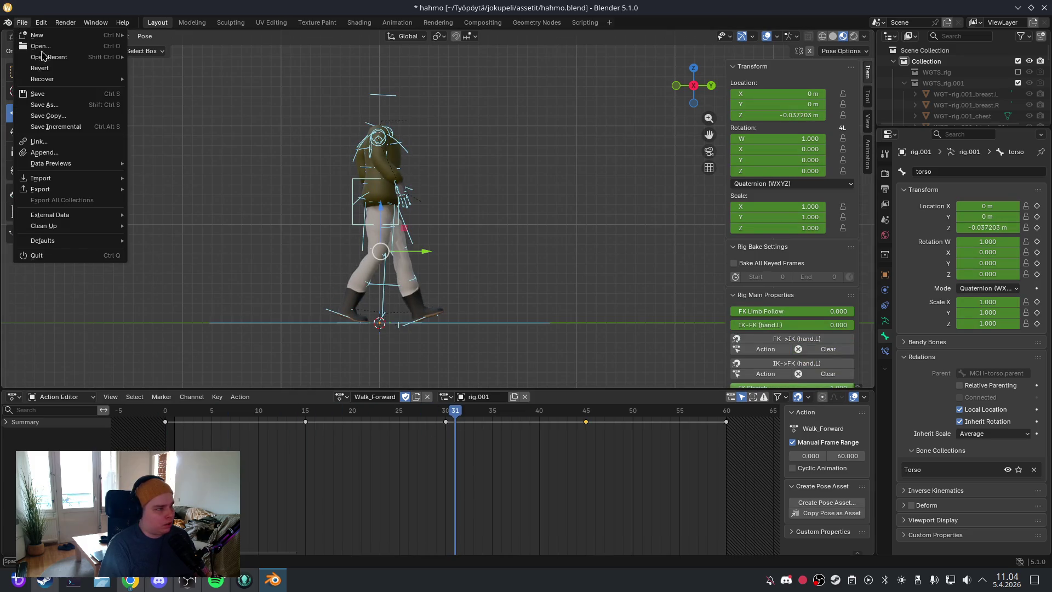
left_click(52, 96)
Step: Switch the rig from Pose Mode to Object Mode and orbit around the character
left_click(55, 36)
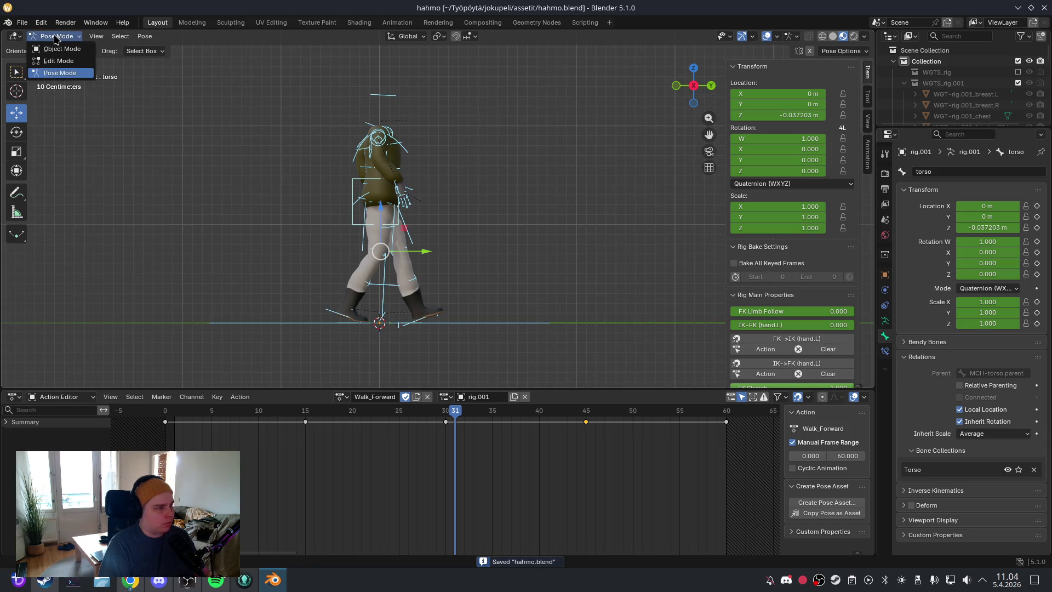
left_click(55, 47)
mouse_move(197, 82)
left_mouse_down()
mouse_move(575, 183)
mouse_move(445, 234)
left_mouse_up()
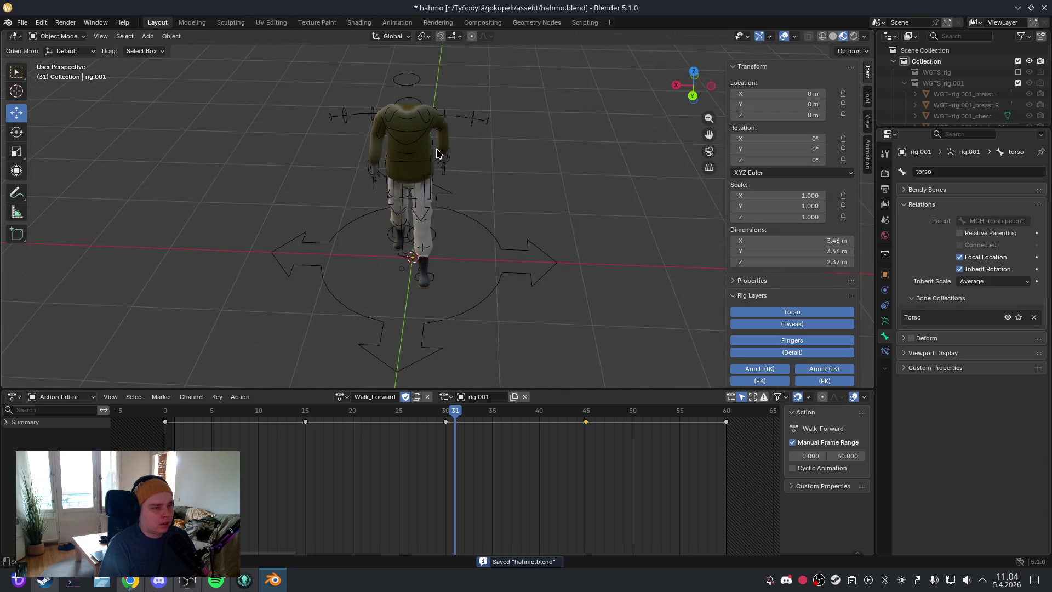
Step: Select the Body.001 mesh with the rig.001 armature as the active object
left_click(436, 153)
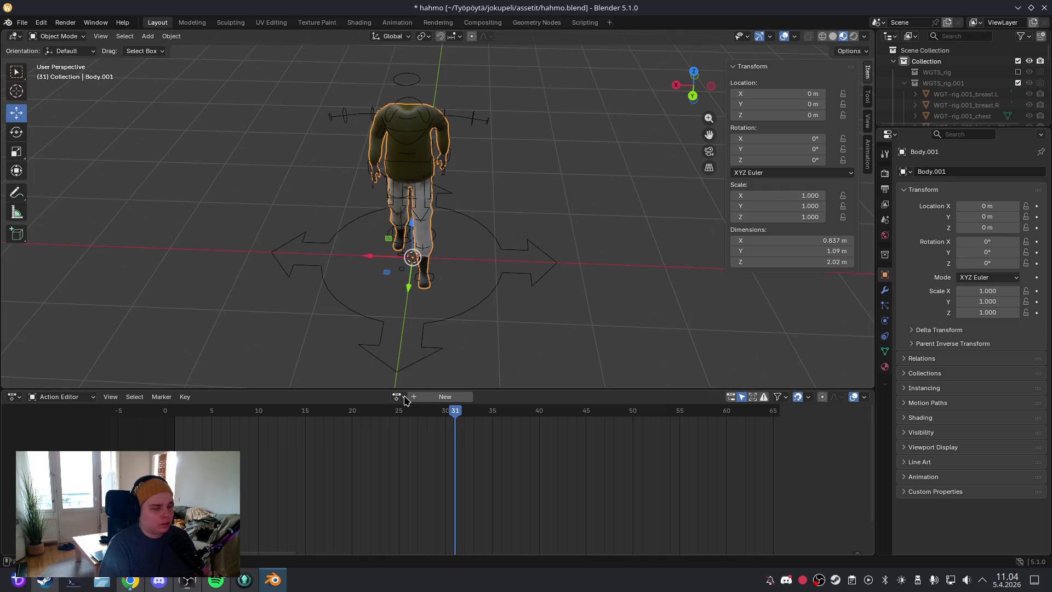
left_click(458, 214)
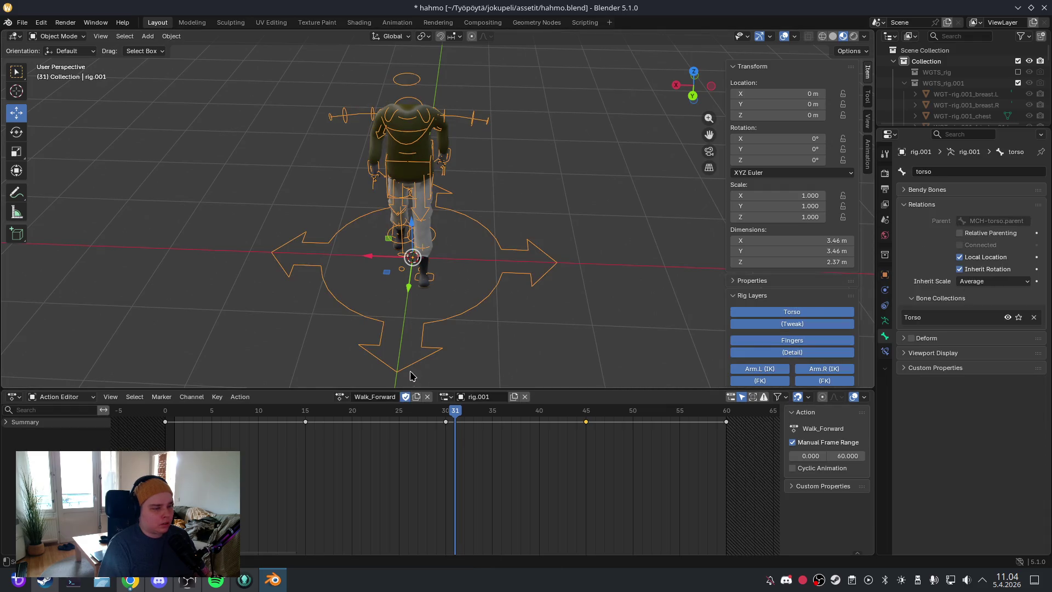
left_click(340, 397)
key("Escape")
left_click(459, 237)
left_click(428, 160)
left_click(458, 215, "shift")
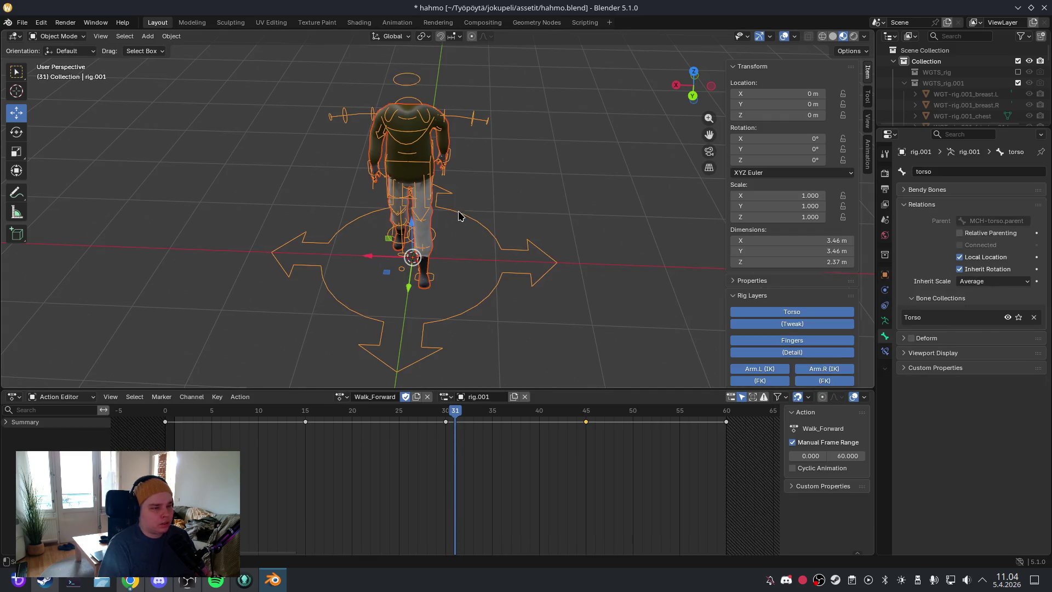
Step: Export the selection as glTF 2.0, overwriting hahmo.glb in the assetit folder
left_click(25, 22)
mouse_move(58, 188)
left_click(215, 287)
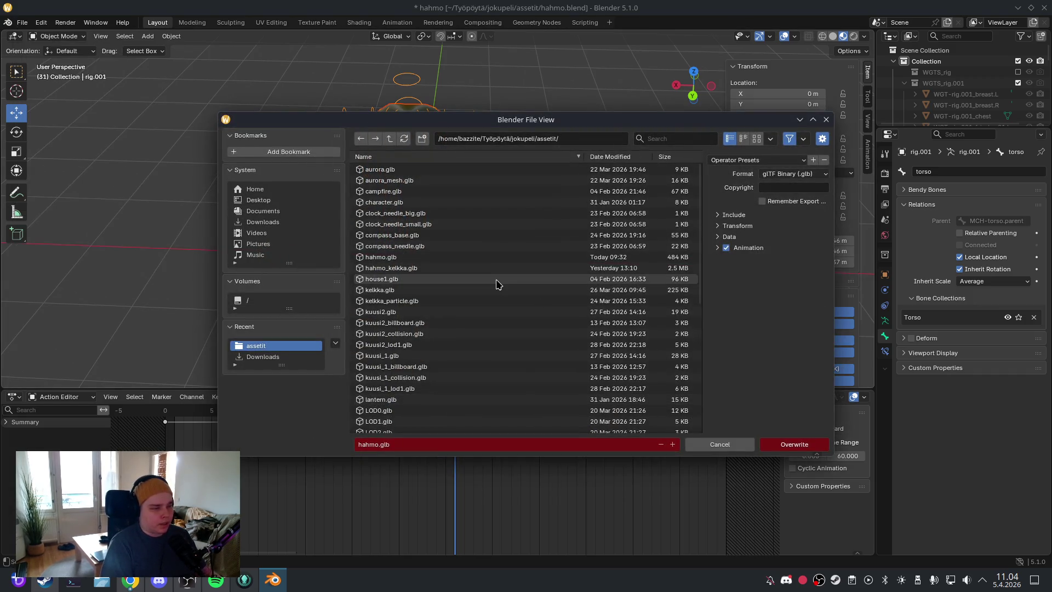
left_click(481, 258)
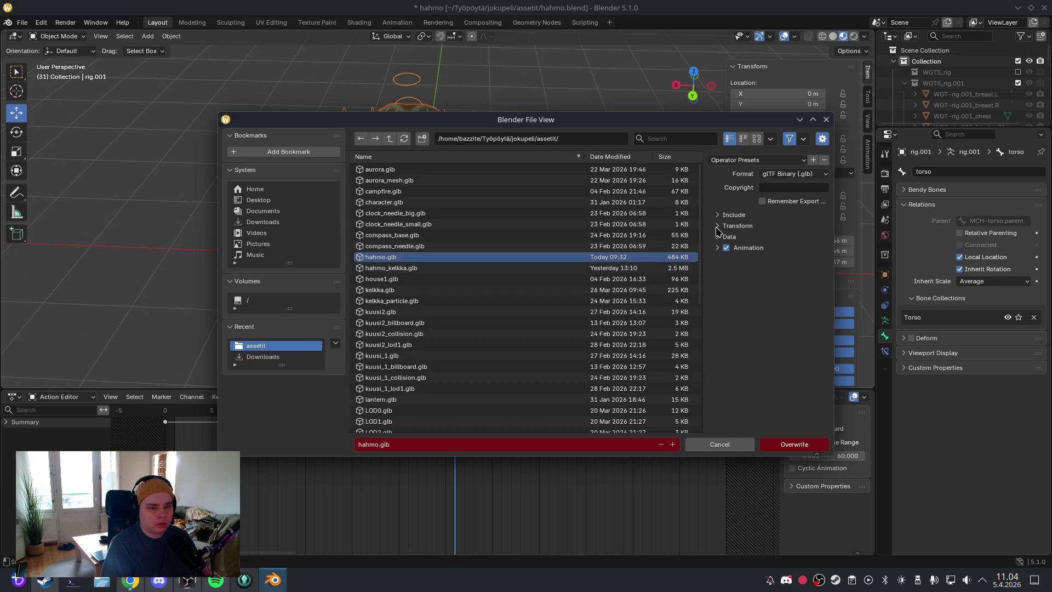
left_click(717, 215)
left_click(786, 445)
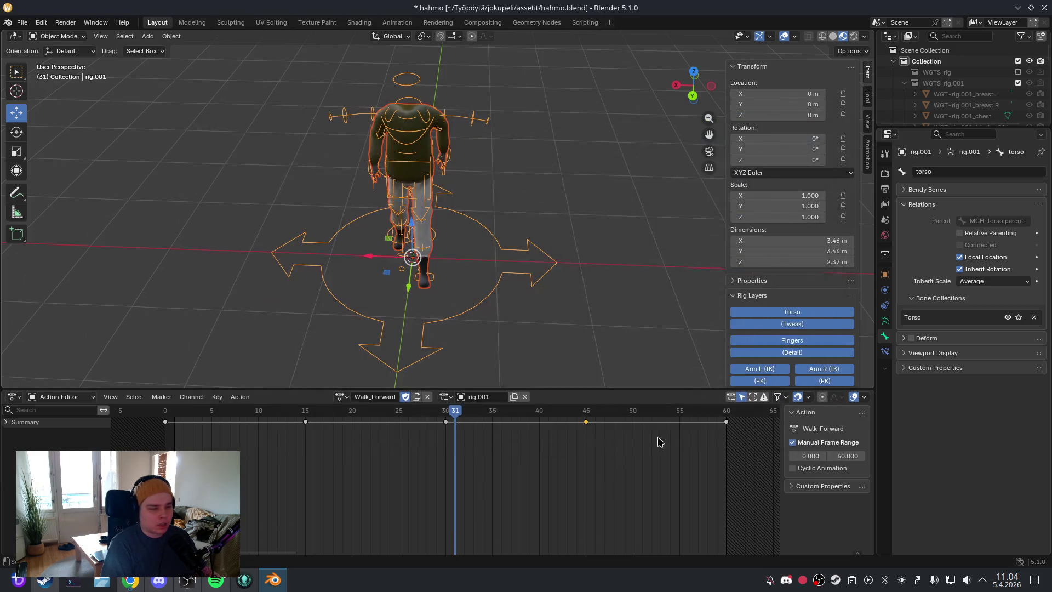
left_click(45, 580)
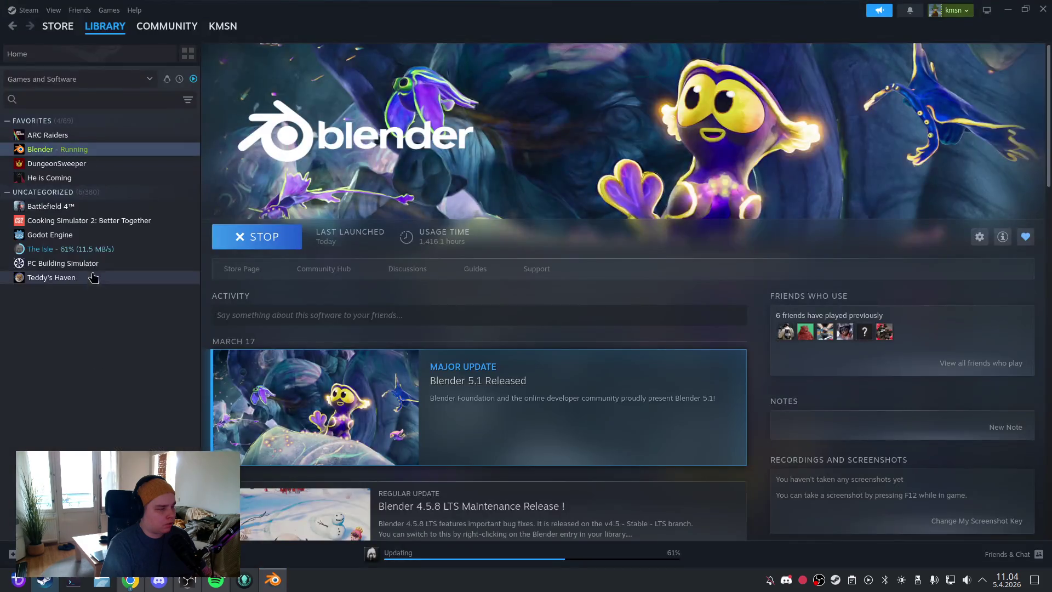
Step: Launch Godot Engine from the Steam library and open the joku peli project
left_click(103, 235)
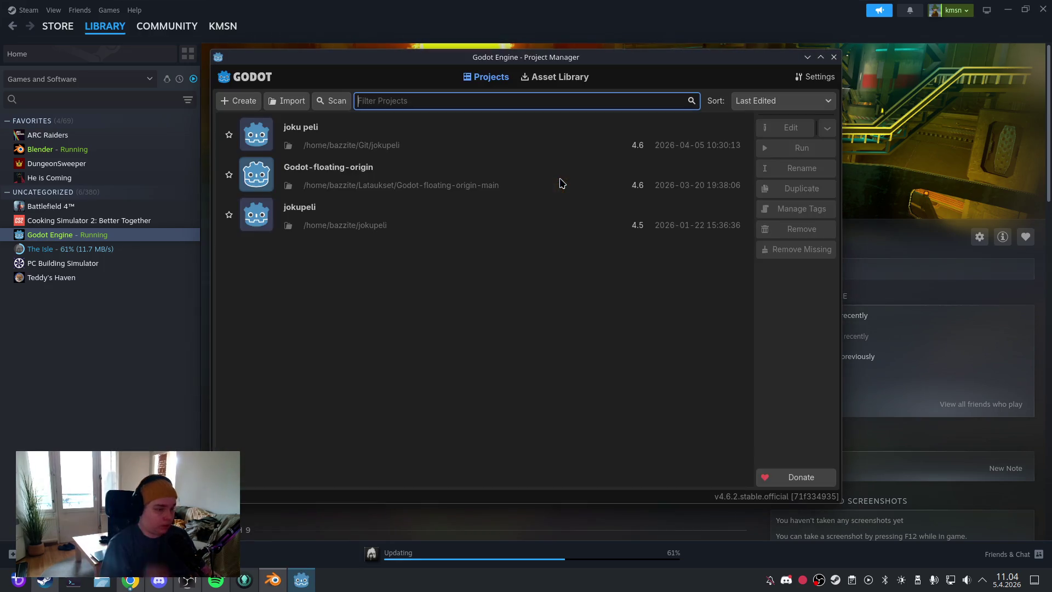
double_click(444, 141)
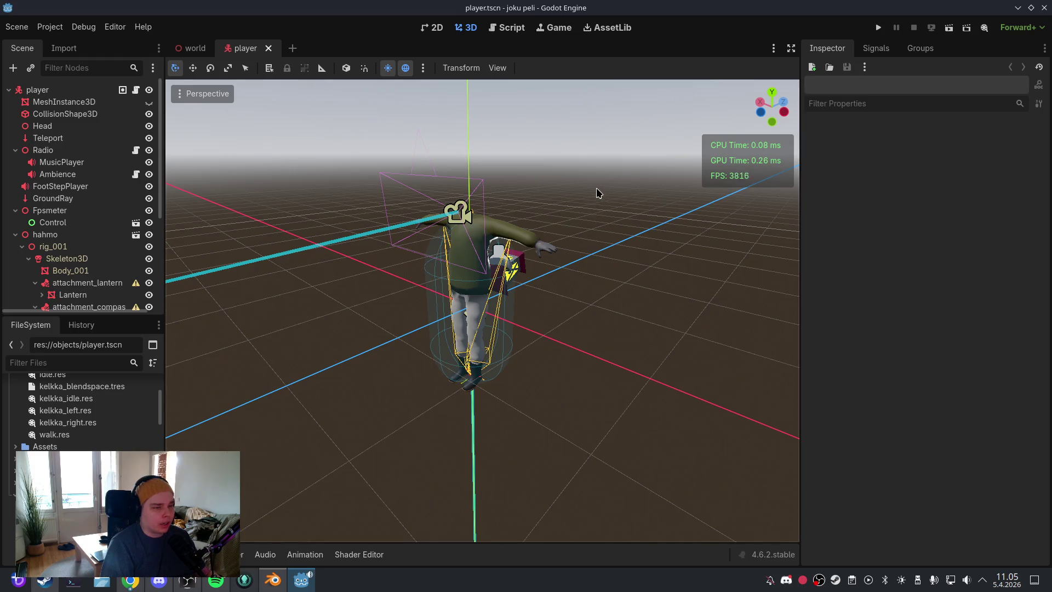
Step: Delete the old hahmo.glb from the Animations folder and confirm removal
scroll(70, 434, "up", 10)
left_click(66, 433)
key("Delete")
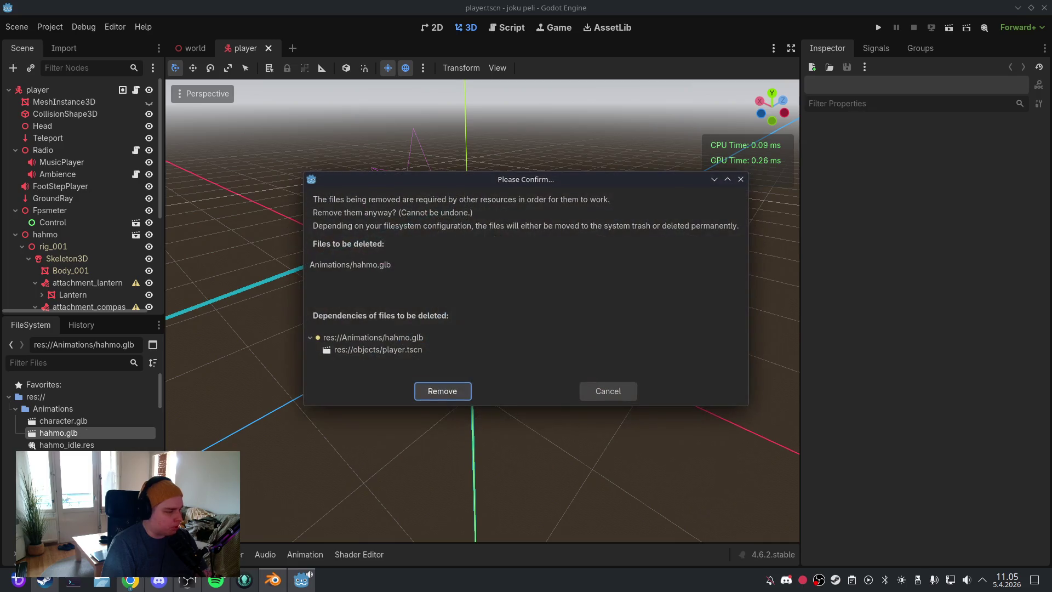
left_click(442, 391)
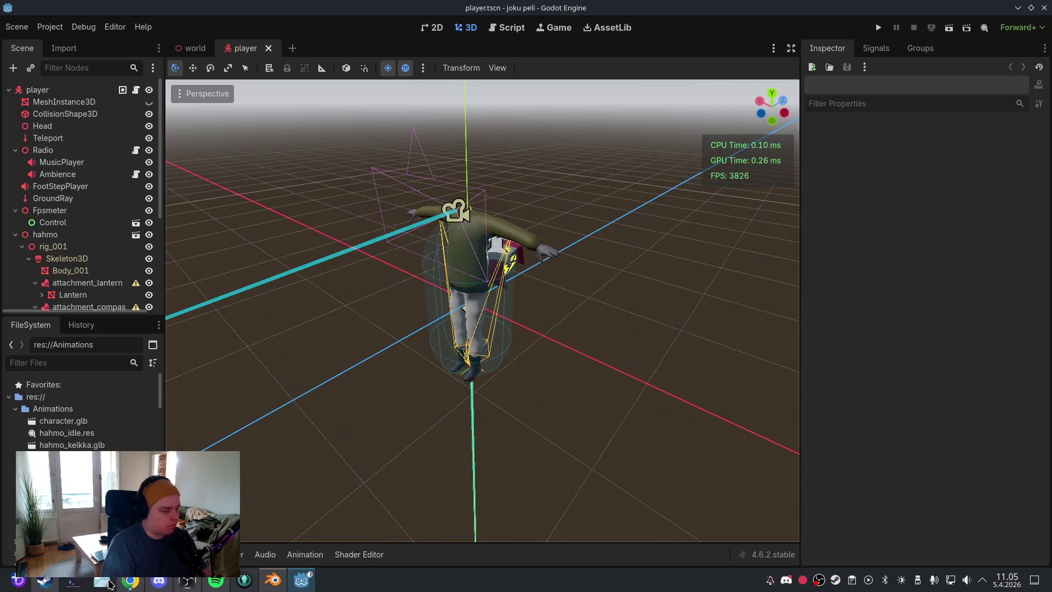
Step: Drag the new hahmo.glb from desktop/jokupeli/assetit into Animations and reimport it
left_click(104, 581)
left_click(154, 143)
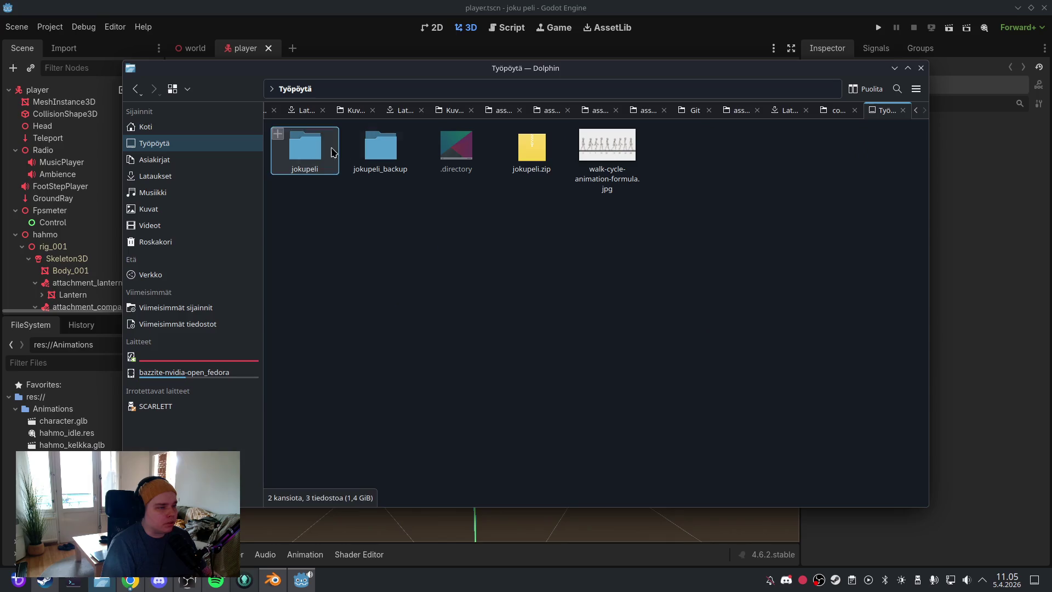
double_click(326, 149)
double_click(323, 148)
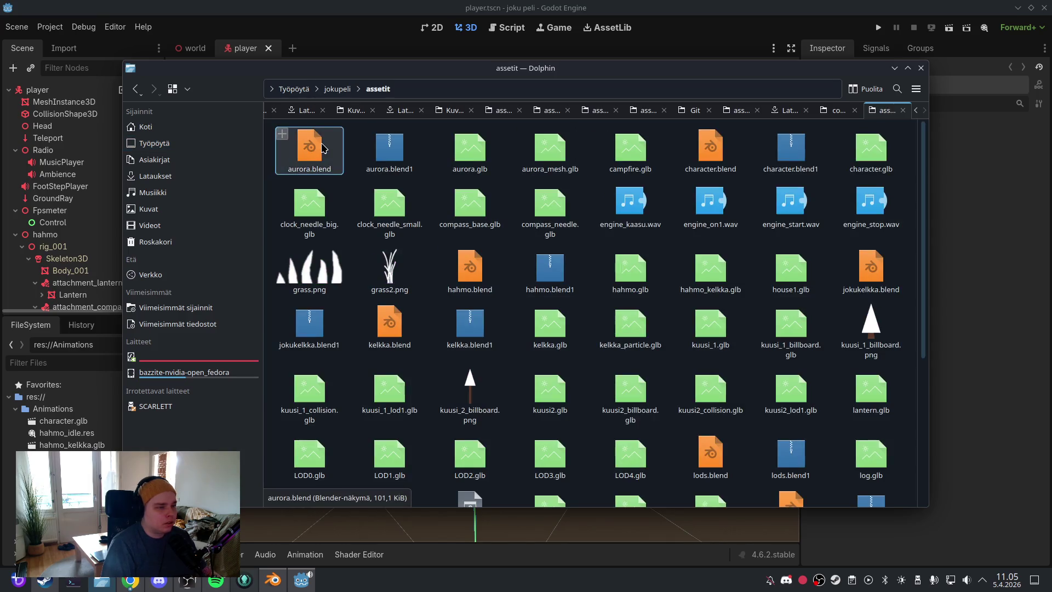
mouse_move(630, 271)
left_mouse_down()
mouse_move(581, 307)
mouse_move(87, 446)
left_mouse_up()
left_click(63, 48)
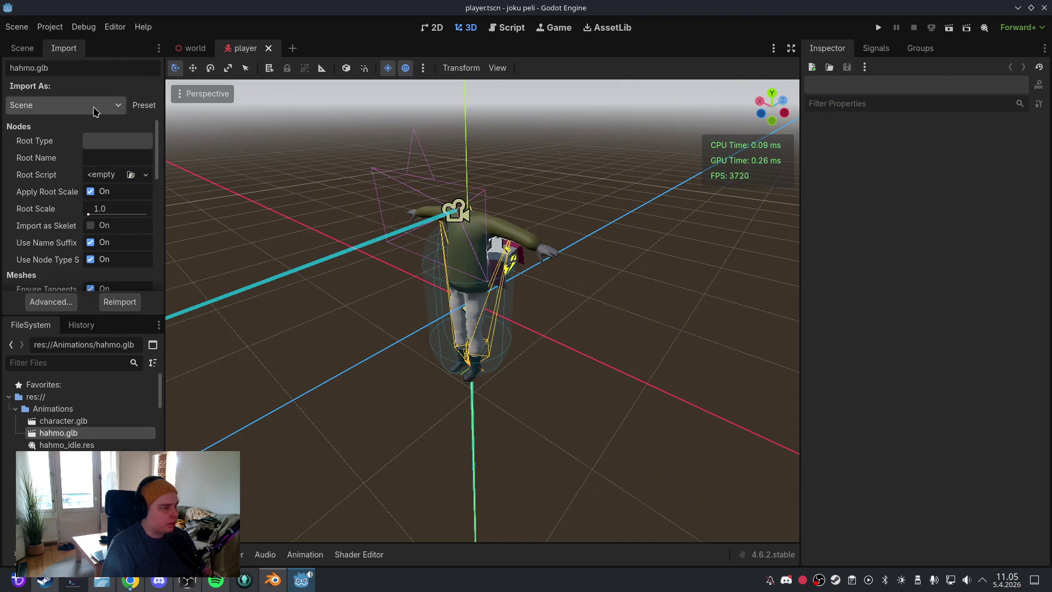
left_click(134, 304)
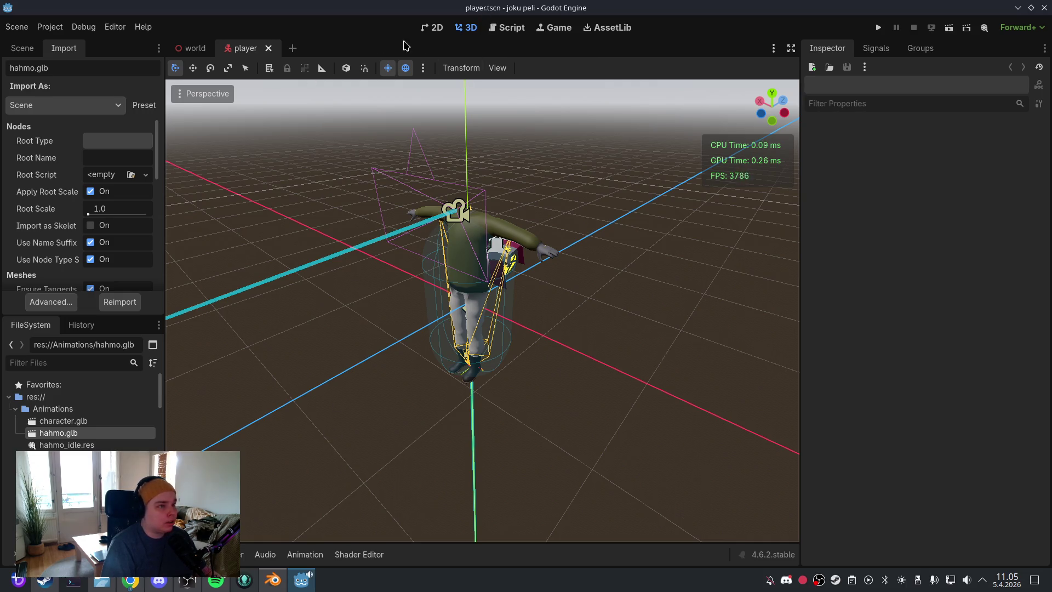
left_click(21, 48)
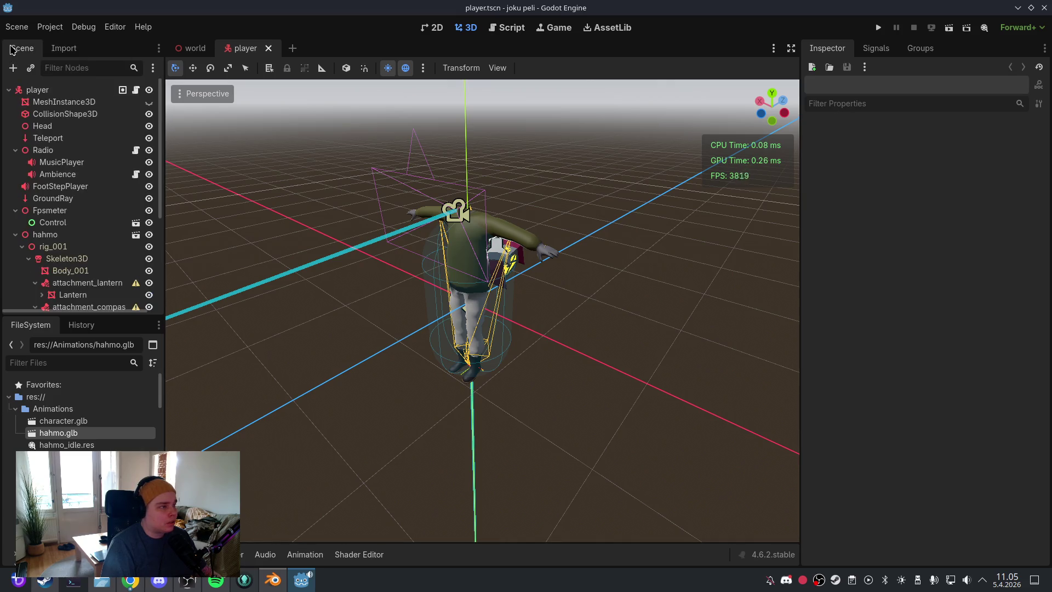
Step: Add an AnimationTree child node to the player scene via the Add Child Node search
scroll(82, 247, "down", 5)
left_click(83, 296)
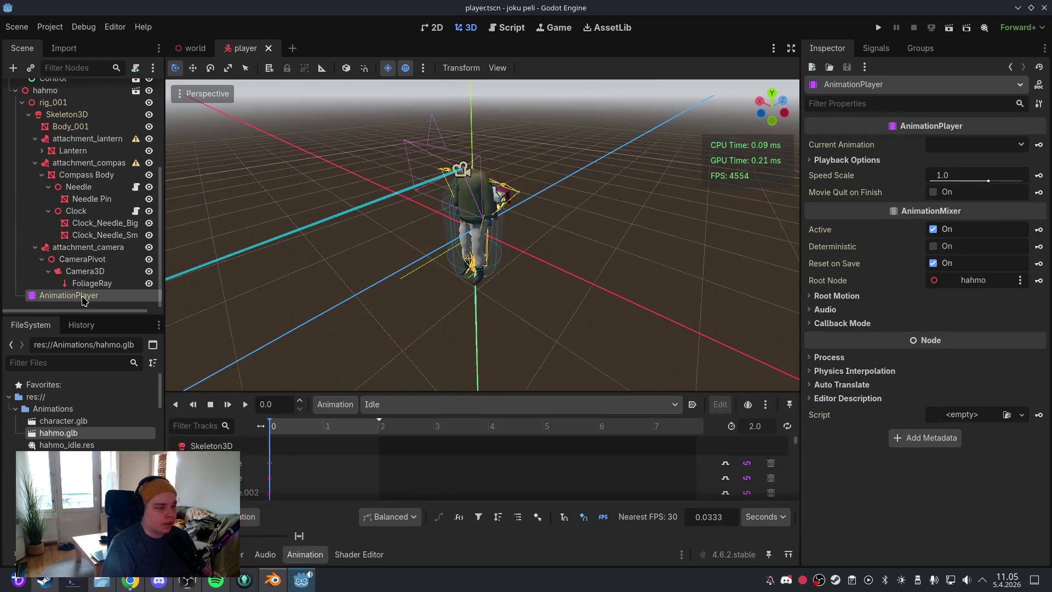
scroll(85, 230, "up", 3)
scroll(87, 168, "down", 3)
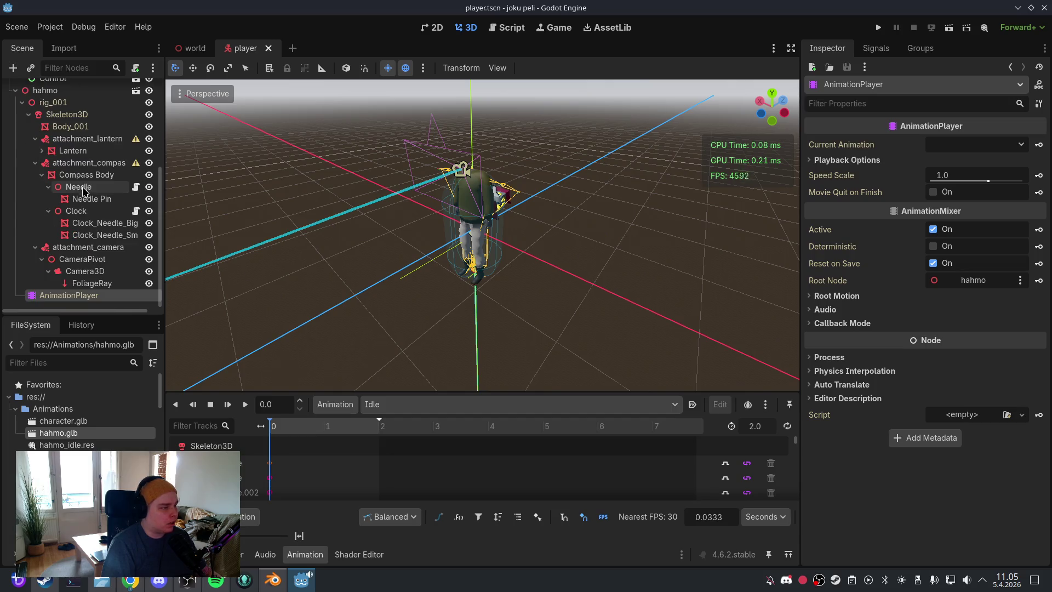
left_click(29, 114)
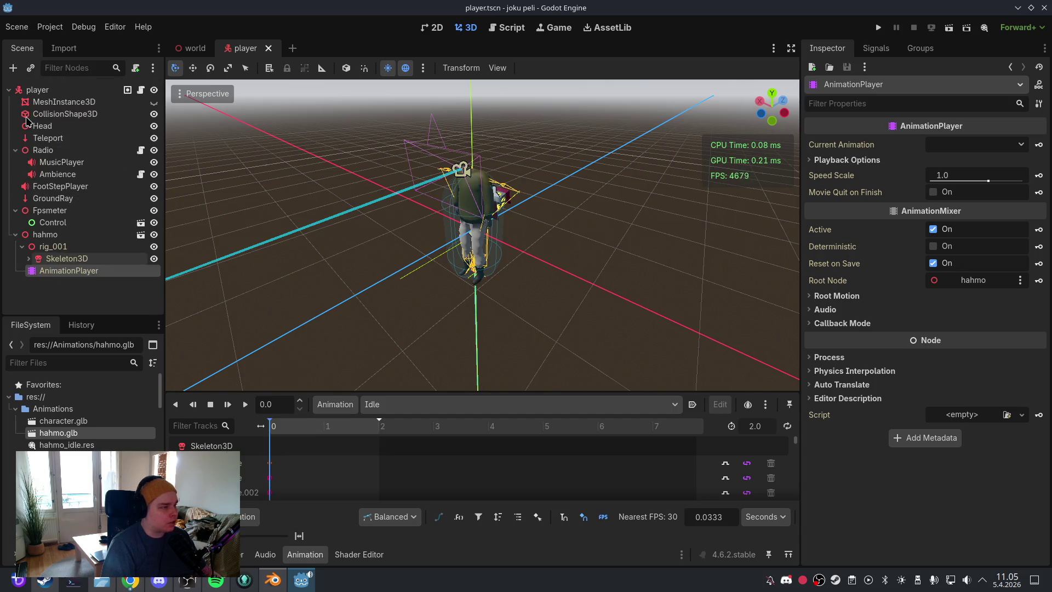
left_click(29, 258)
left_click(29, 258)
left_click(49, 248)
right_click(49, 247)
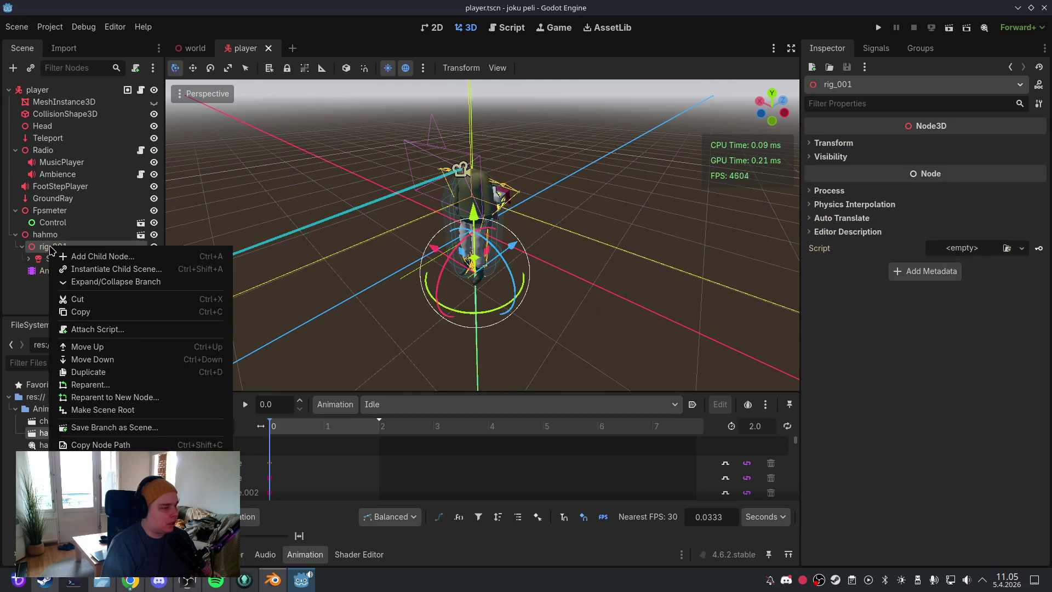
left_click(84, 256)
type("animationtree")
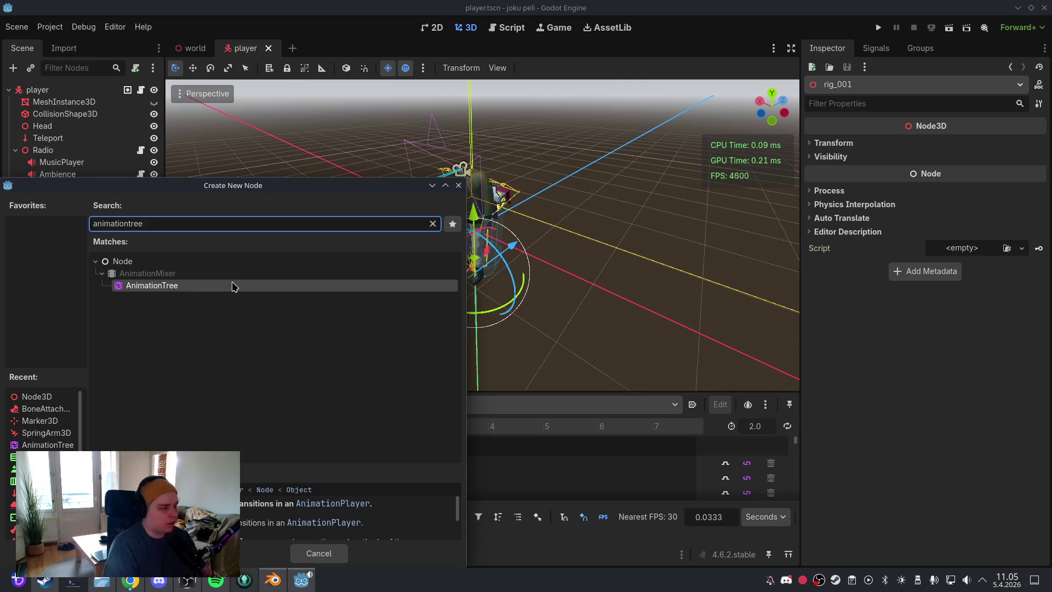
double_click(232, 286)
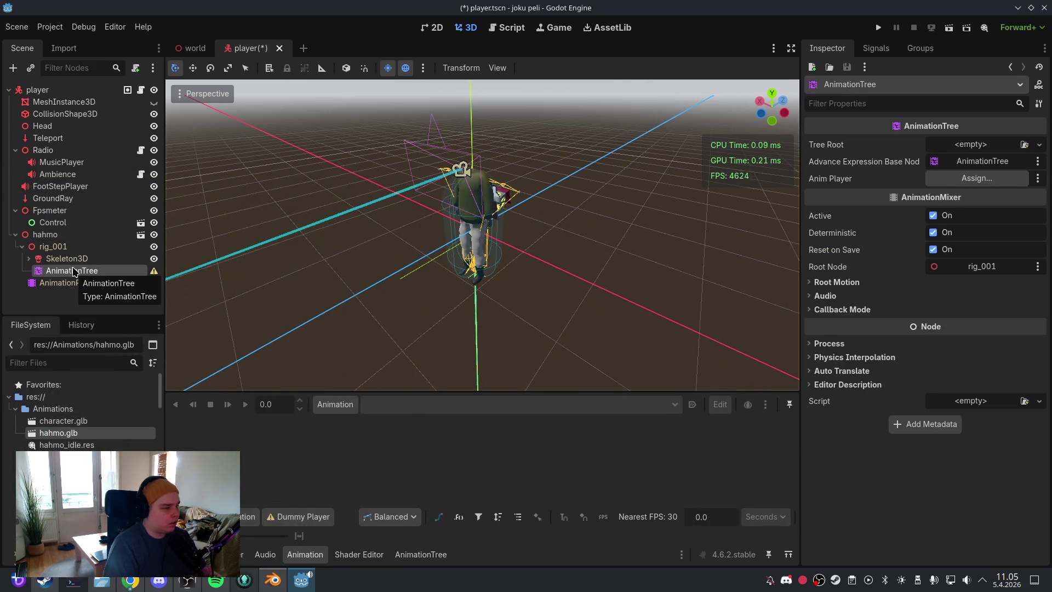
Step: Move AnimationTree under hahmo beside AnimationPlayer and assign AnimationPlayer as its Anim Player
left_click_drag(75, 271, 75, 286)
left_click(71, 270)
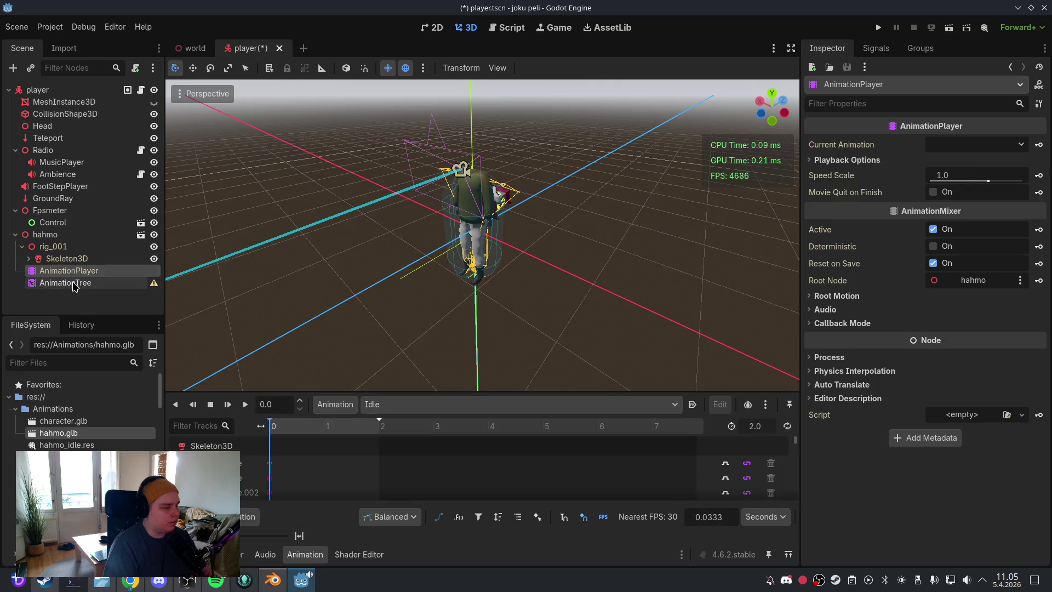
left_click(69, 282)
mouse_move(88, 270)
left_mouse_down()
mouse_move(230, 269)
mouse_move(964, 184)
left_mouse_up()
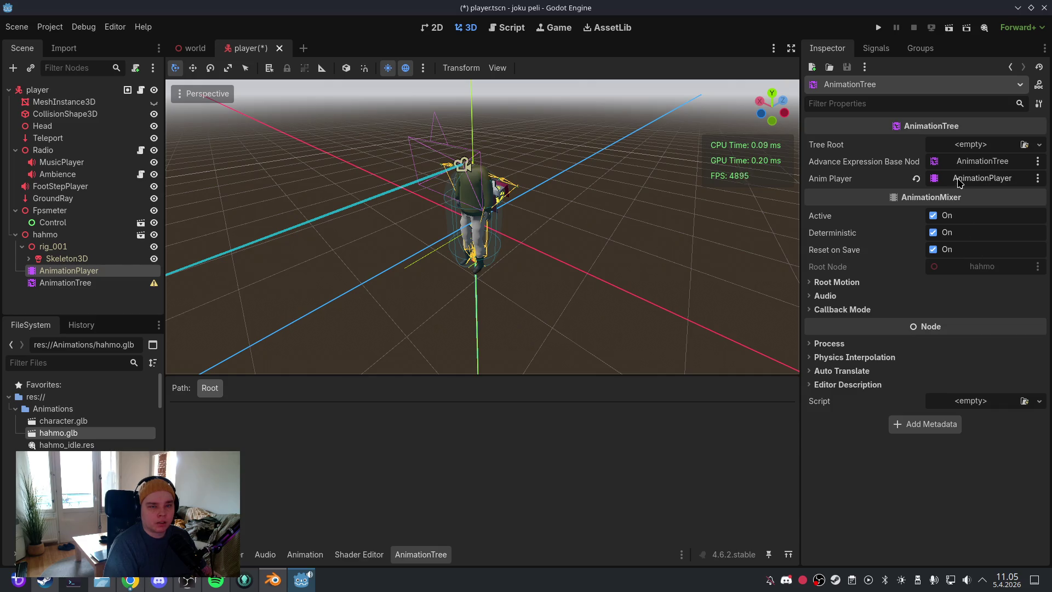
Step: Cancel a first new-resource attempt in Animations and save the player scene
left_click(78, 408)
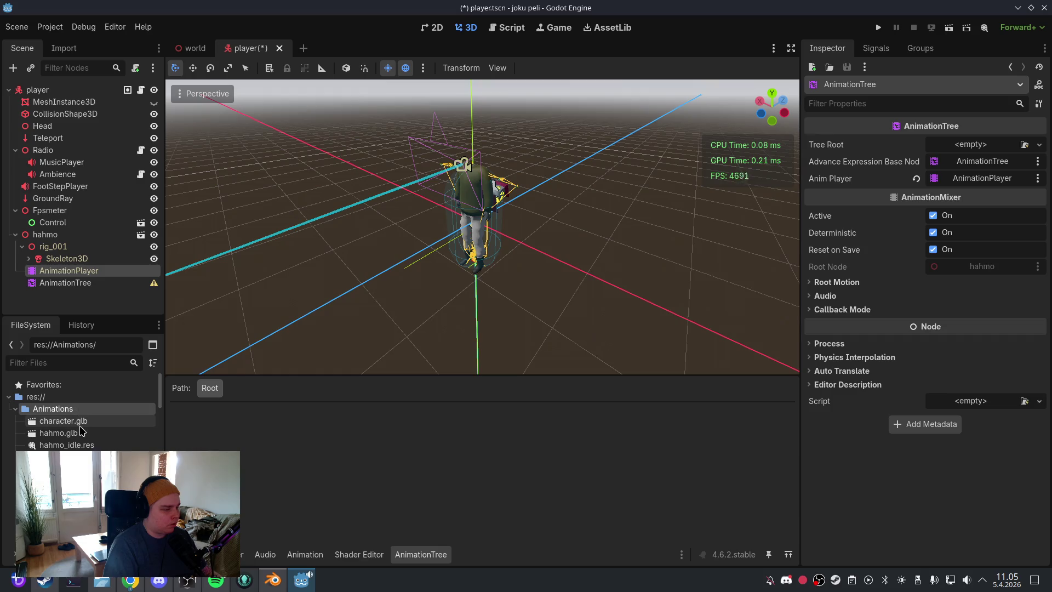
right_click(78, 409)
mouse_move(167, 376)
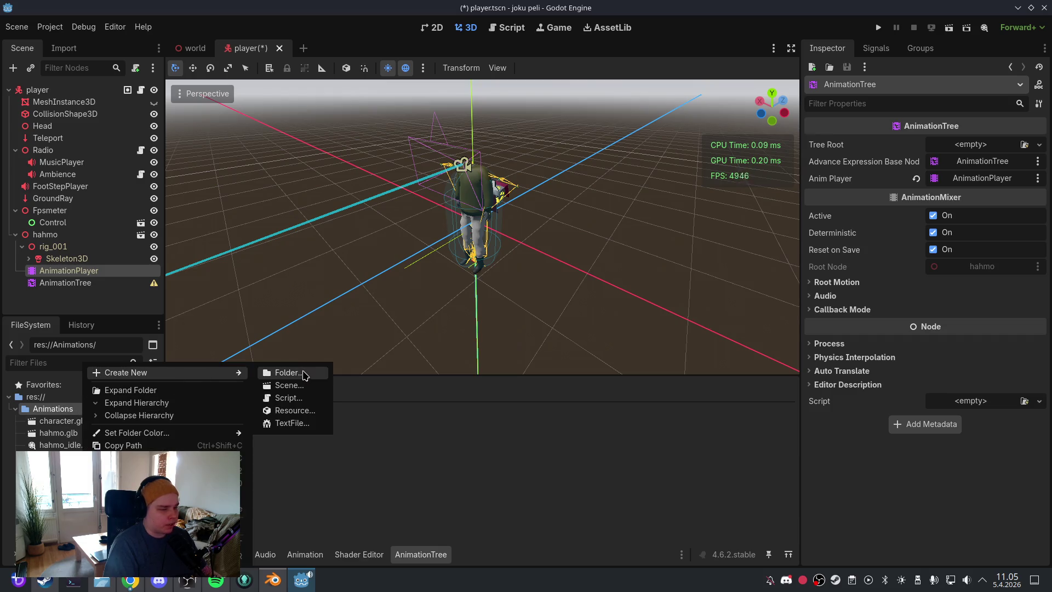
left_click(304, 410)
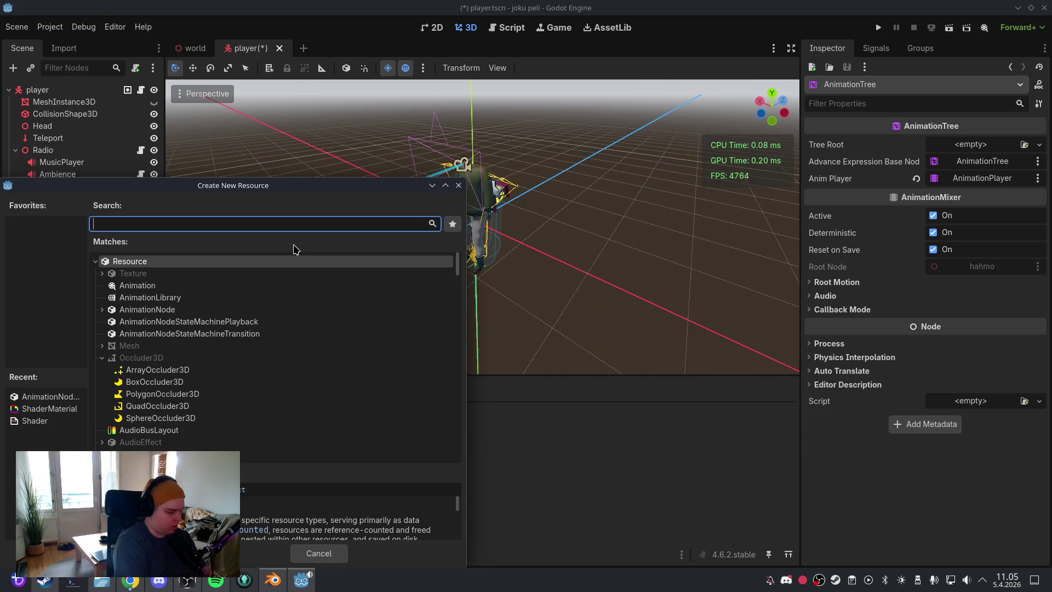
type("blend")
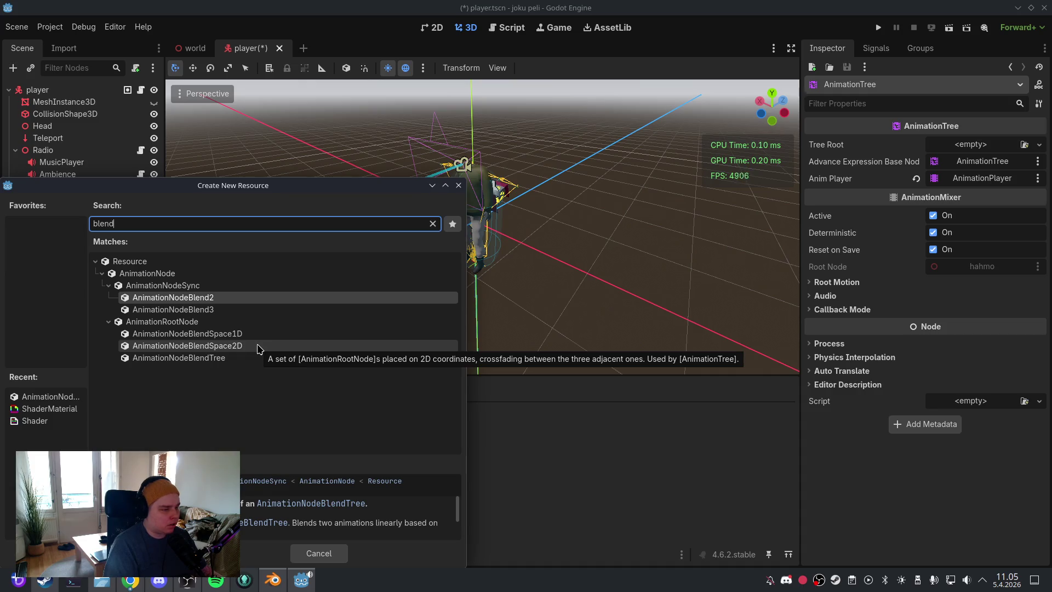
left_click(319, 553)
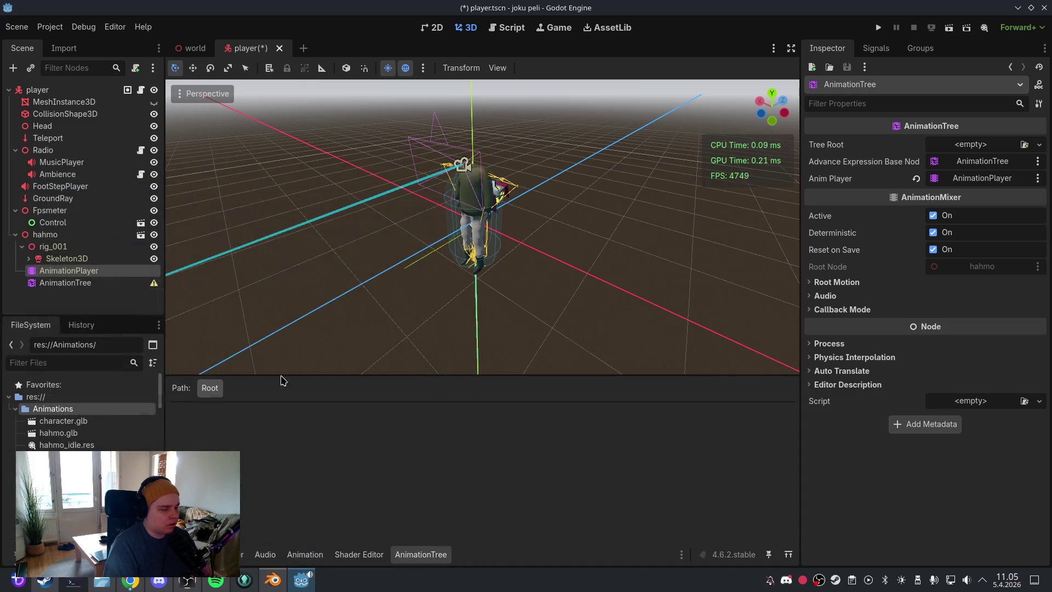
left_click(17, 27)
left_click(37, 111)
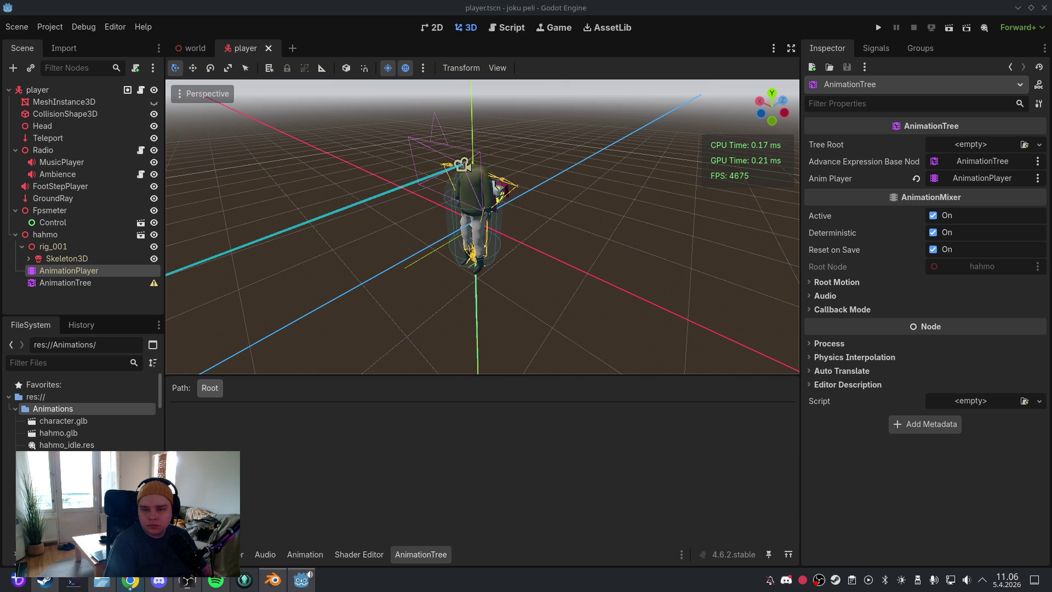
Step: Create an AnimationNodeBlendSpace2D resource saved as hahmo_blendspace.tres in Animations
right_click(91, 405)
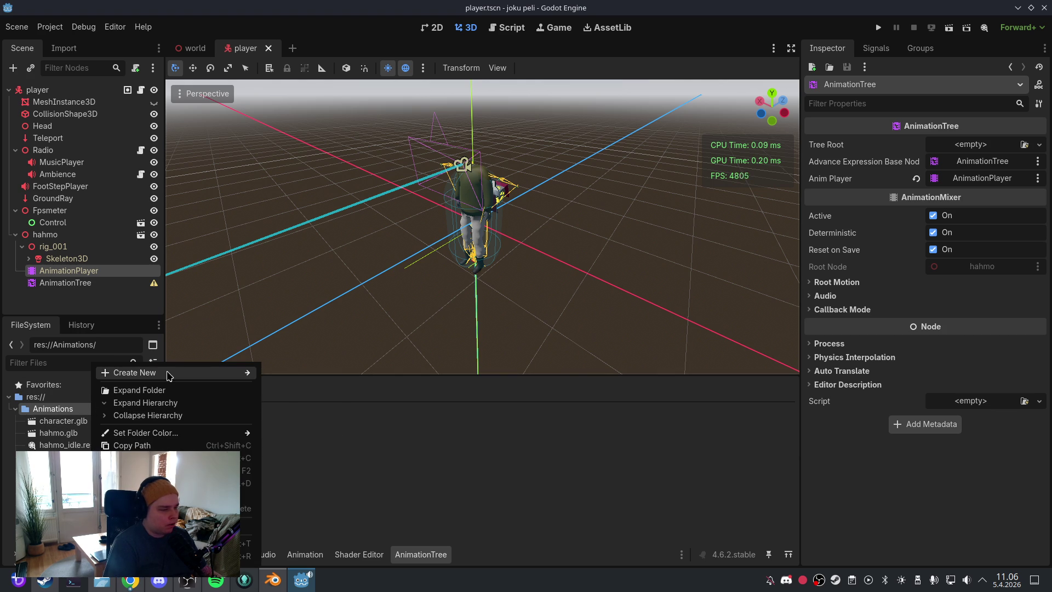
mouse_move(170, 372)
left_click(331, 410)
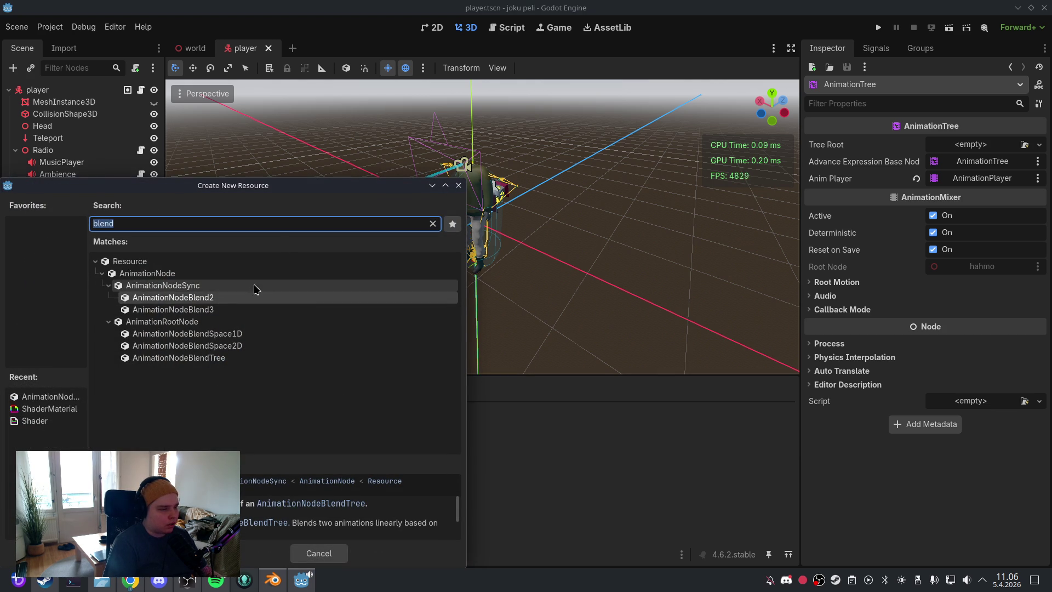
left_click(242, 346)
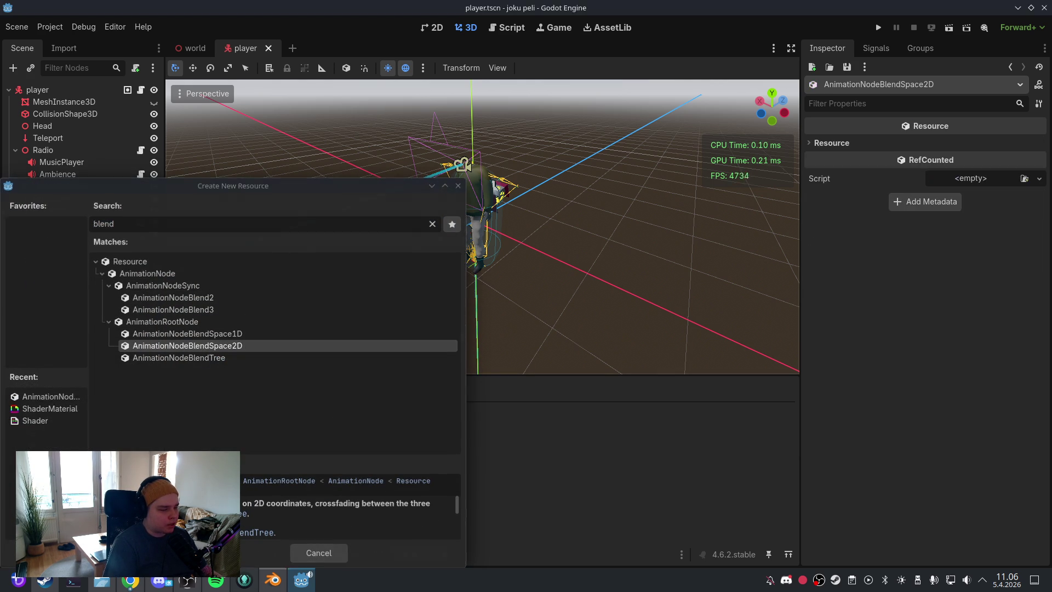
left_click(146, 552)
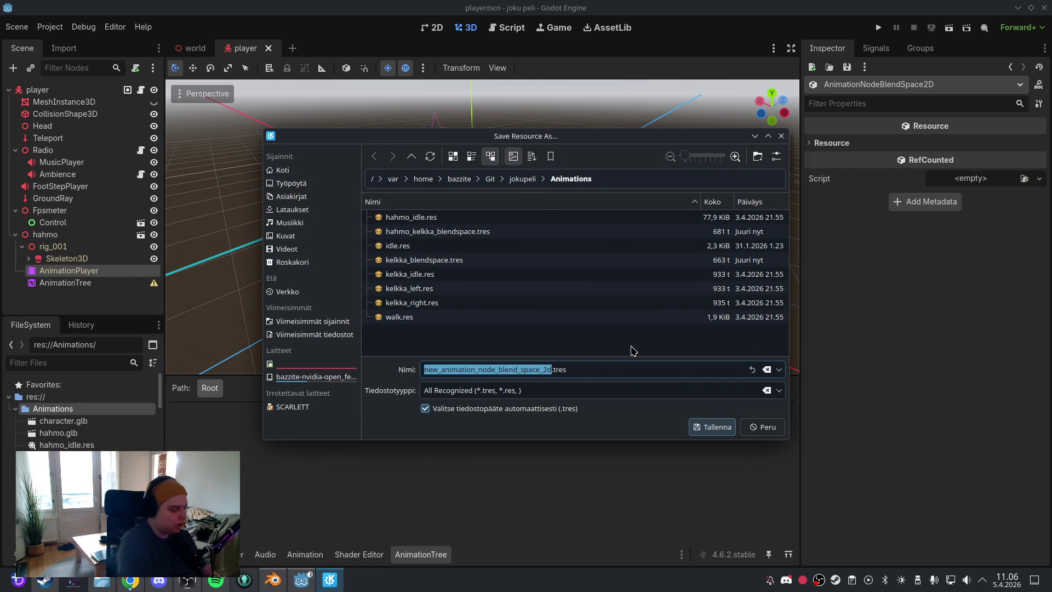
type("hahmo_blendspace")
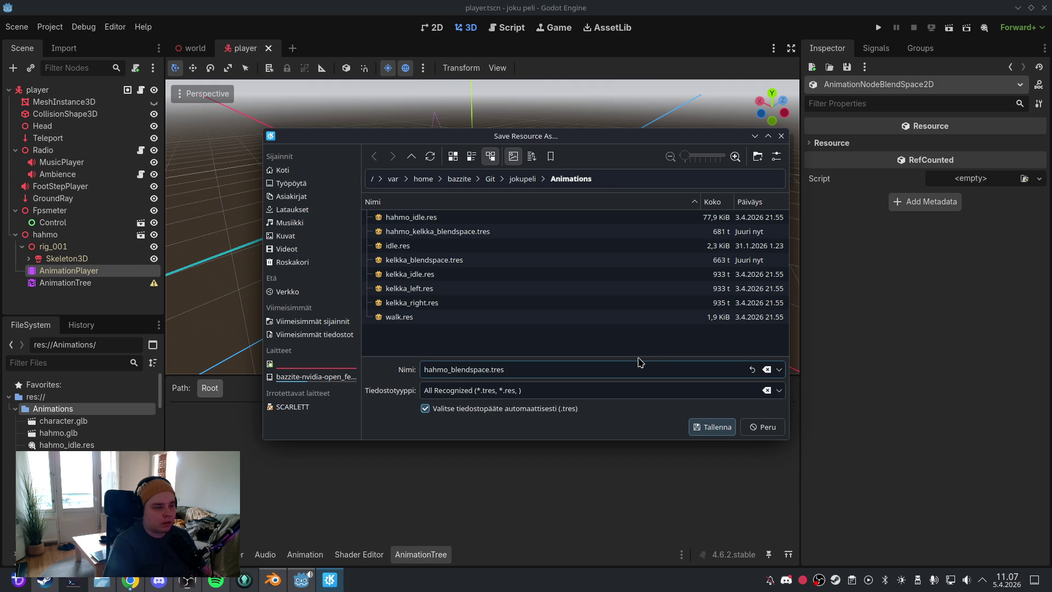
left_click(712, 427)
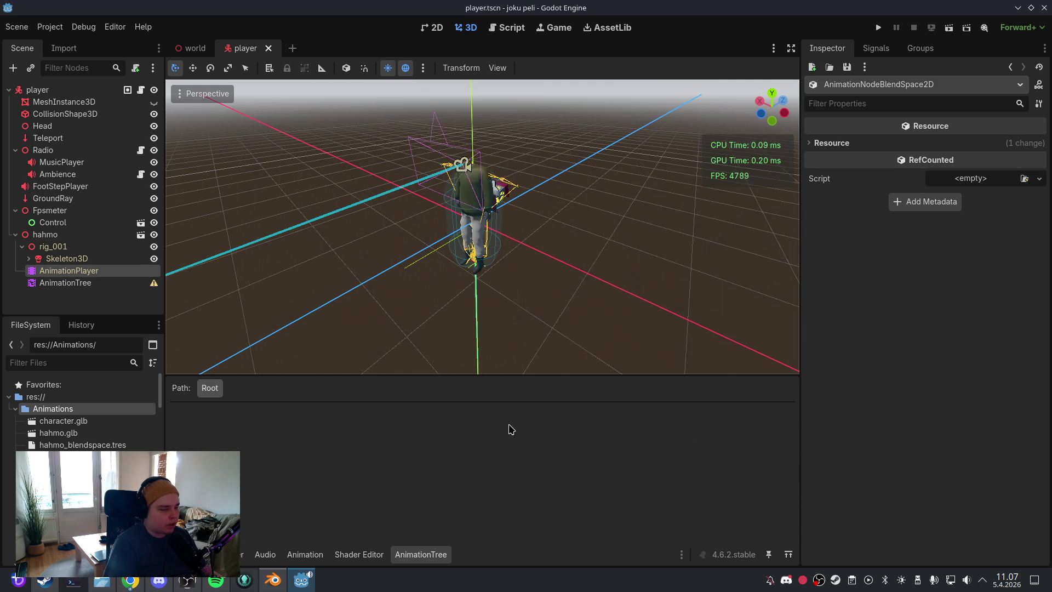
Step: Select hahmo_blendspace.tres, show the AnimationTree editor, and select the AnimationTree node
left_click(126, 444)
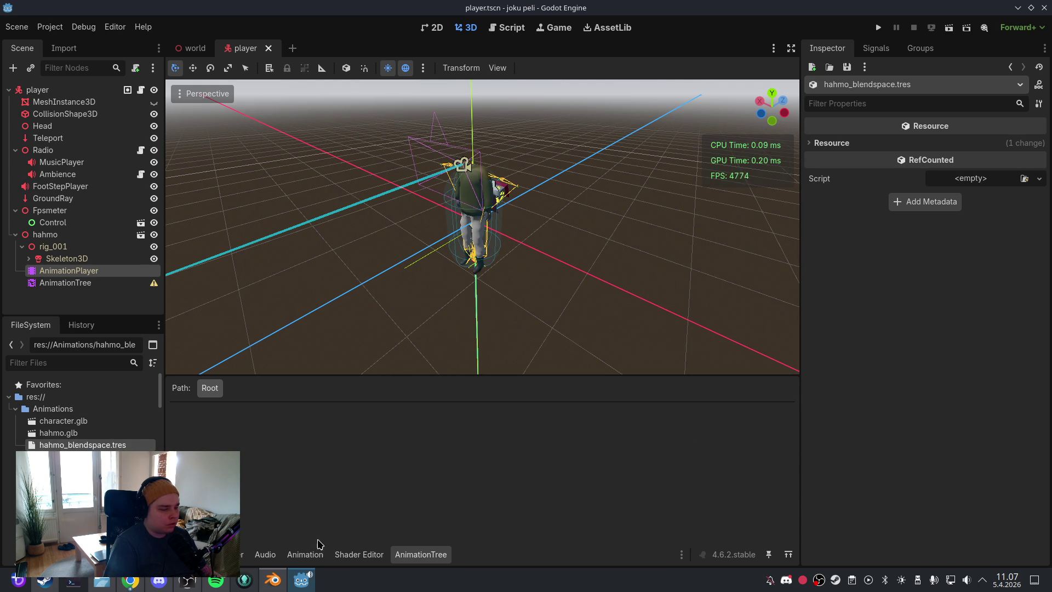
left_click(305, 554)
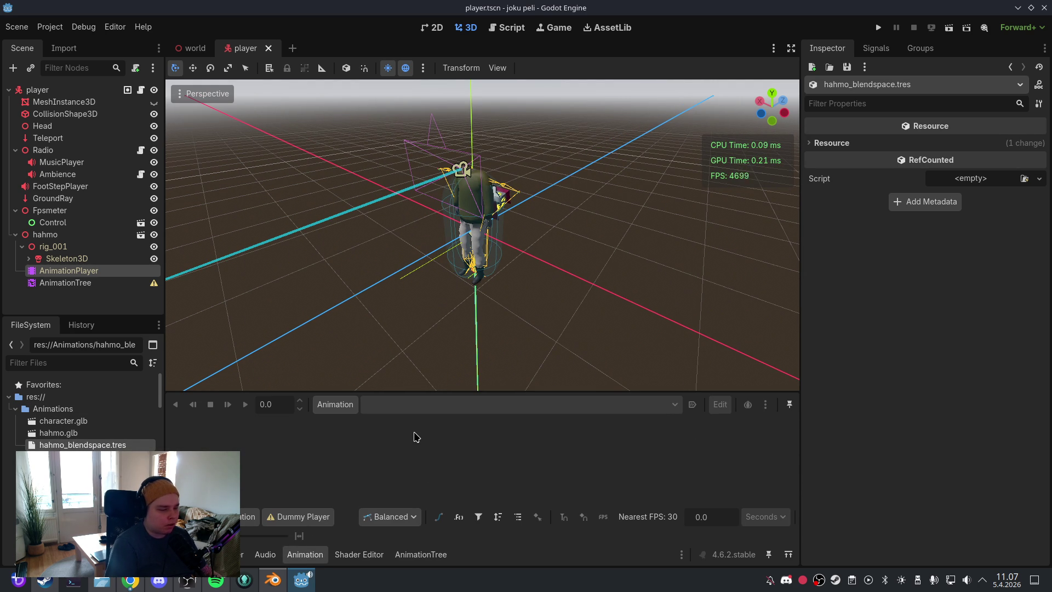
left_click(426, 554)
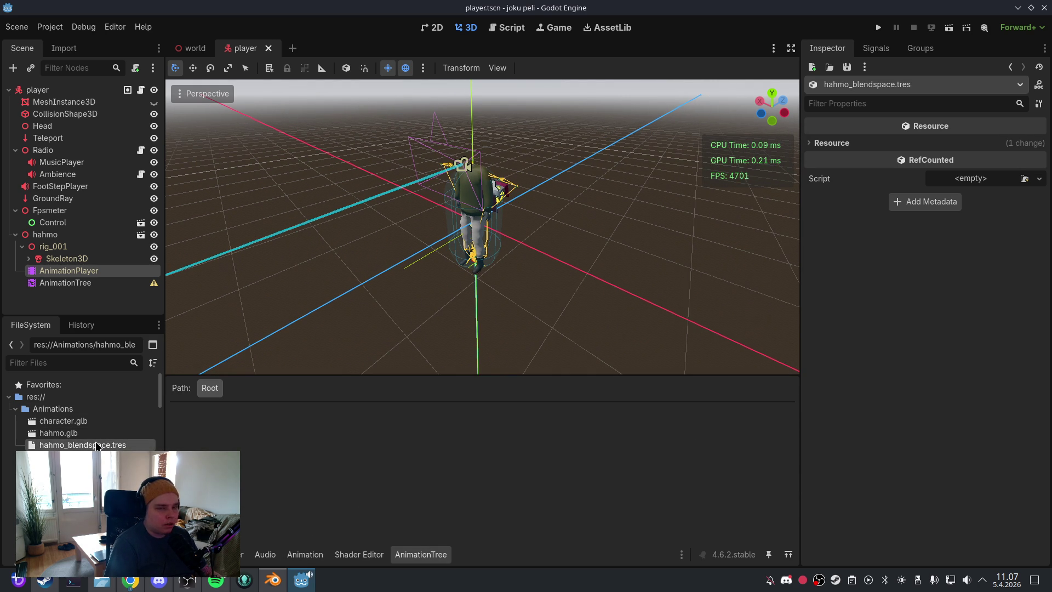
left_click(55, 282)
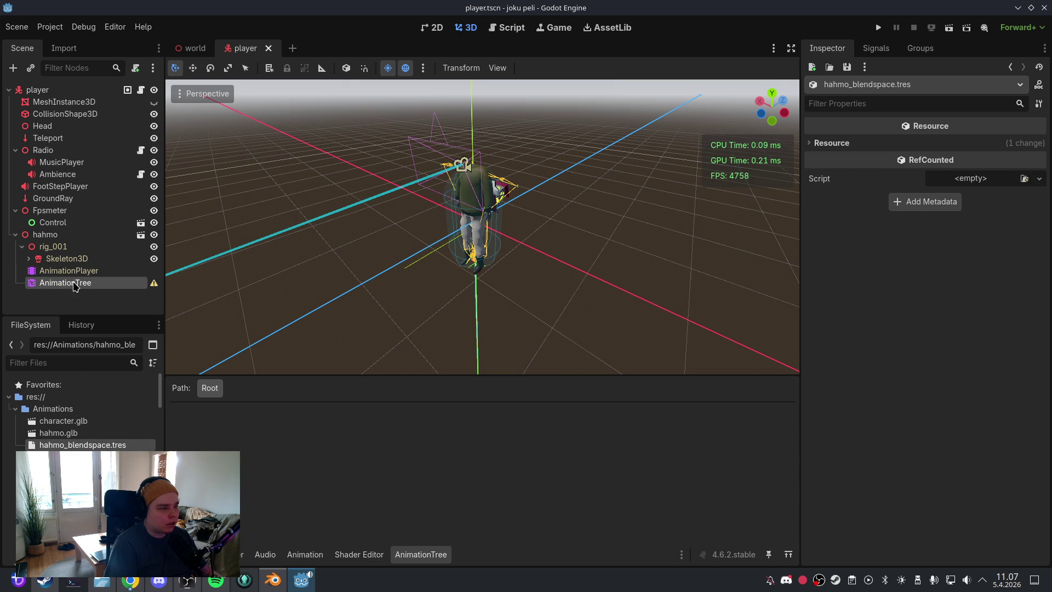
Step: Make hahmo_blendspace.tres the Tree Root with a Walk_forward blend point at the top edge
mouse_move(91, 445)
left_mouse_down()
mouse_move(942, 200)
mouse_move(981, 144)
left_mouse_up()
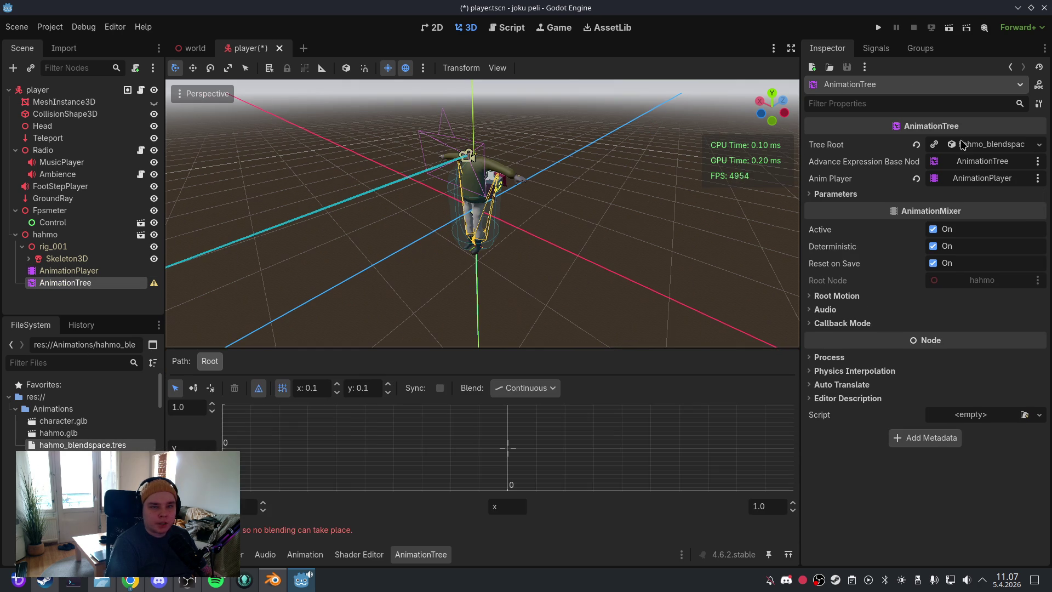
right_click(507, 410)
mouse_move(537, 417)
left_click(641, 431)
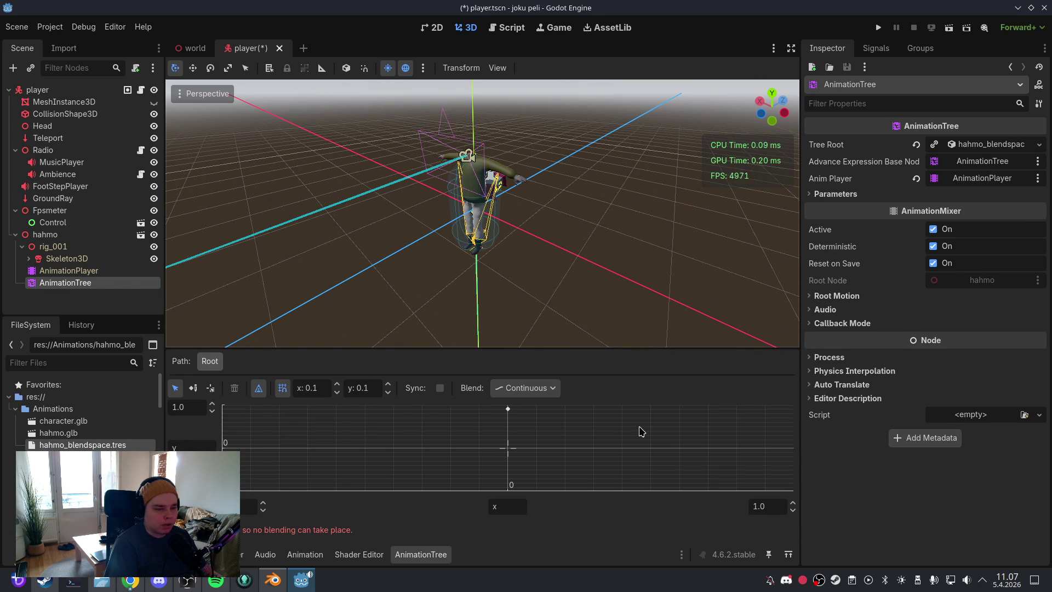
left_click_drag(508, 409, 508, 405)
left_click(529, 444)
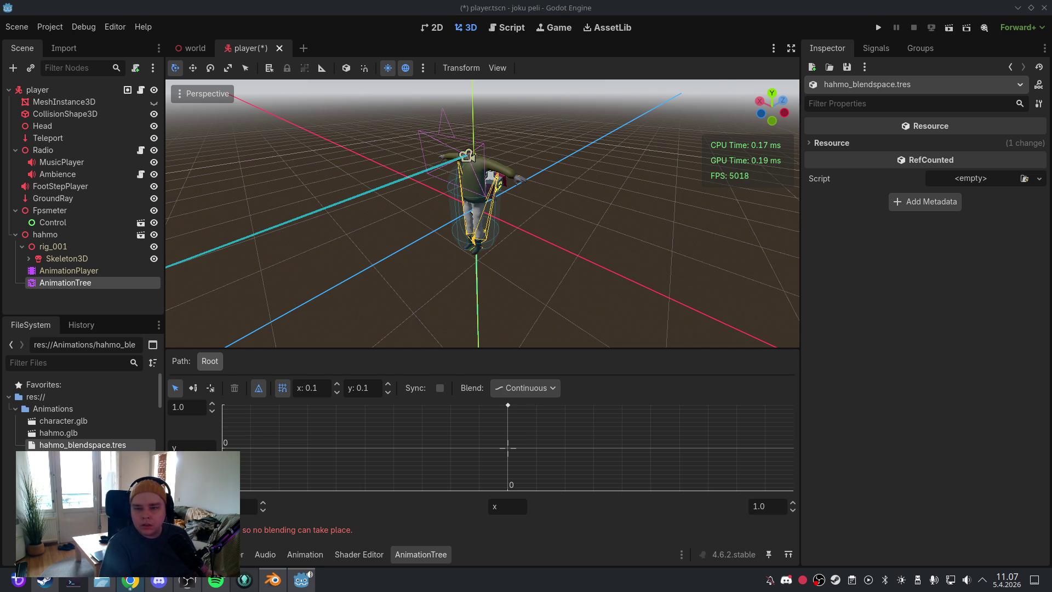
left_click(505, 28)
scroll(239, 223, "up", 3)
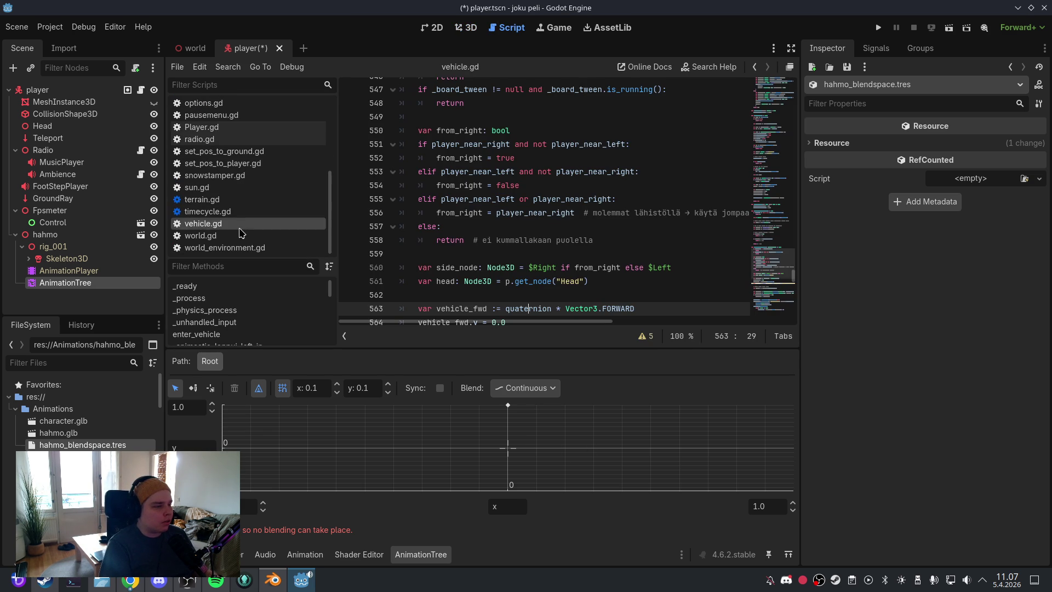
left_click(252, 127)
left_click_drag(783, 88, 786, 131)
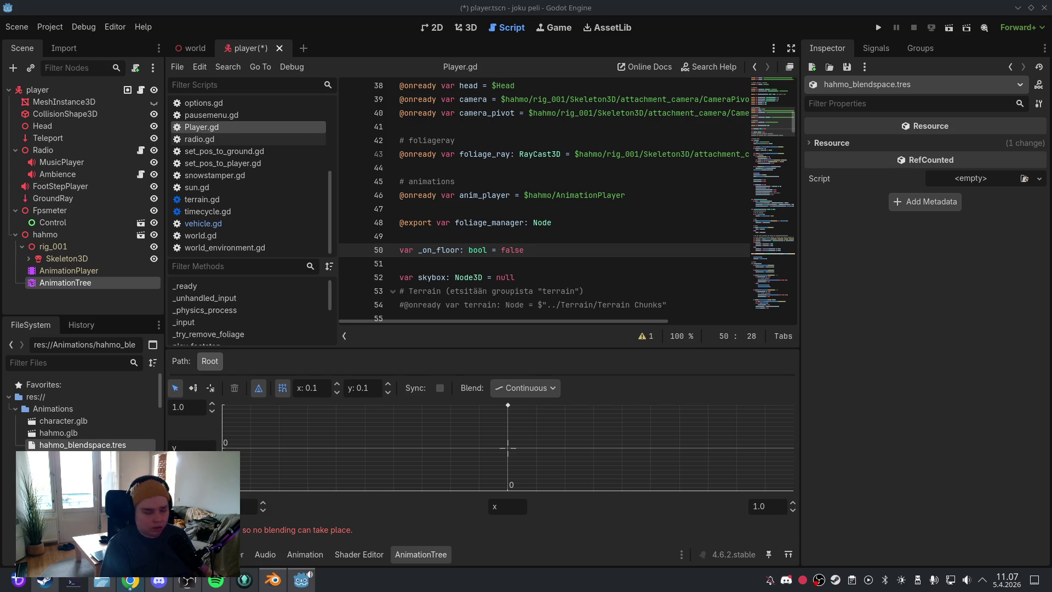
left_click(635, 196)
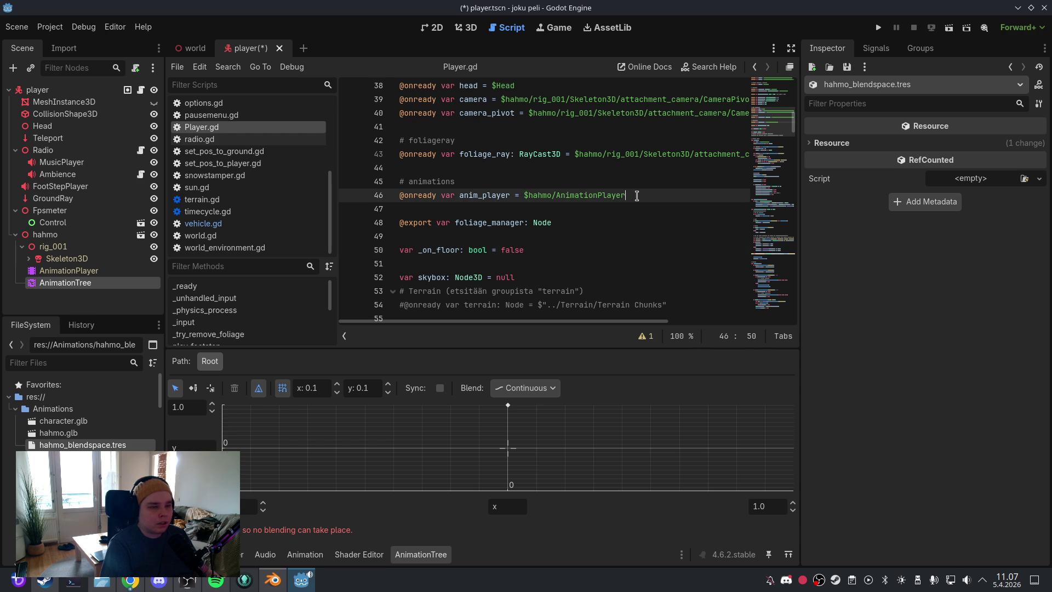
key("Return")
key("ctrl+v")
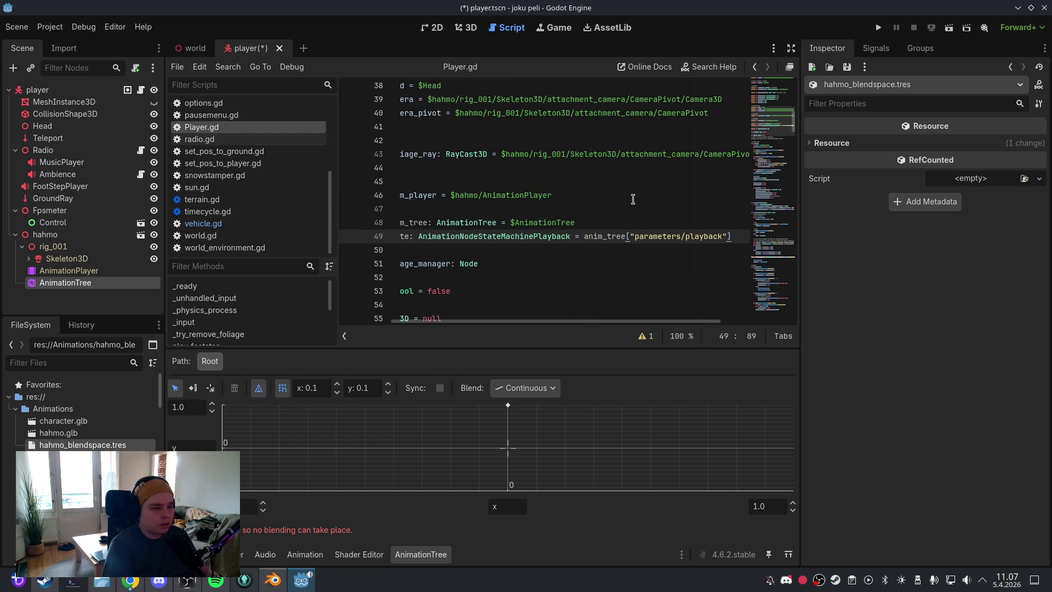
Step: Point anim_tree at $hahmo/AnimationTree on line 48 and save the scene and script
scroll(570, 325, "left", 5)
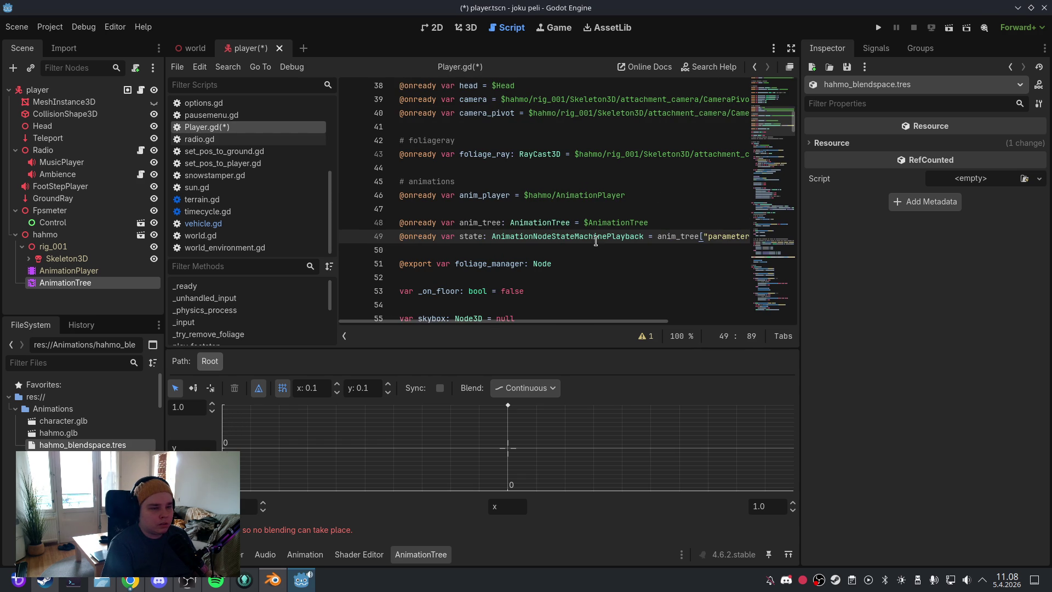
left_click(601, 224)
left_click_drag(648, 225, 584, 225)
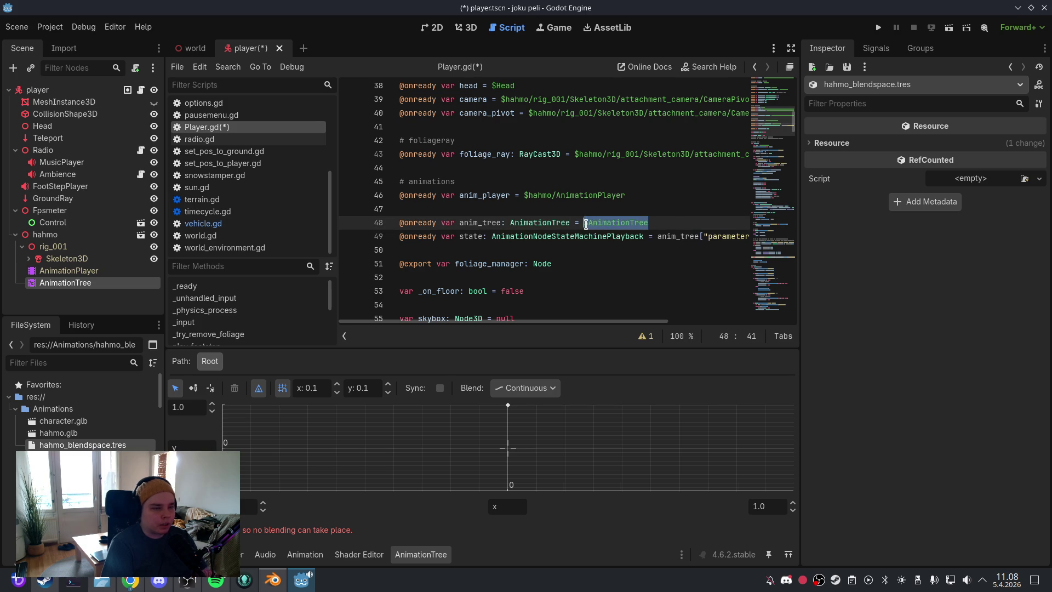
key("BackSpace")
mouse_move(104, 287)
left_mouse_down()
mouse_move(597, 189)
mouse_move(603, 225)
left_mouse_up()
left_click(615, 241)
left_click(17, 27)
left_click(33, 113)
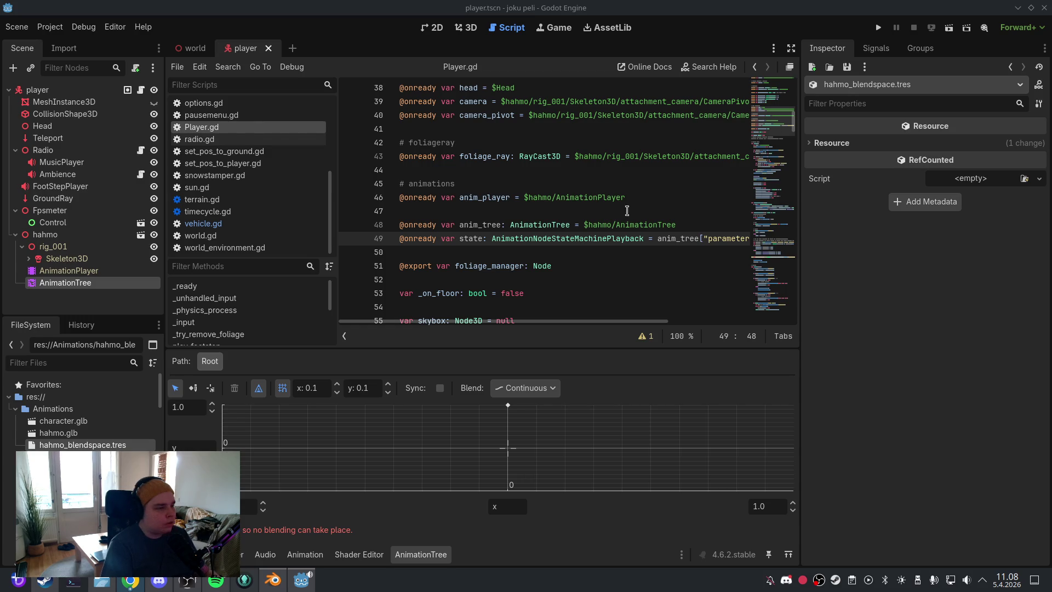
Step: Delete the Jump and Sprint blocks from _physics_process below the gravity code
left_click(254, 322)
left_click(255, 310)
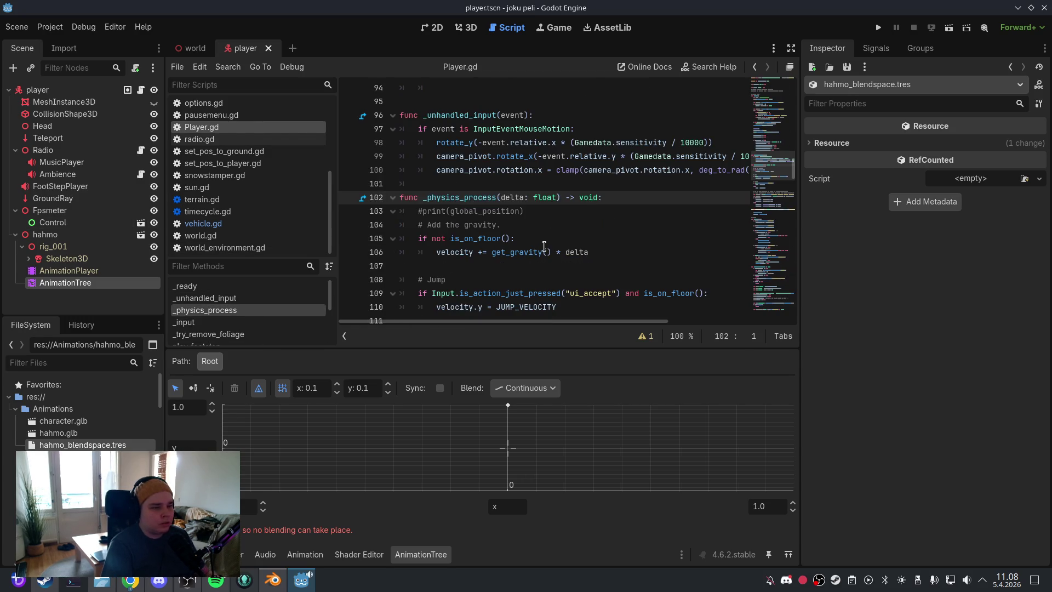
scroll(544, 245, "down", 2)
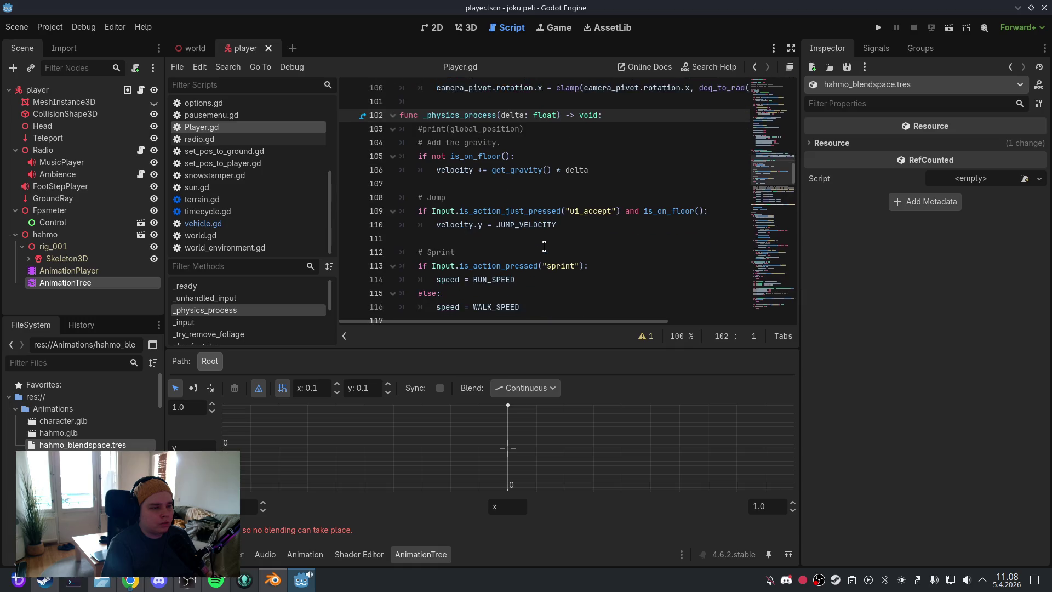
left_click(547, 188)
key("Return")
key("Return")
key("BackSpace")
key("BackSpace")
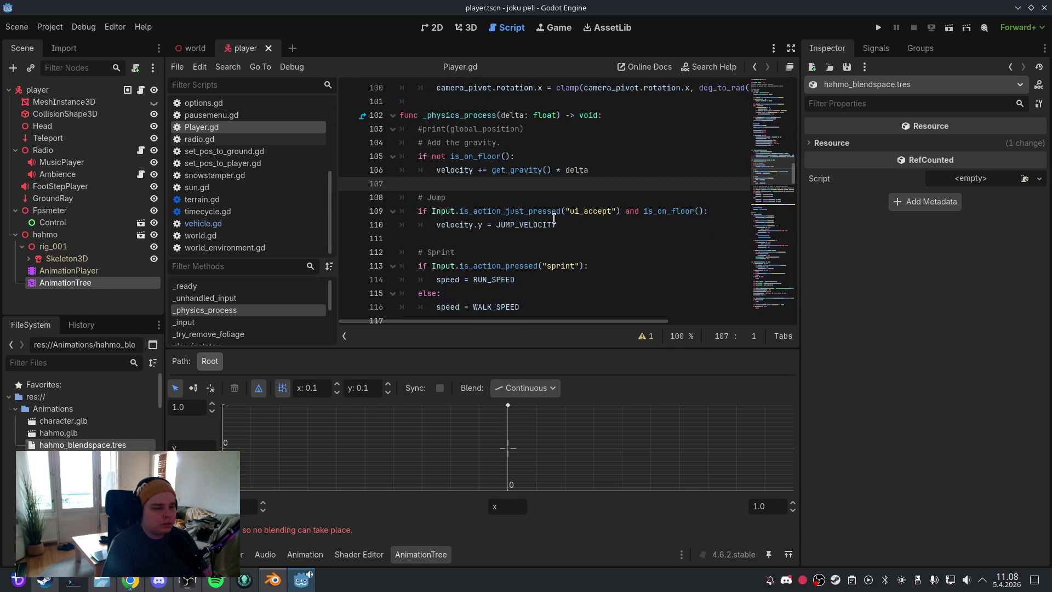
scroll(553, 218, "down", 2)
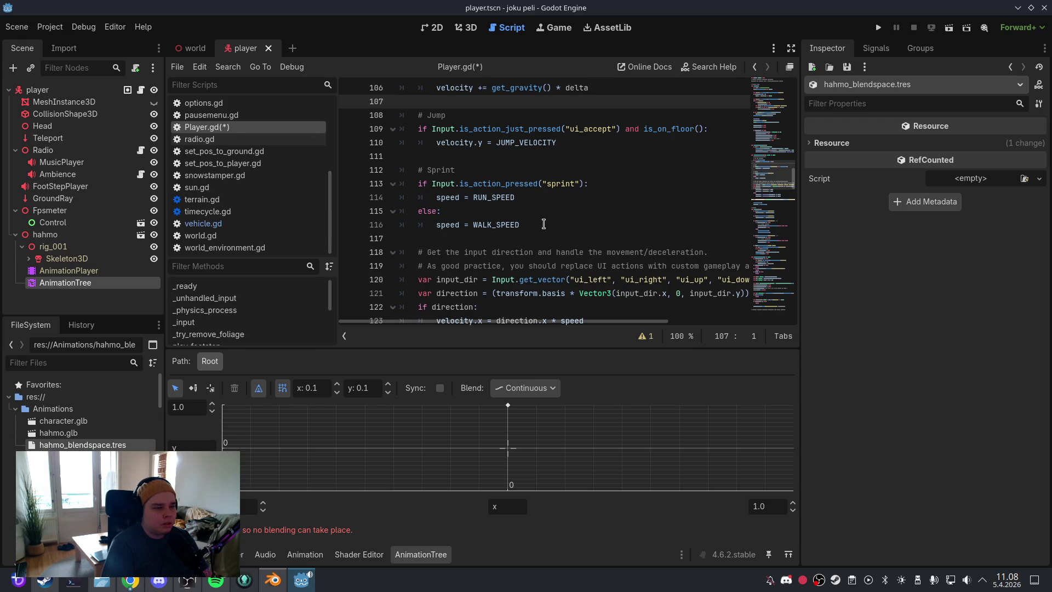
mouse_move(543, 223)
left_mouse_down()
mouse_move(419, 185)
mouse_move(400, 115)
left_mouse_up()
key("BackSpace")
Step: Add a velocity_2d vector and set the BlendSpace2D blend_position from it
scroll(460, 164, "up", 2)
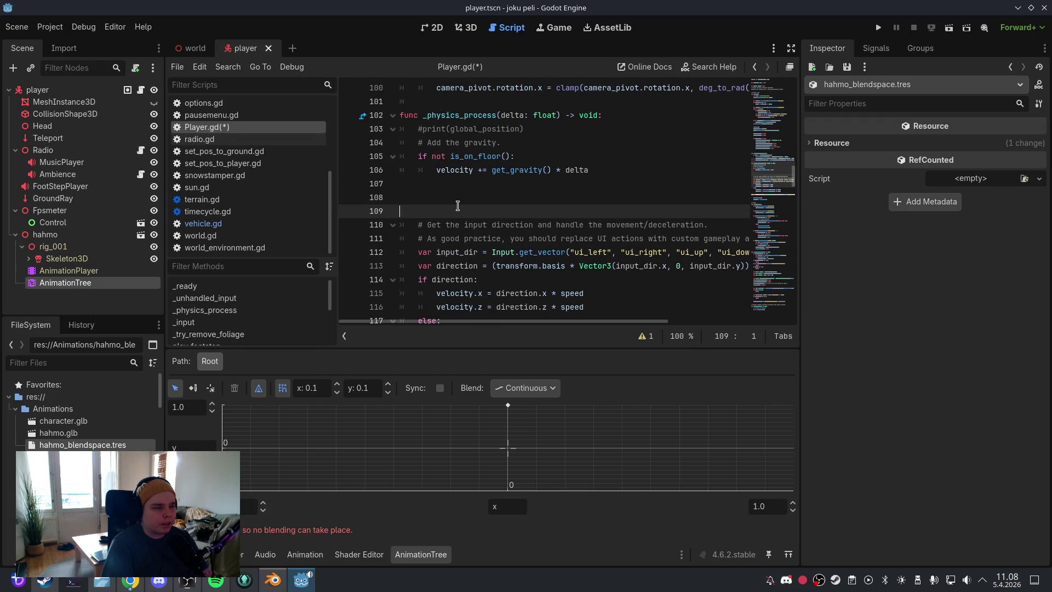
key("BackSpace")
key("BackSpace")
key("ctrl+z")
key("ctrl+z")
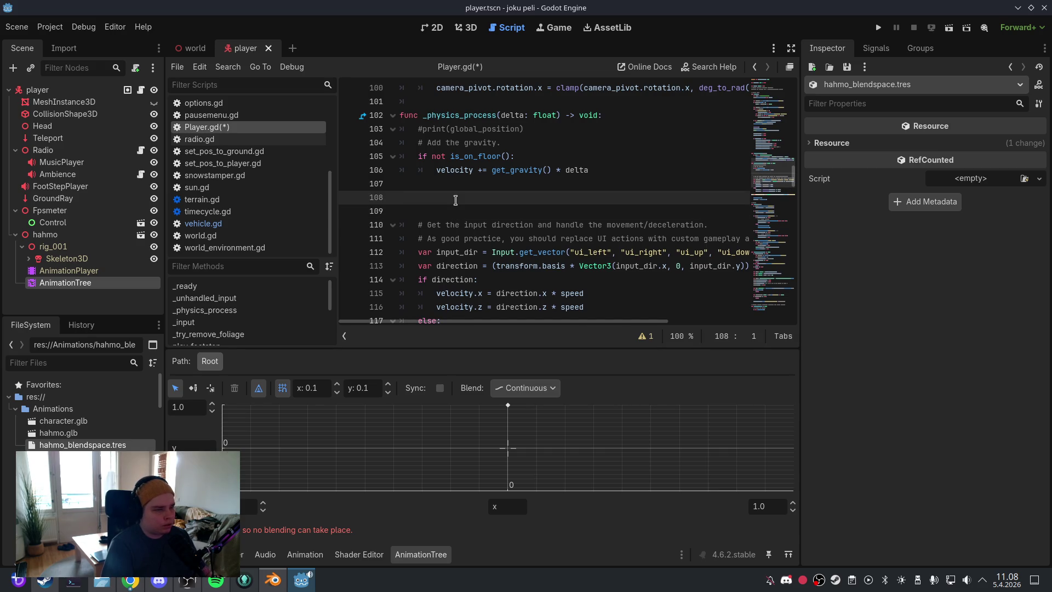
type("var velocity_2d := Vector2(velocity.x, velocity.z)")
left_click(600, 213)
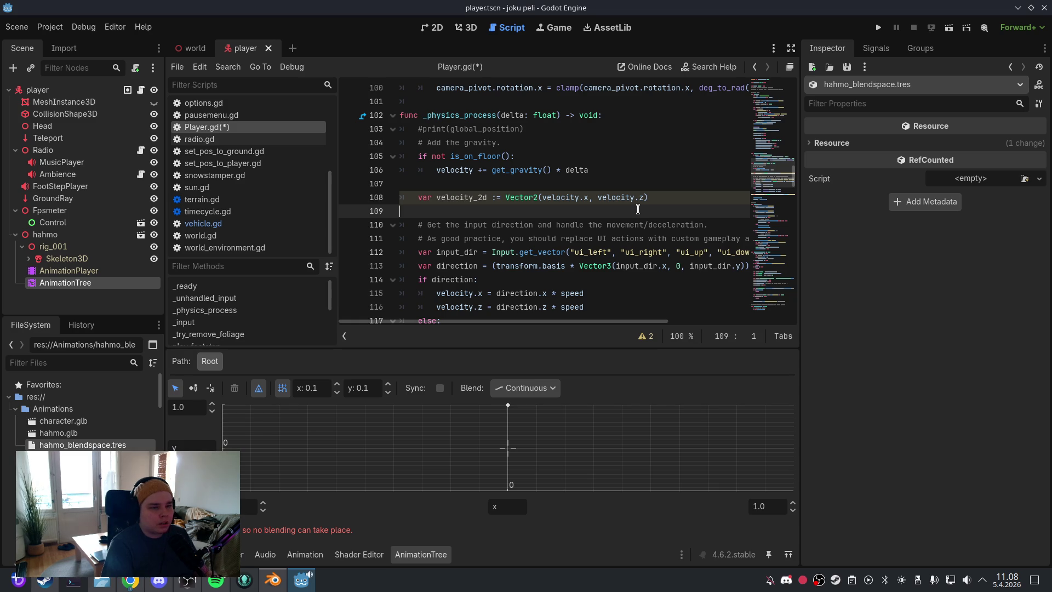
key("ctrl+v")
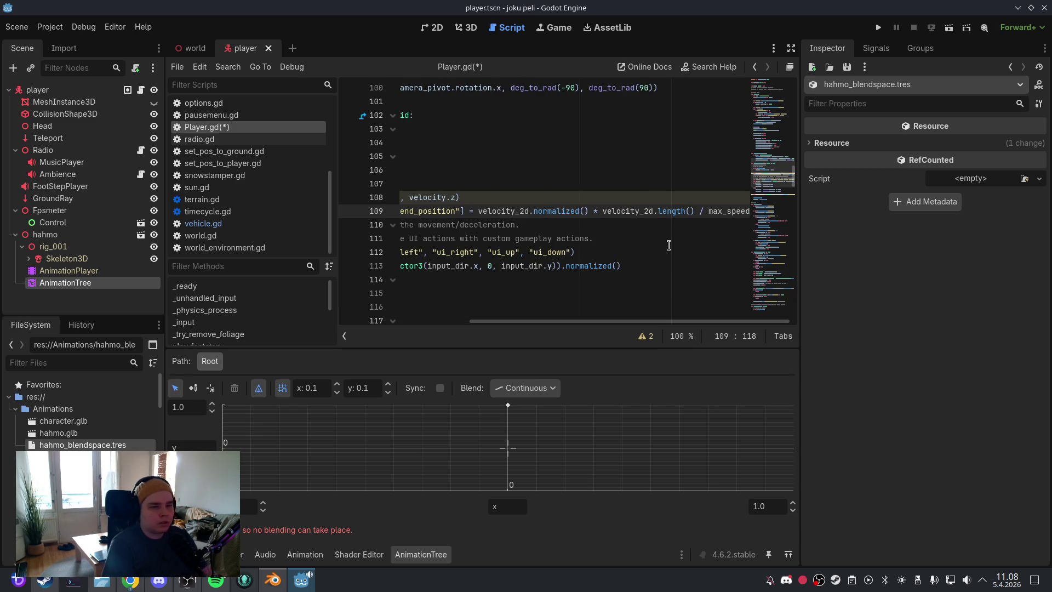
key("Return")
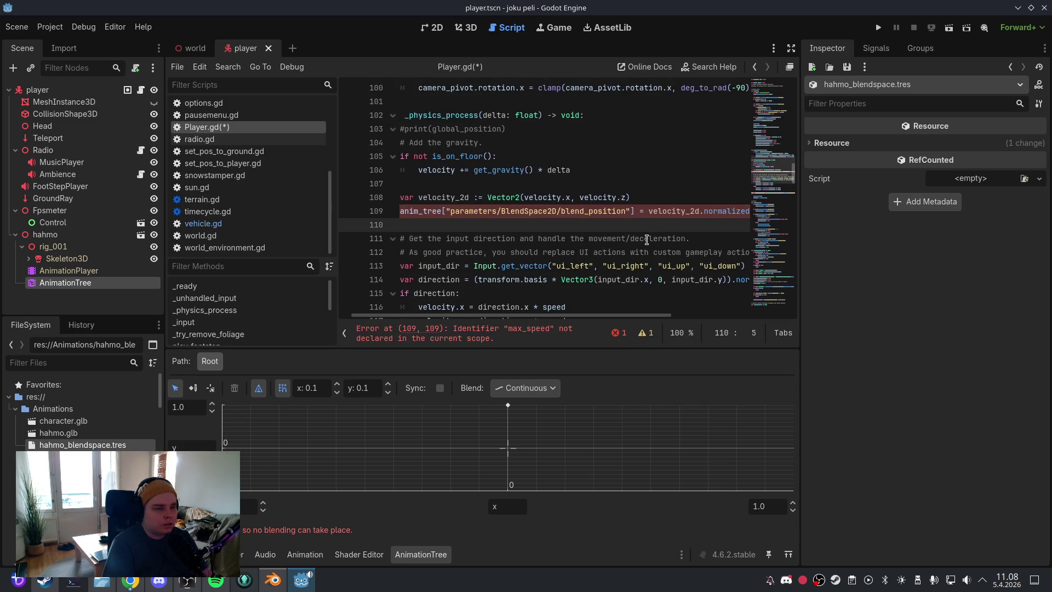
left_click_drag(581, 317, 726, 309)
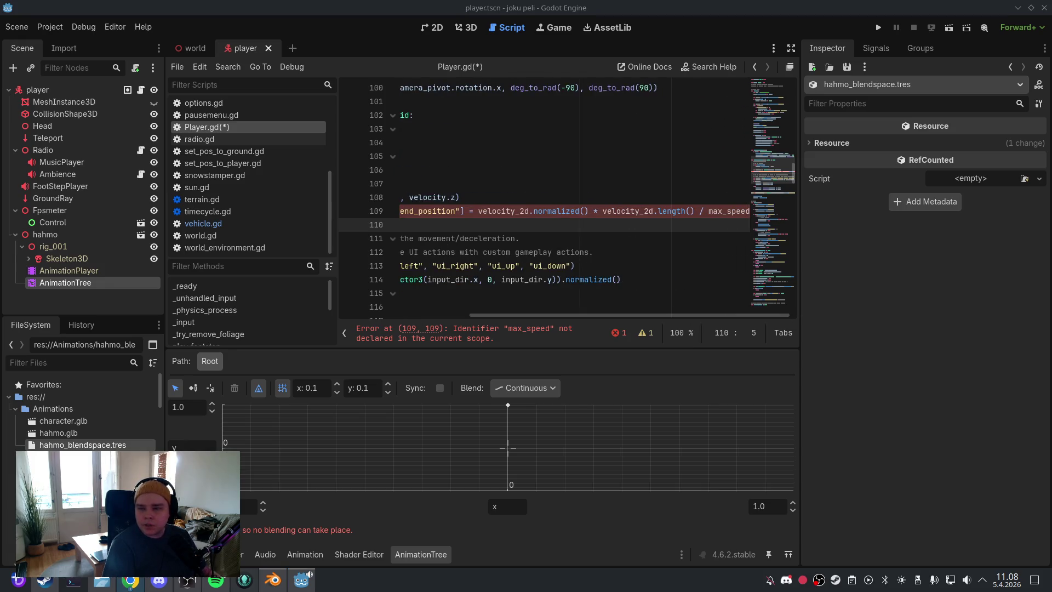
Step: Fix the reported error by changing max_speed to speed in the blend_position line
key("Up")
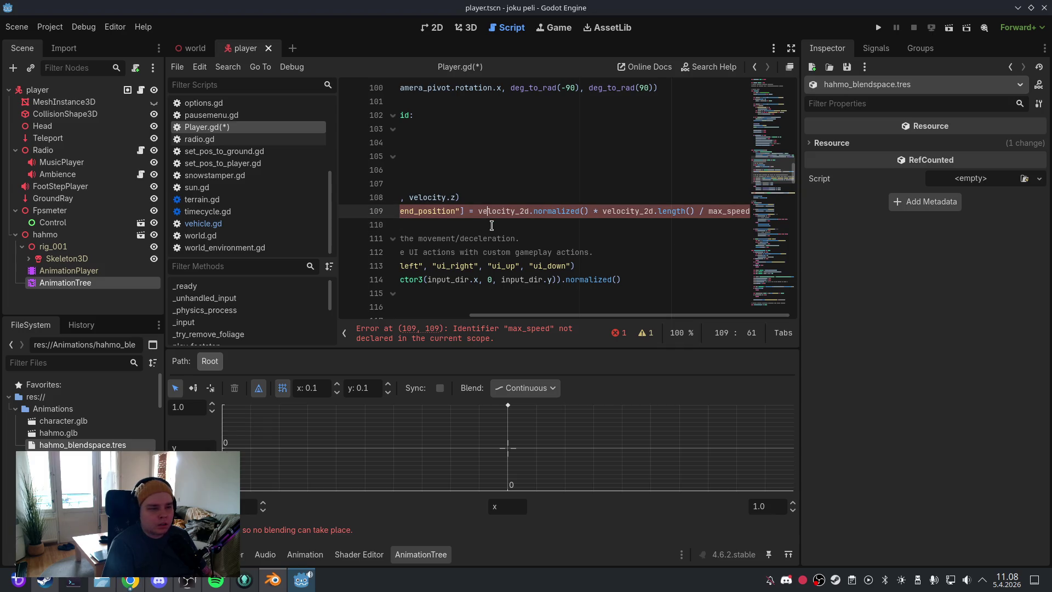
left_click(501, 329)
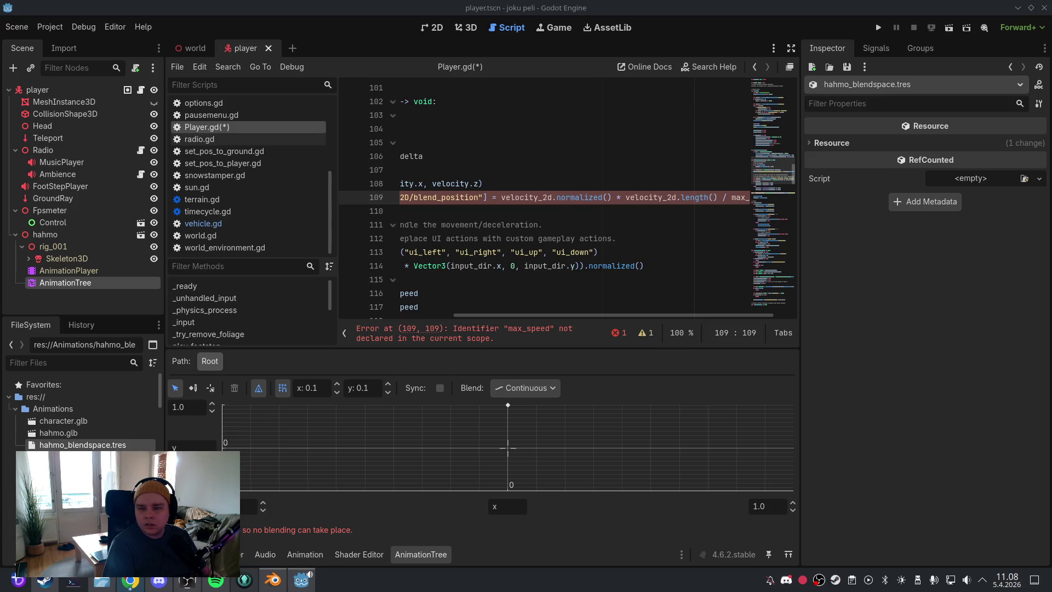
scroll(477, 316, "left", 5)
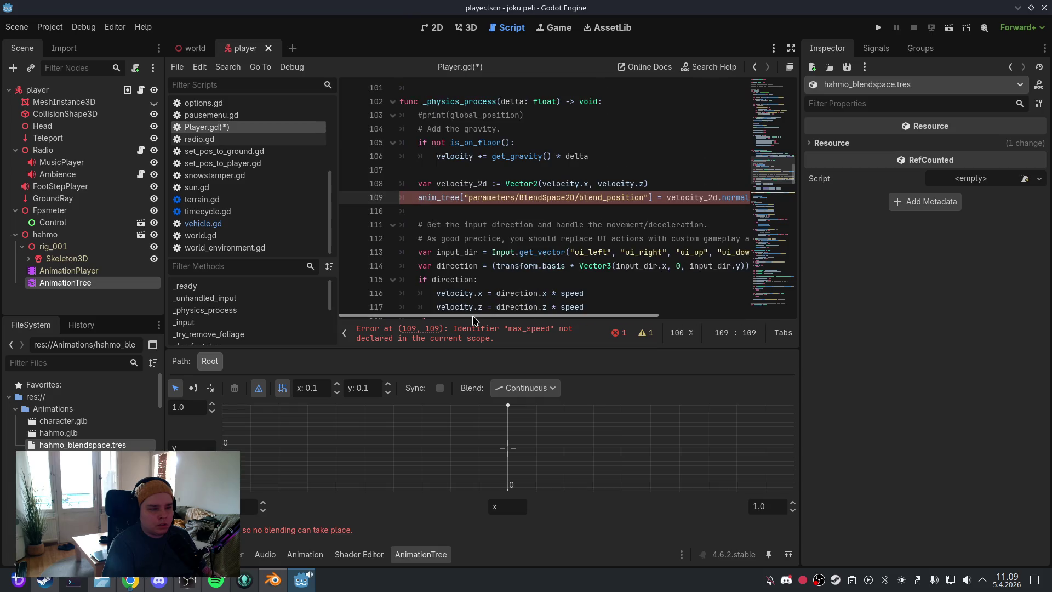
scroll(473, 320, "right", 5)
scroll(668, 322, "left", 5)
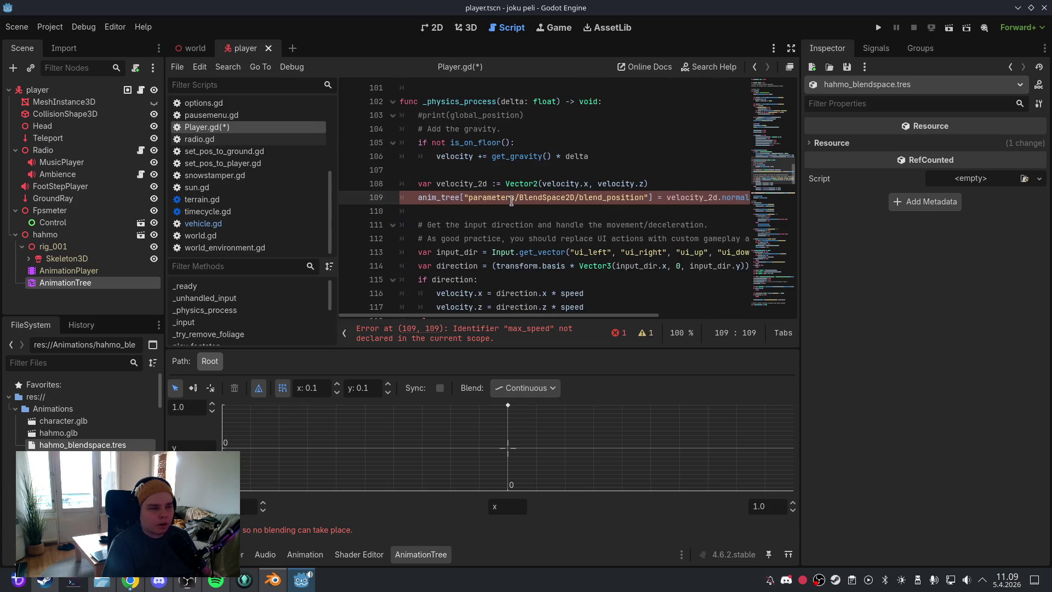
left_click(771, 301)
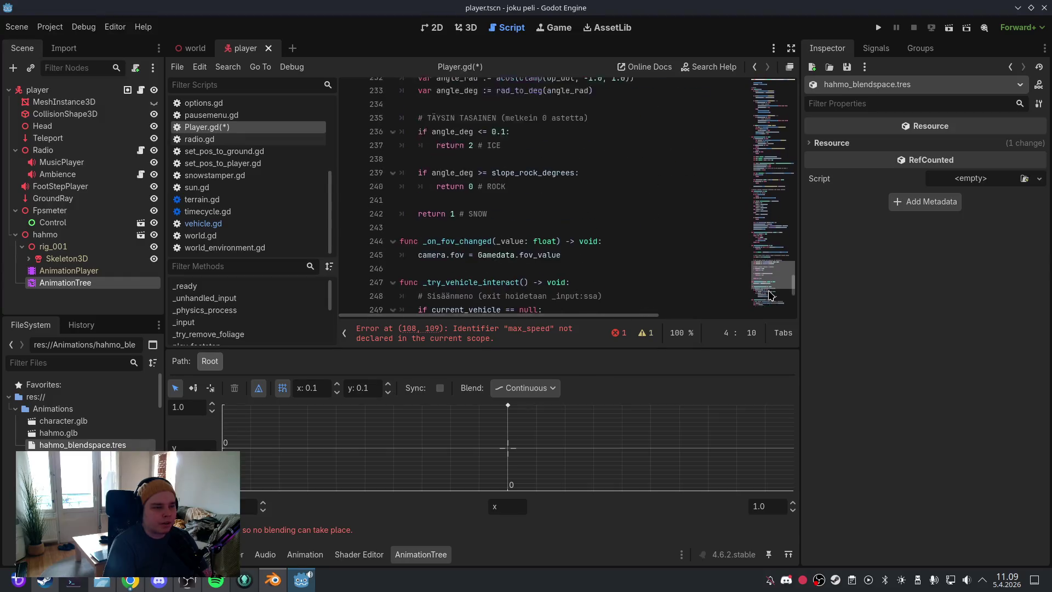
left_click(775, 275)
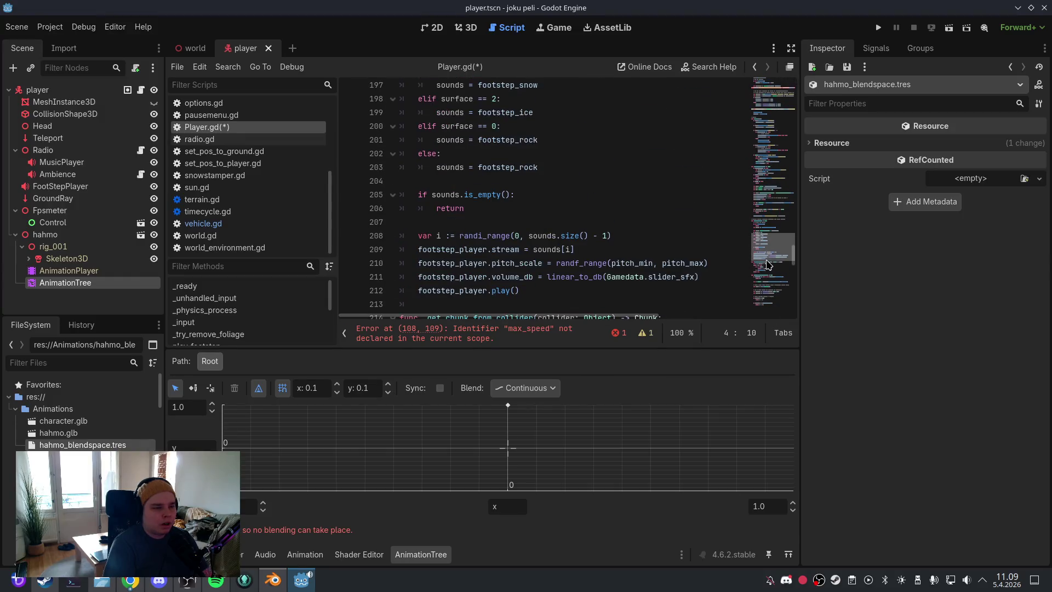
left_click(534, 333)
scroll(734, 241, "right", 1)
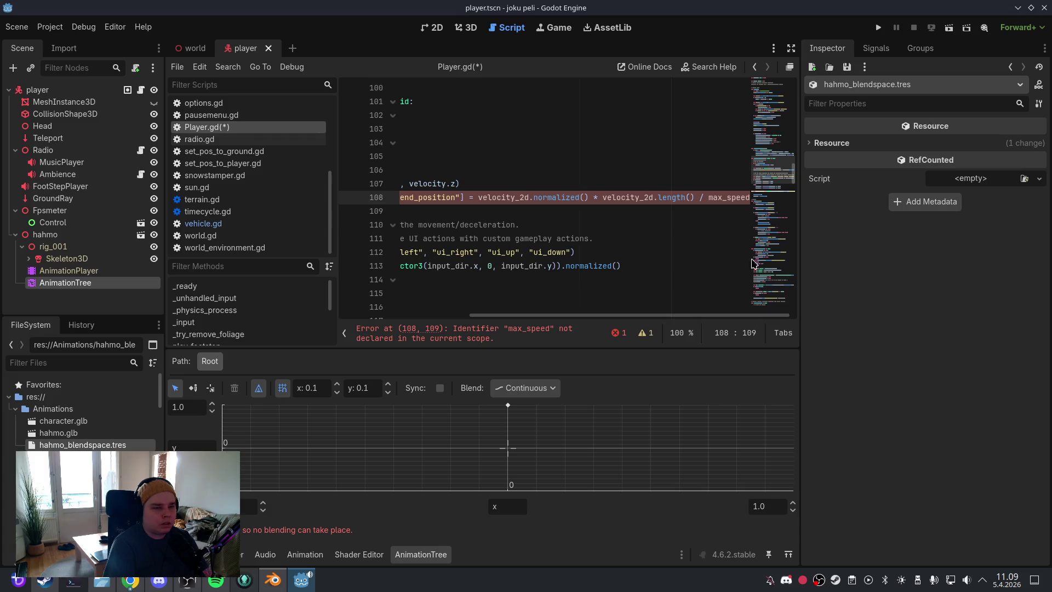
left_click(730, 200)
key("BackSpace")
key("BackSpace")
key("BackSpace")
key("Down")
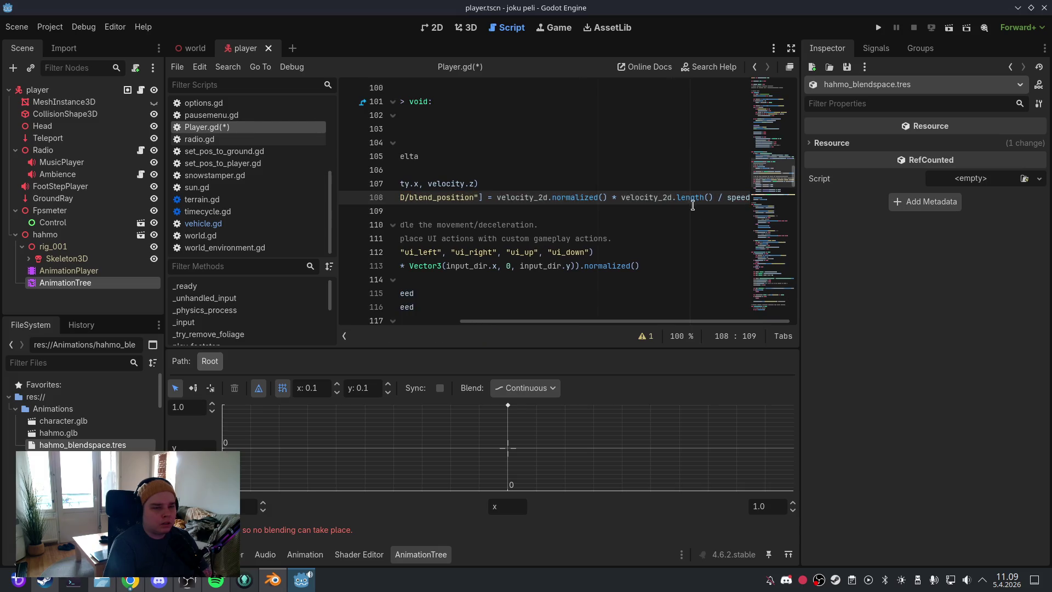
left_click(17, 27)
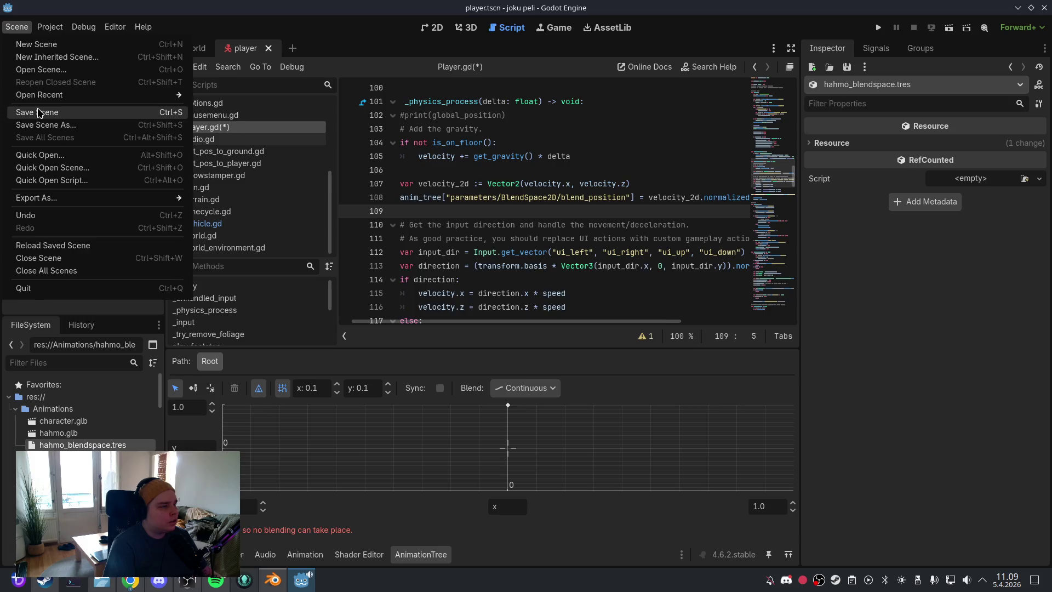
Step: Save the scene and script, then test-run the game from its main menu and close it
left_click(34, 112)
left_click(466, 27)
left_click(878, 27)
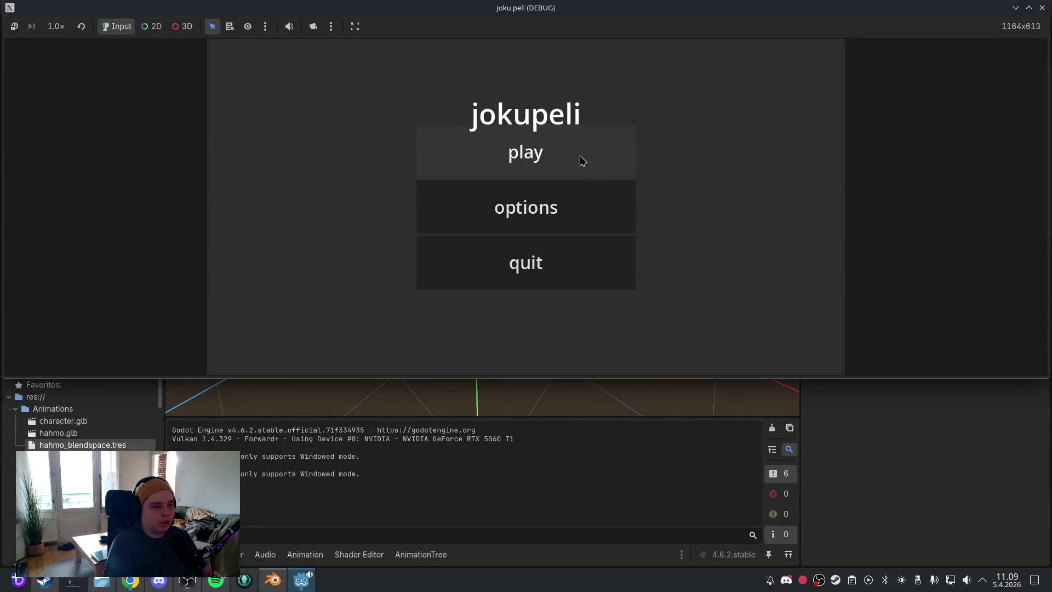
left_click(582, 160)
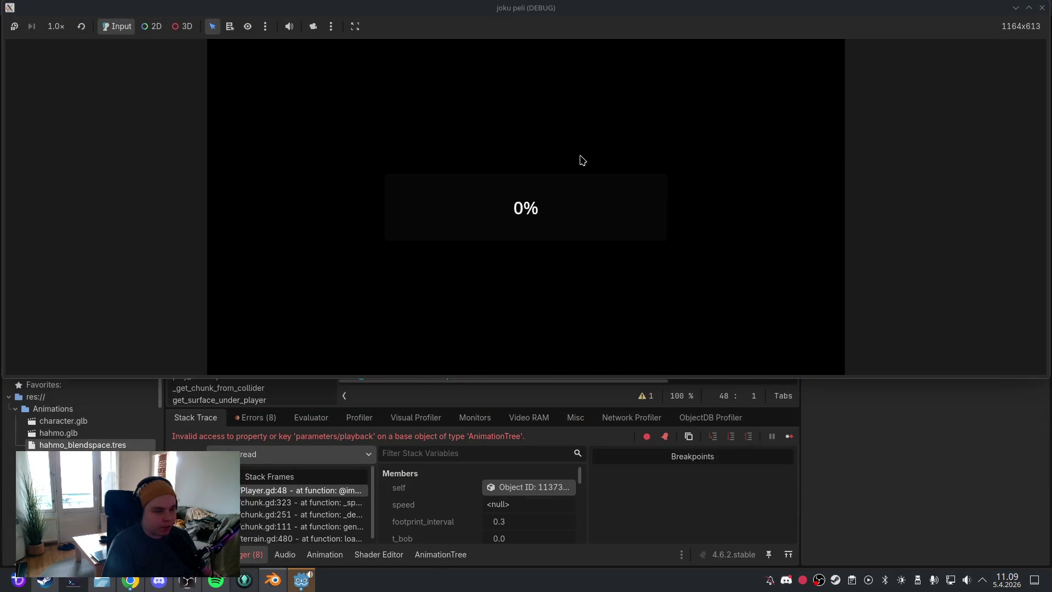
left_click(1041, 8)
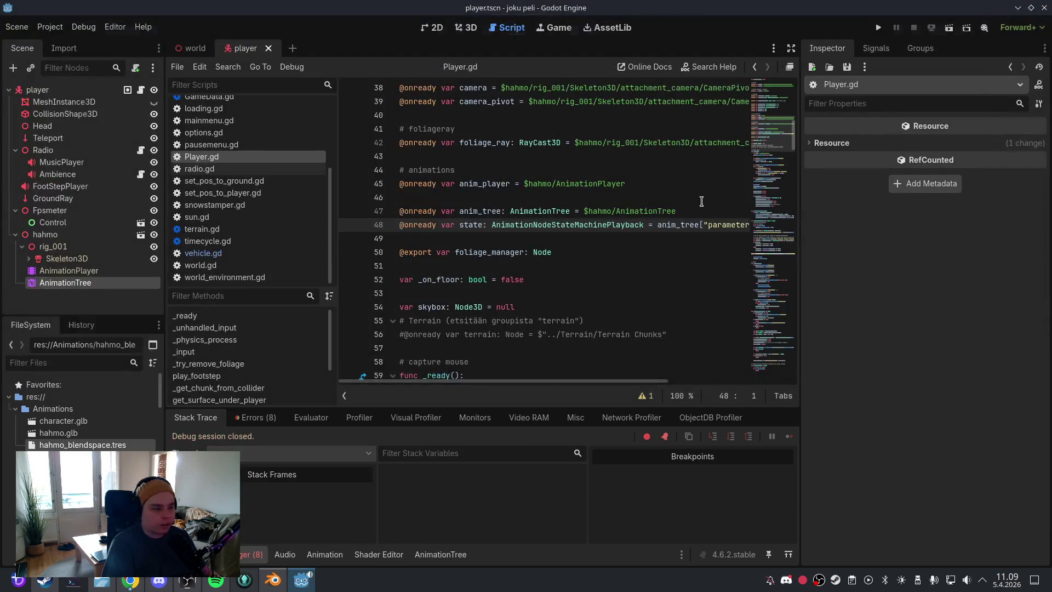
Step: Show the Debugger's Errors list to read the invalid 'parameters/playback' access error
left_click(252, 554)
left_click(252, 554)
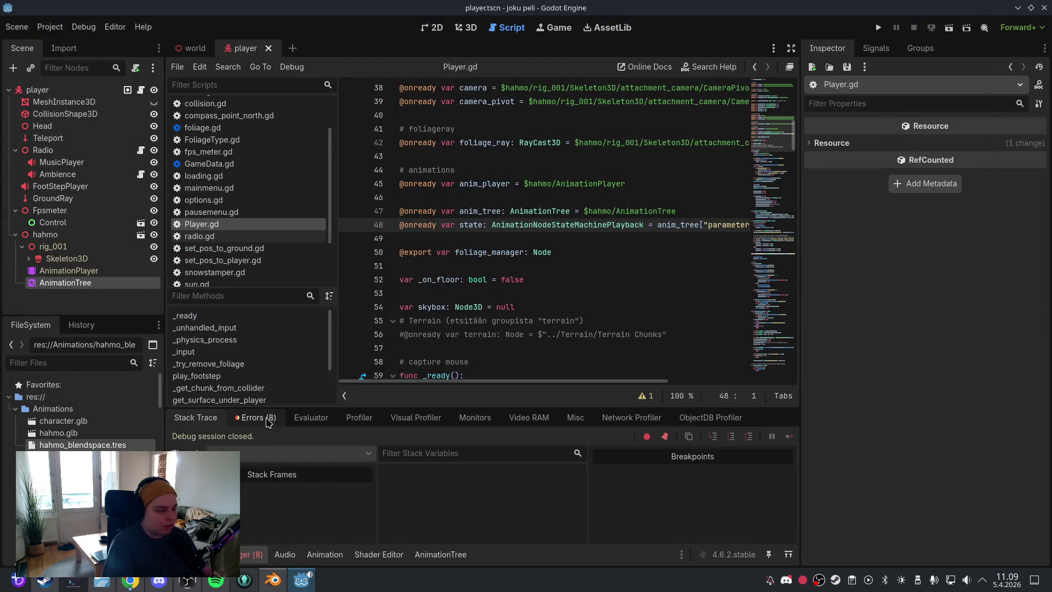
left_click(255, 417)
scroll(430, 459, "down", 2)
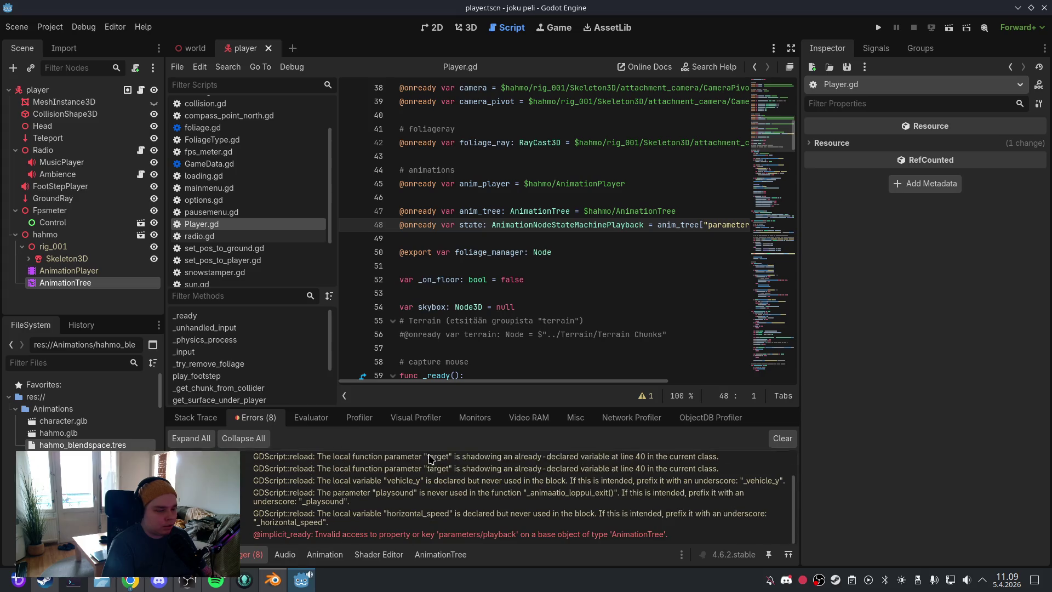
left_click(448, 534)
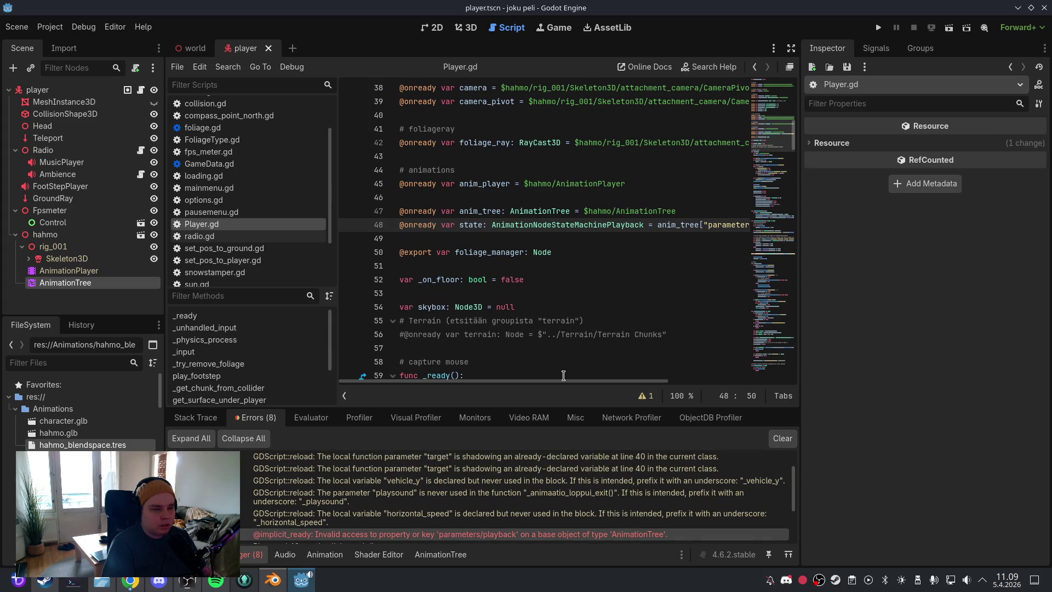
mouse_move(564, 380)
left_mouse_down()
mouse_move(642, 378)
mouse_move(546, 379)
left_mouse_up()
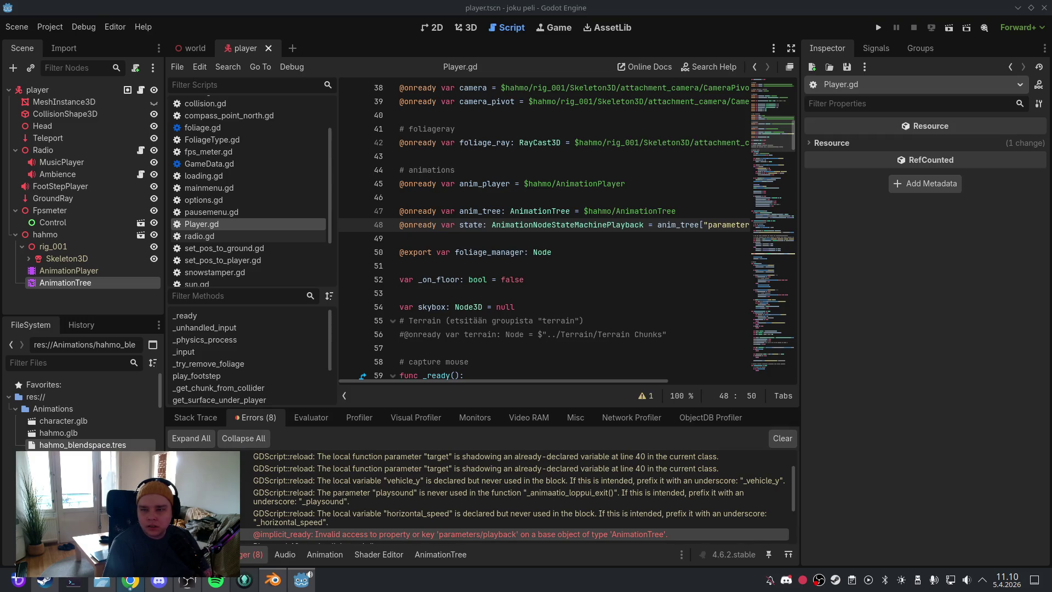
scroll(654, 232, "right", 3)
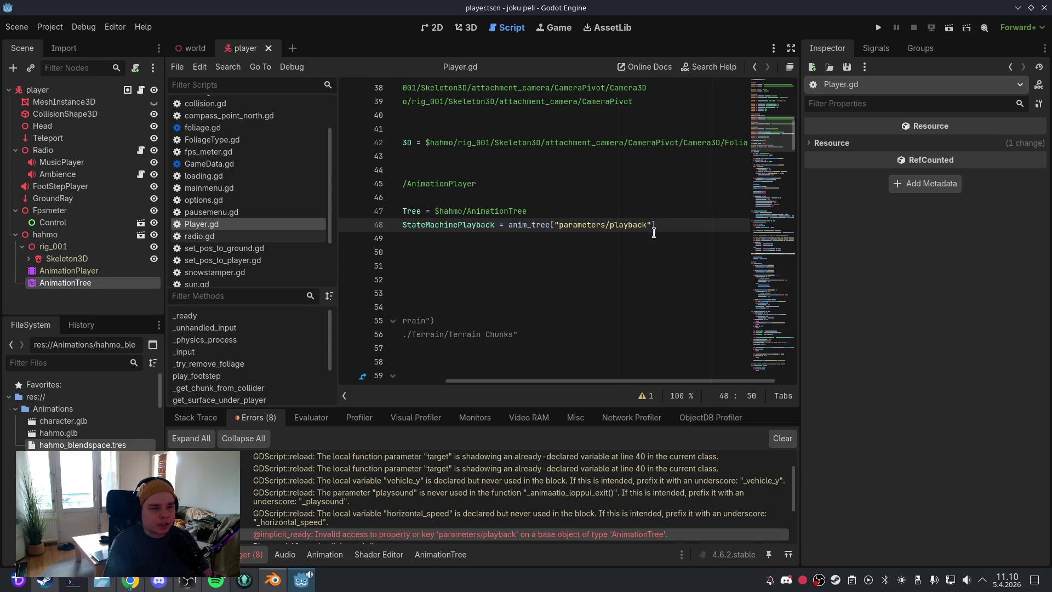
left_click_drag(654, 232, 335, 231)
key("BackSpace")
key("BackSpace")
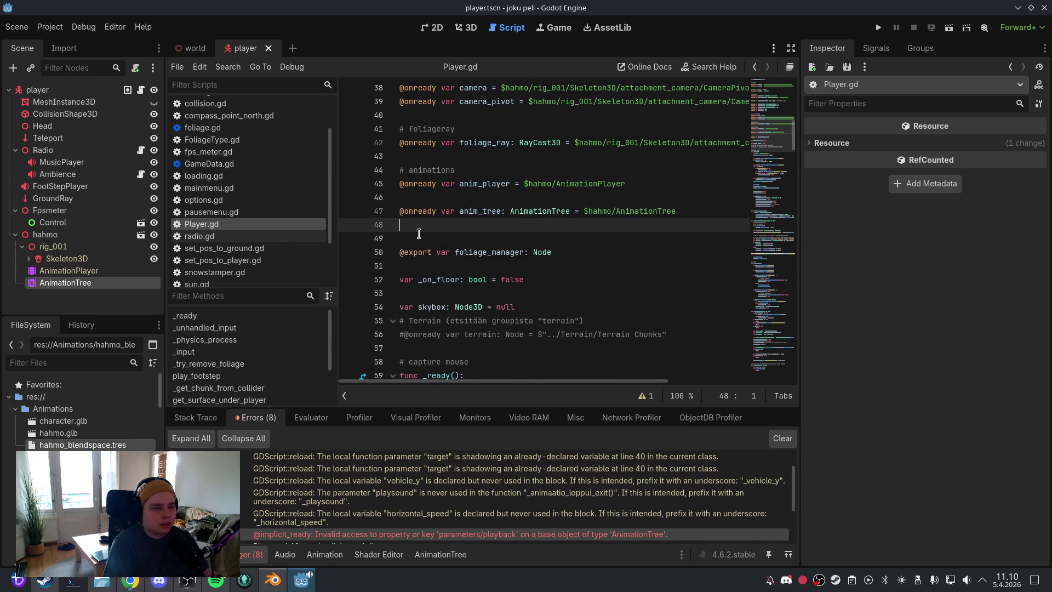
left_click(420, 227)
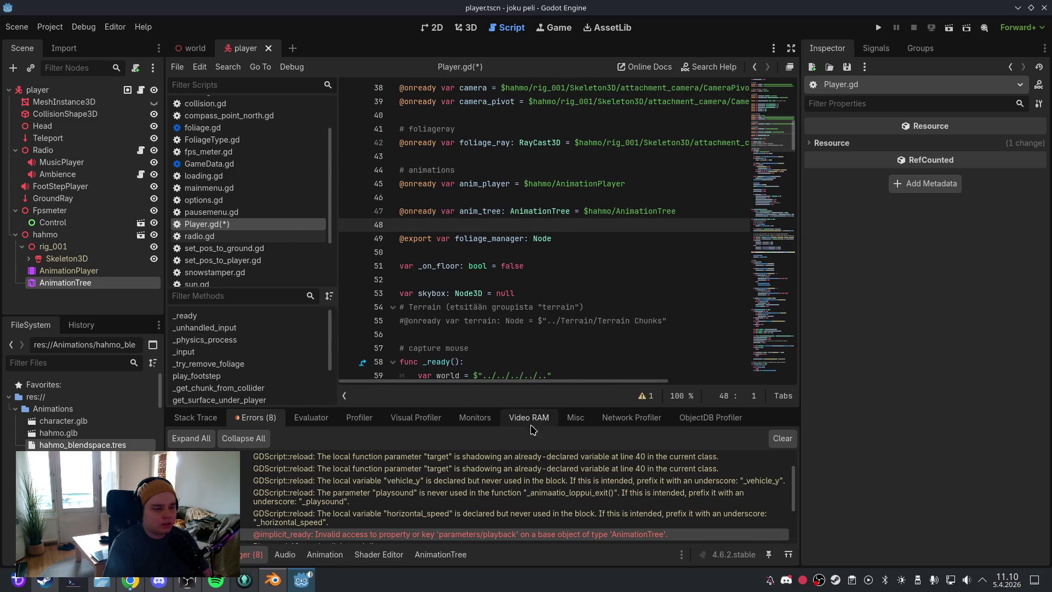
Step: Clear old errors, save, test-run the game again and review the new errors list
left_click(792, 440)
left_click(17, 27)
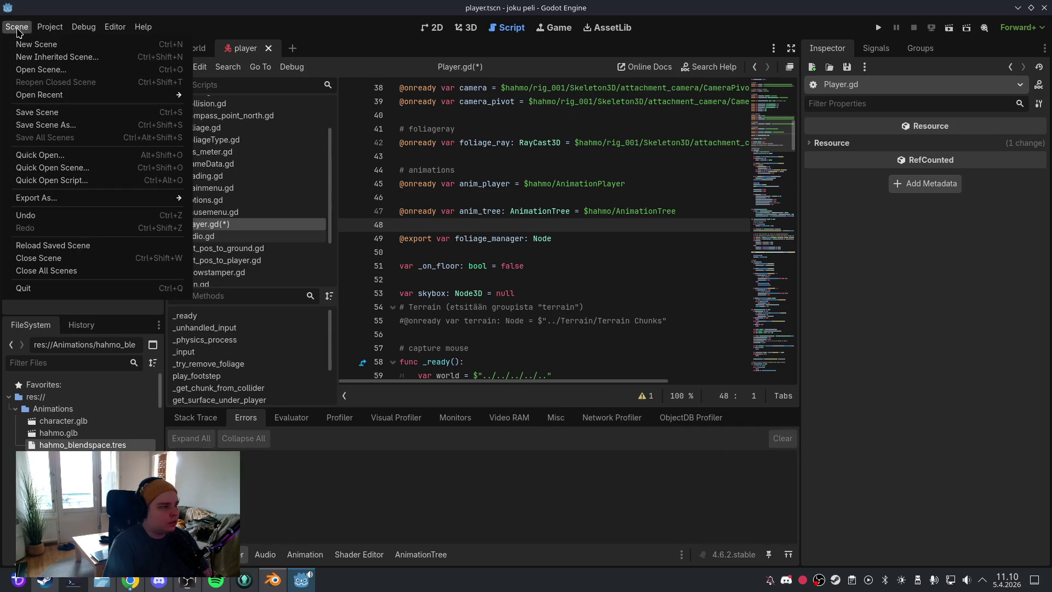
left_click(38, 112)
left_click(475, 30)
left_click(878, 28)
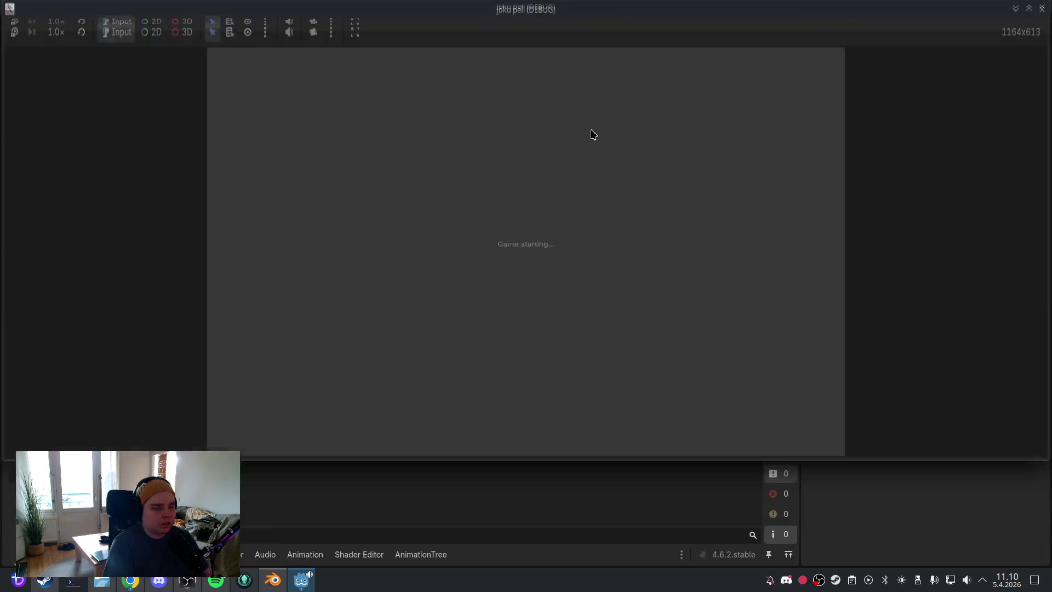
left_click(545, 136)
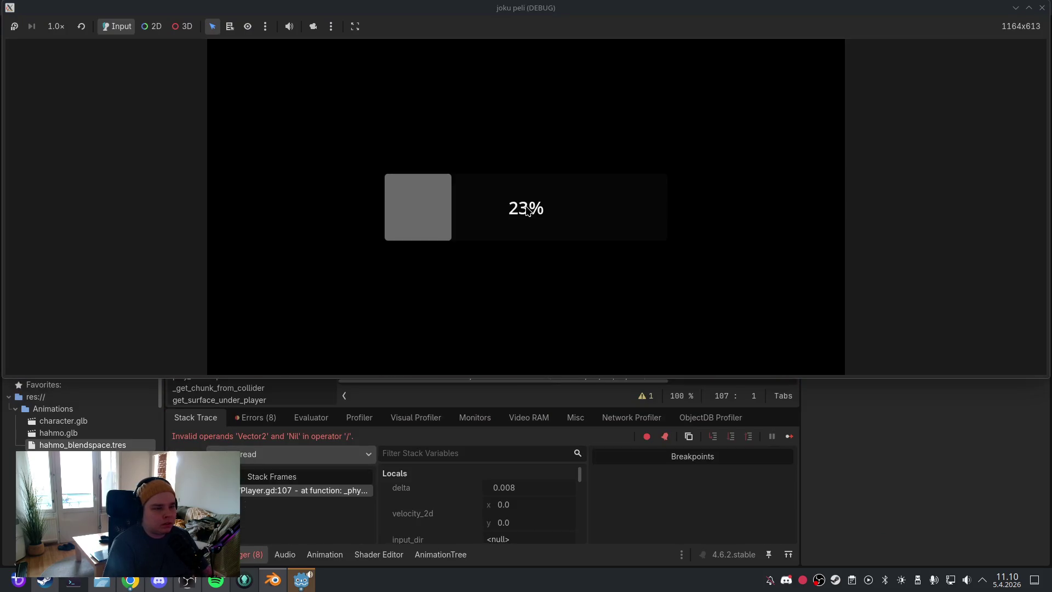
left_click(1041, 8)
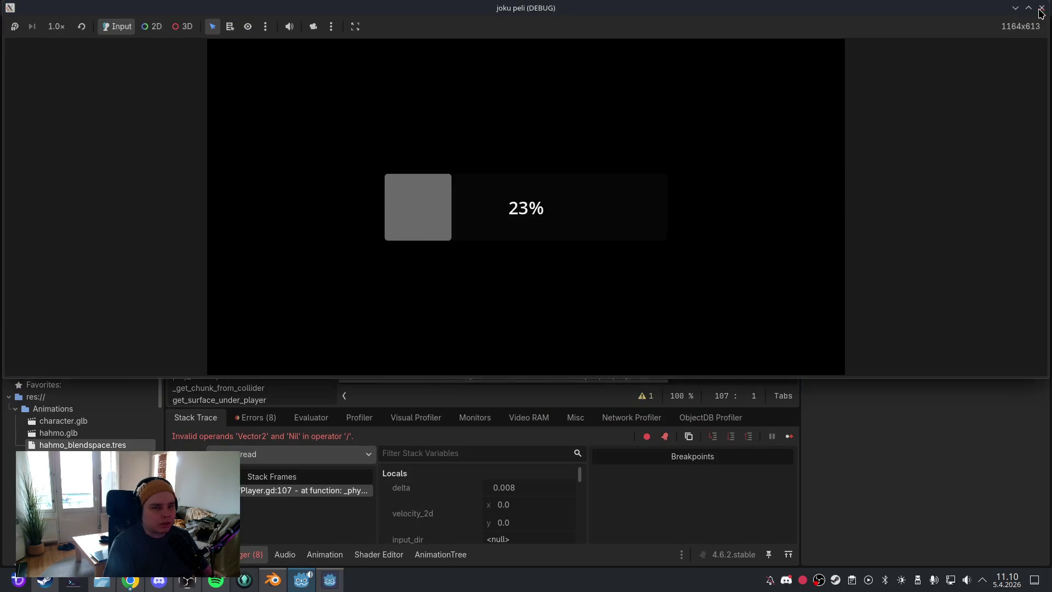
left_click(255, 417)
scroll(328, 493, "down", 3)
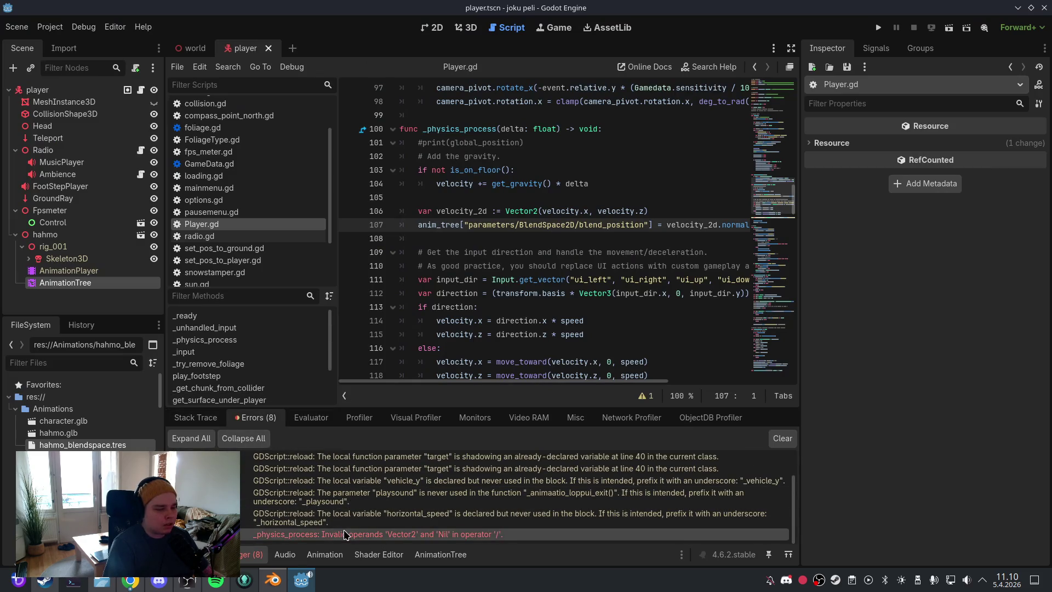
Step: Trim line 107 so blend_position gets velocity_2d directly, then save the scene and script
left_click(537, 238)
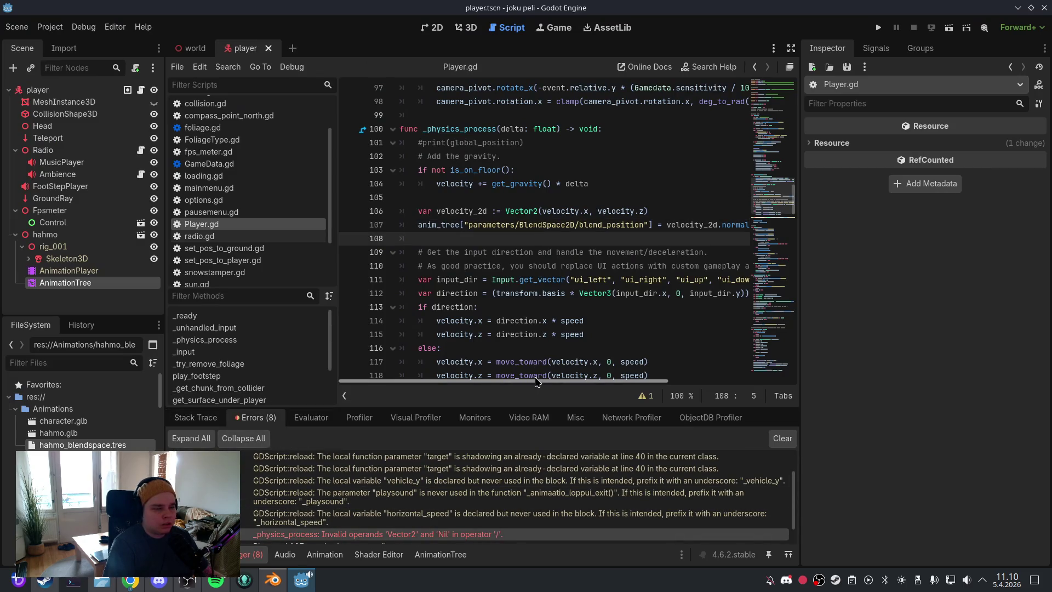
left_click_drag(536, 380, 648, 381)
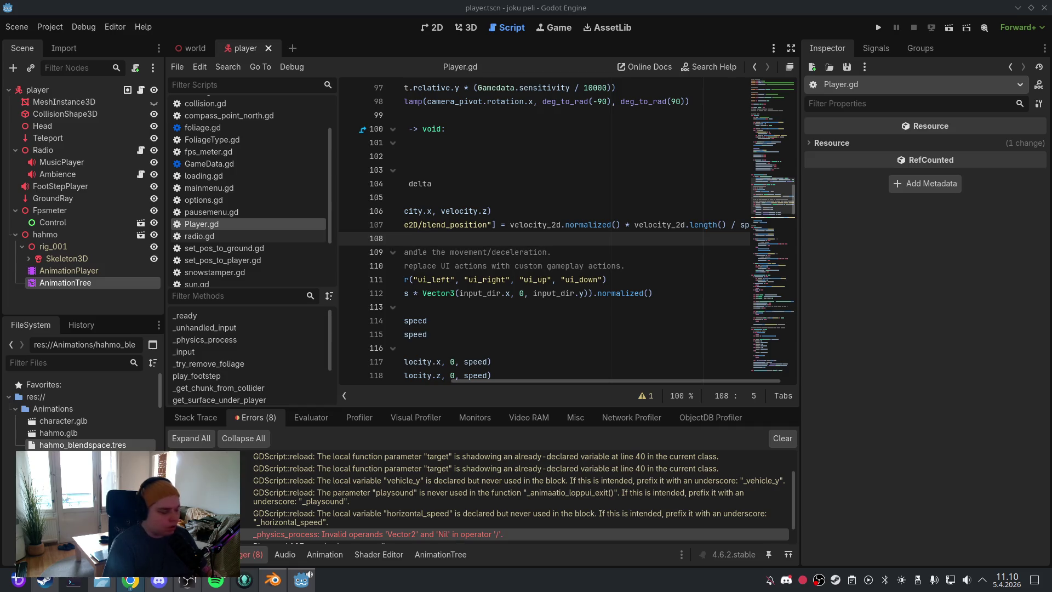
left_click_drag(638, 380, 648, 382)
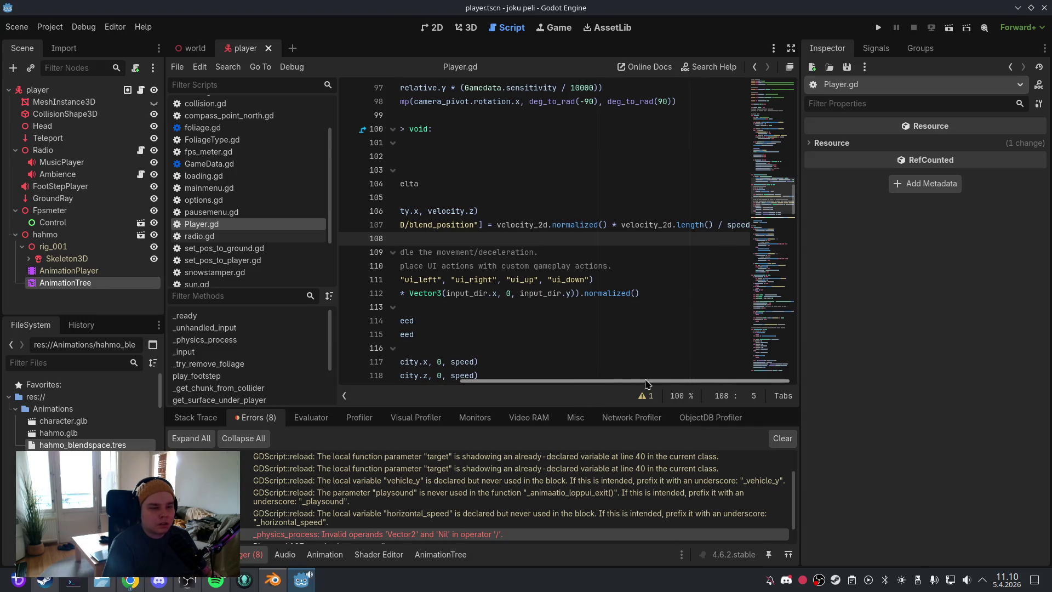
left_click_drag(748, 225, 418, 225)
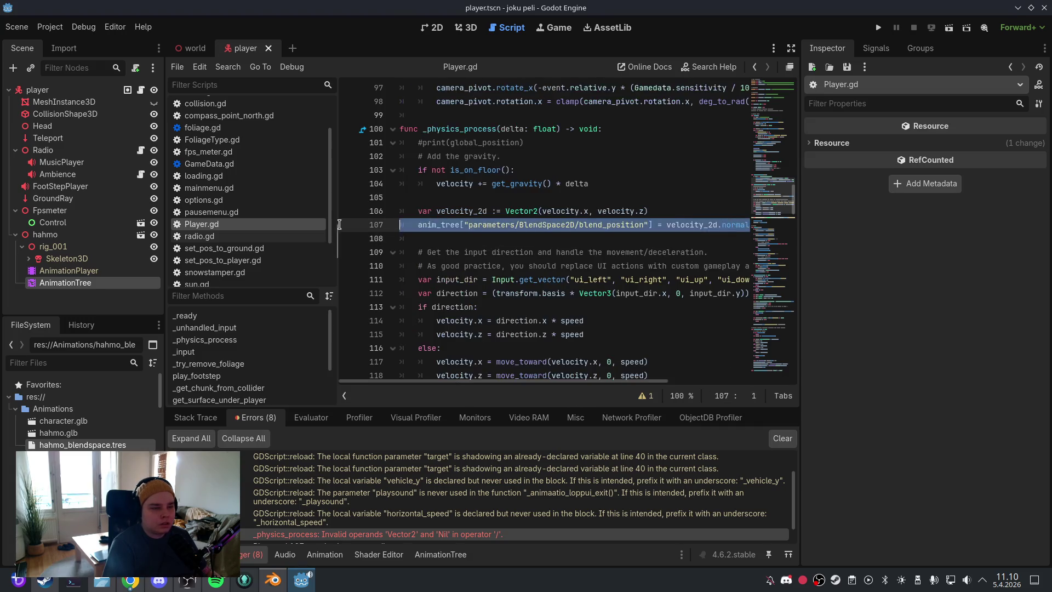
key("ctrl+z")
left_click(461, 241)
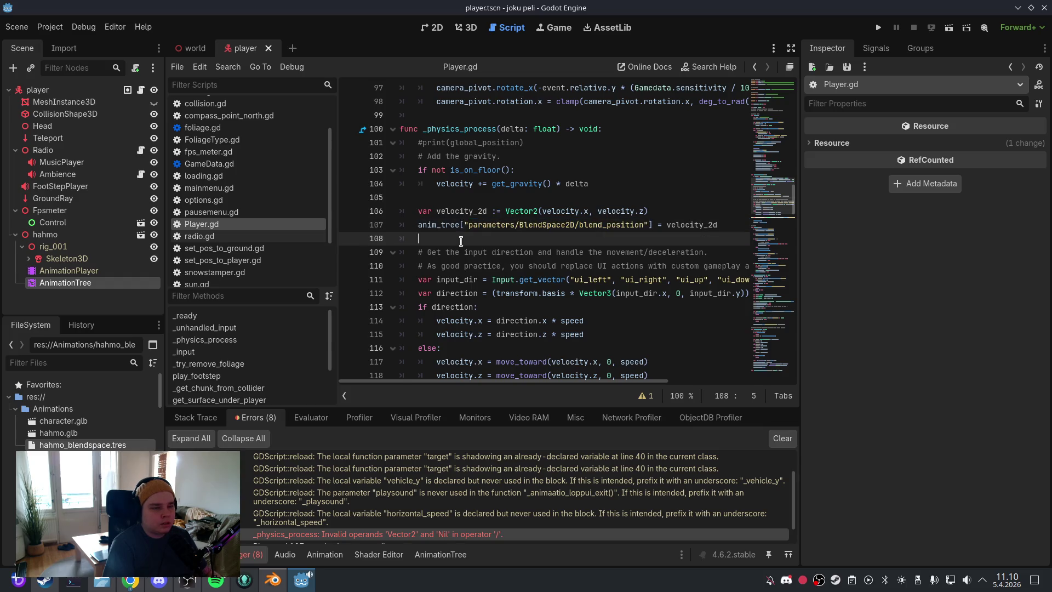
left_click(16, 28)
left_click(35, 108)
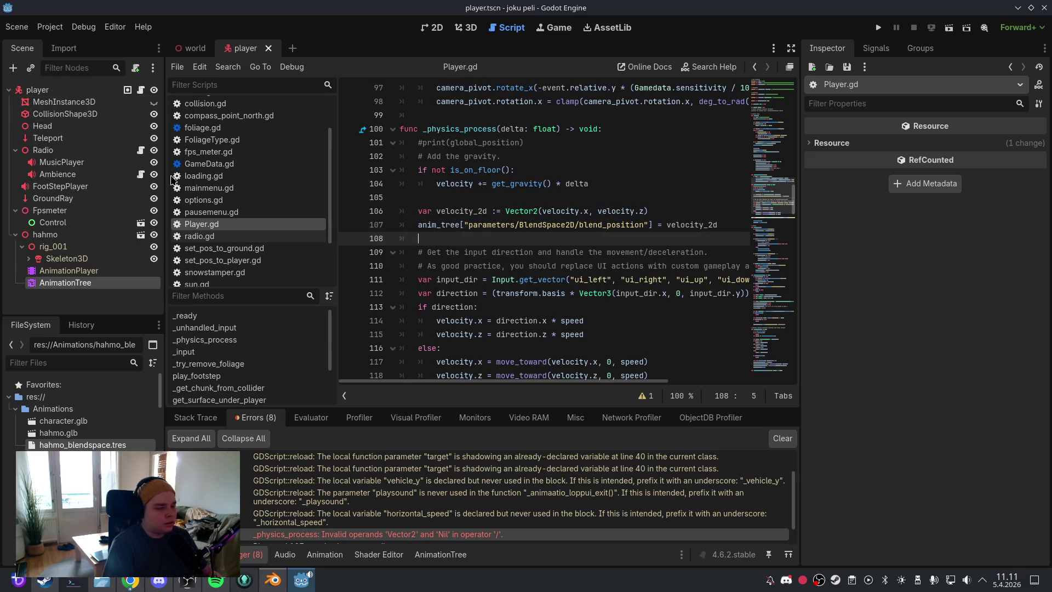
left_click(467, 27)
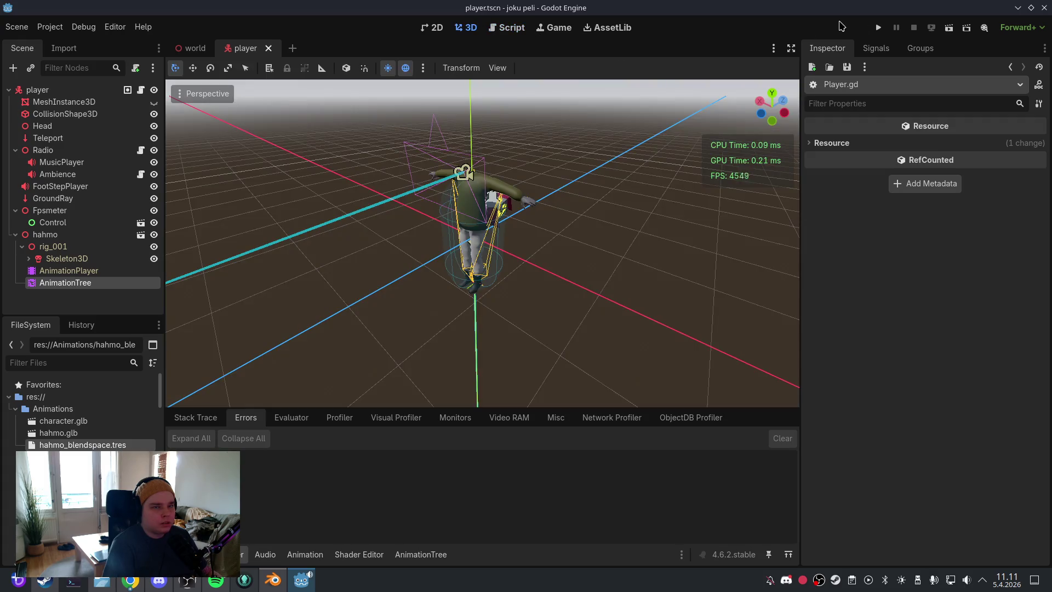
Step: Test-run the game from its menu, close it, and show the errors list
left_click(878, 27)
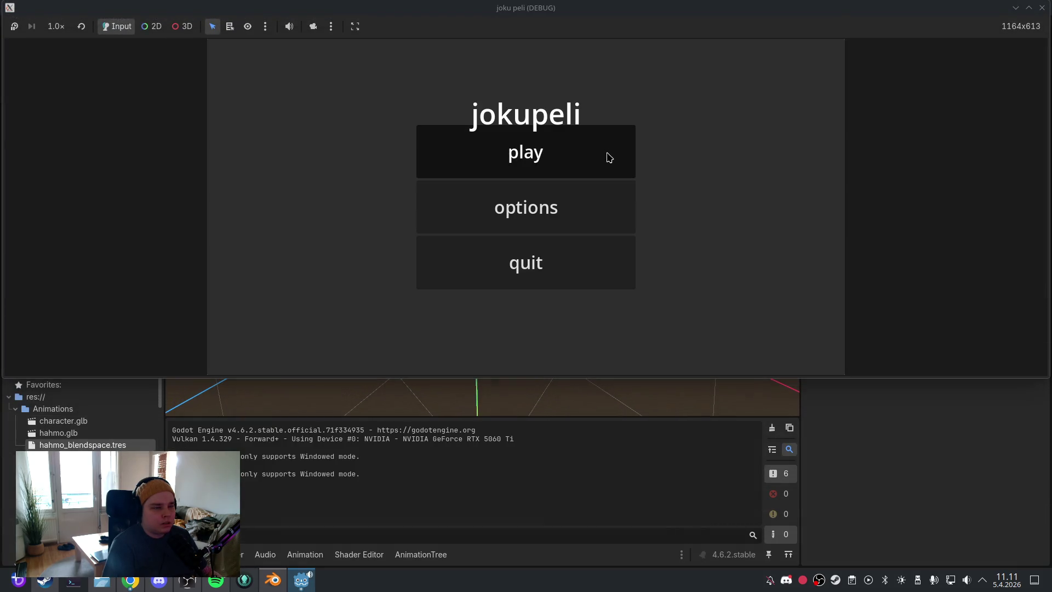
left_click(606, 157)
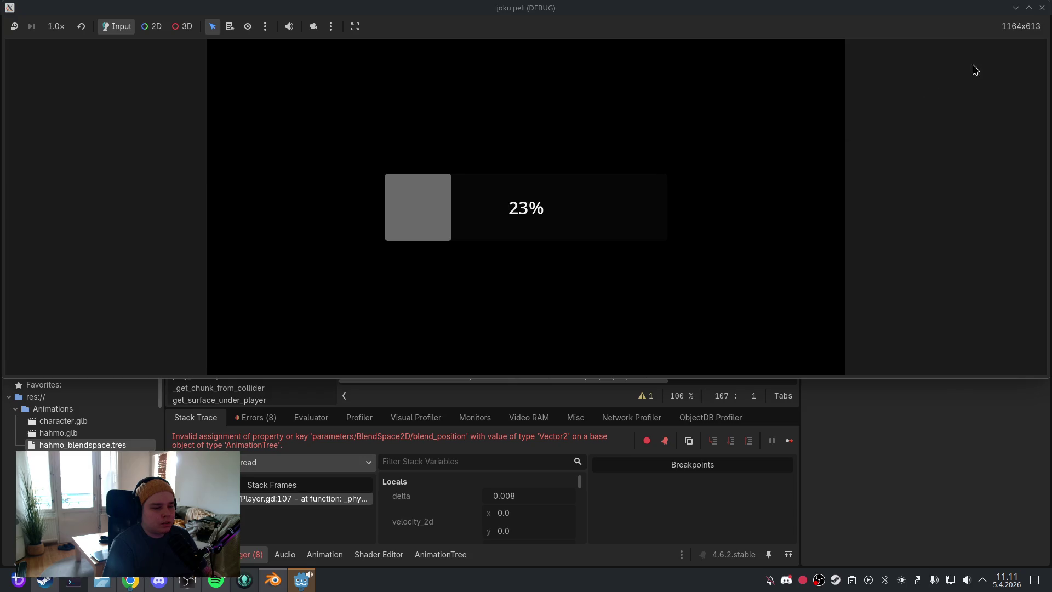
left_click(1042, 7)
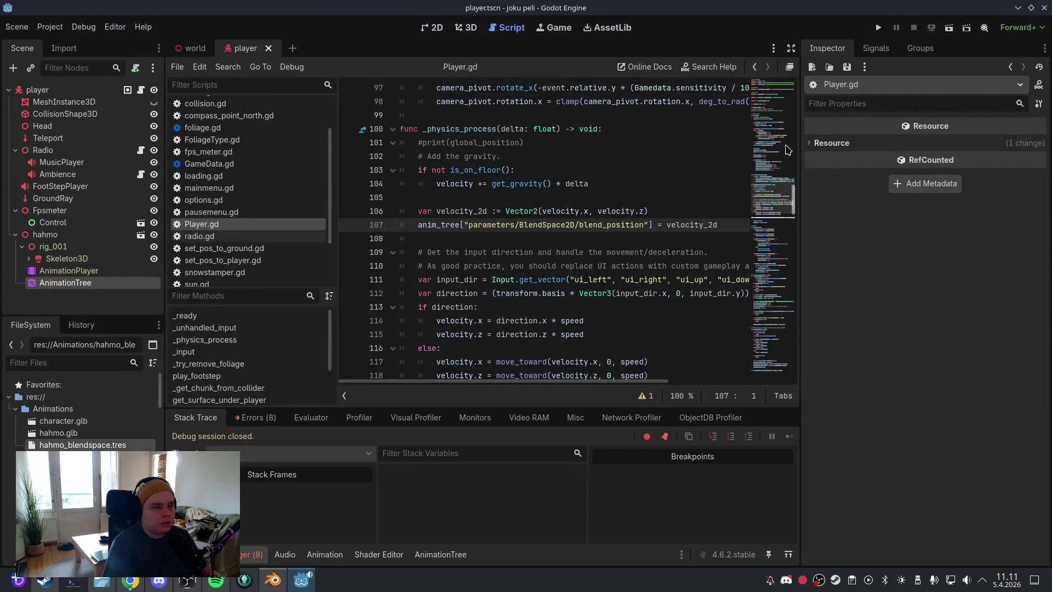
left_click(243, 419)
scroll(419, 521, "down", 2)
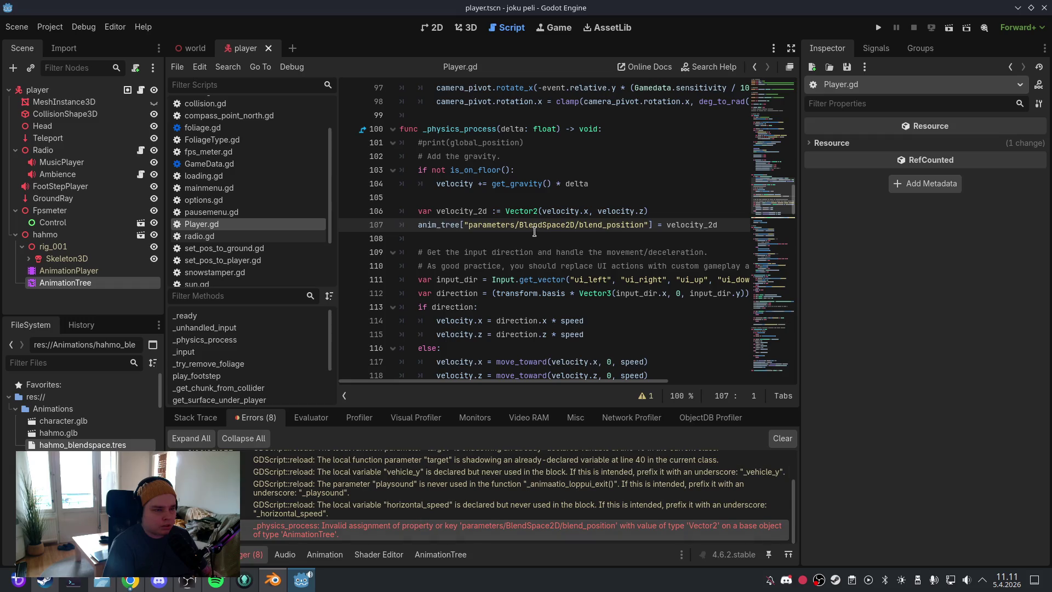
Step: Copy the invalid Vector2 blend_position error and select the AnimationPlayer node in the 3D view
right_click(485, 529)
left_click(502, 541)
left_click(67, 270)
left_click(462, 32)
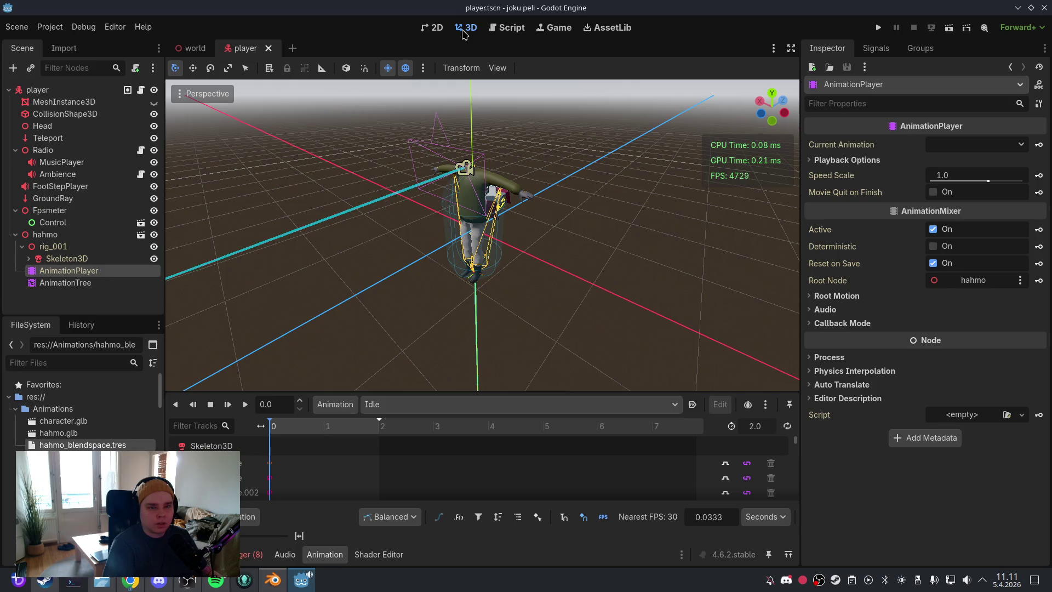
Step: Select the AnimationTree node to view its BlendSpace2D, then return to Player.gd
left_click(65, 283)
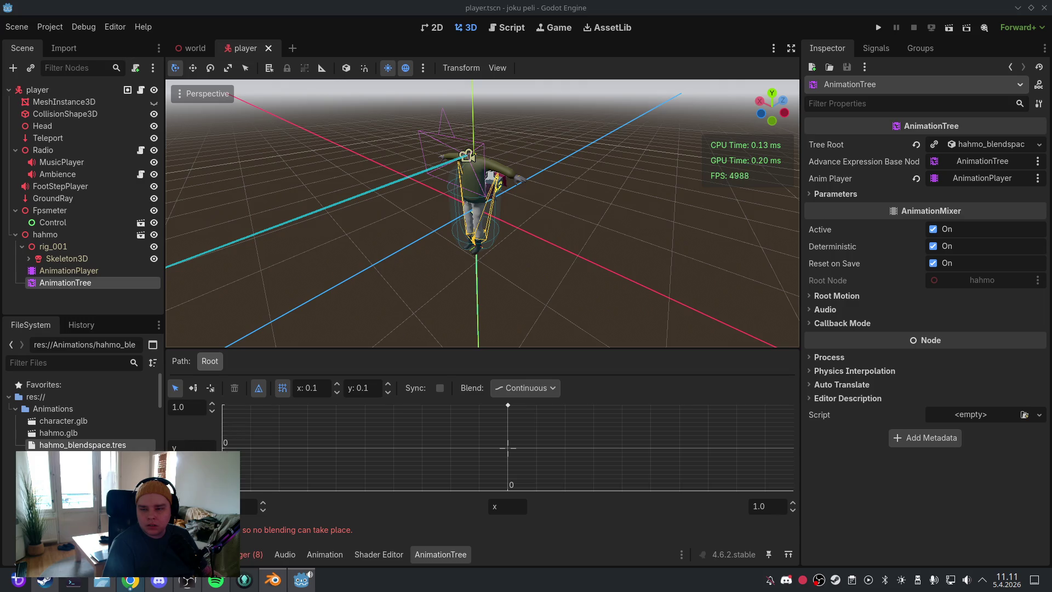
left_click(507, 28)
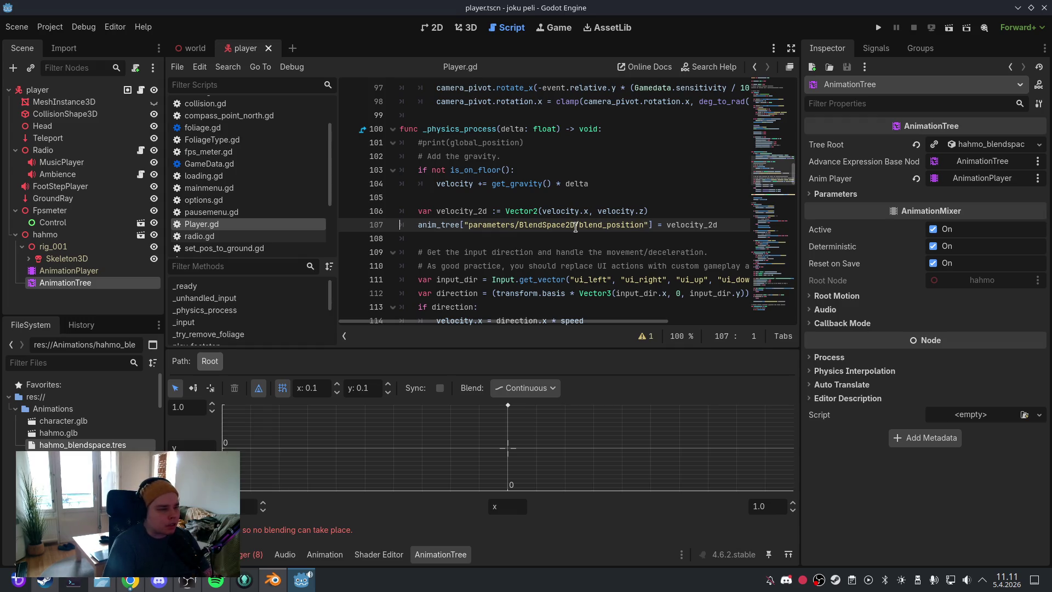
scroll(112, 443, "down", 2)
scroll(112, 443, "up", 2)
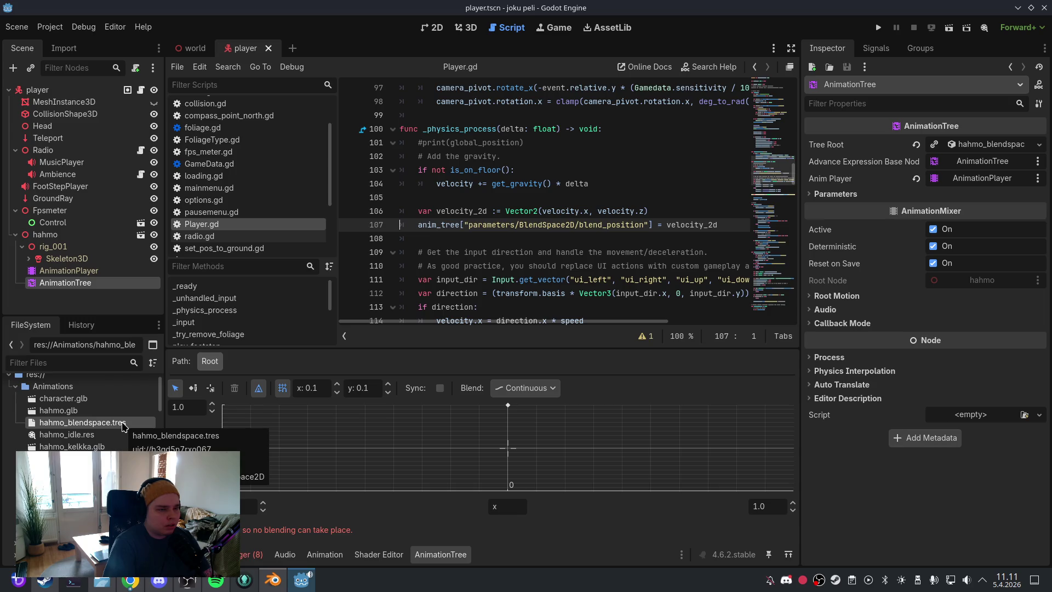
mouse_move(122, 427)
left_mouse_down()
mouse_move(449, 298)
mouse_move(430, 243)
left_mouse_up()
key("Return")
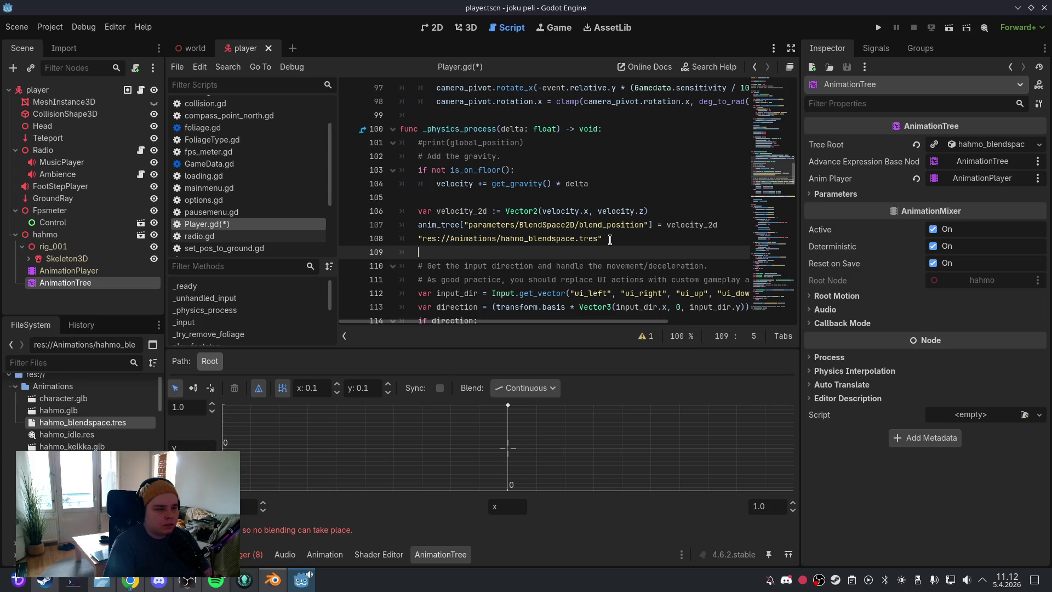
left_click(451, 238)
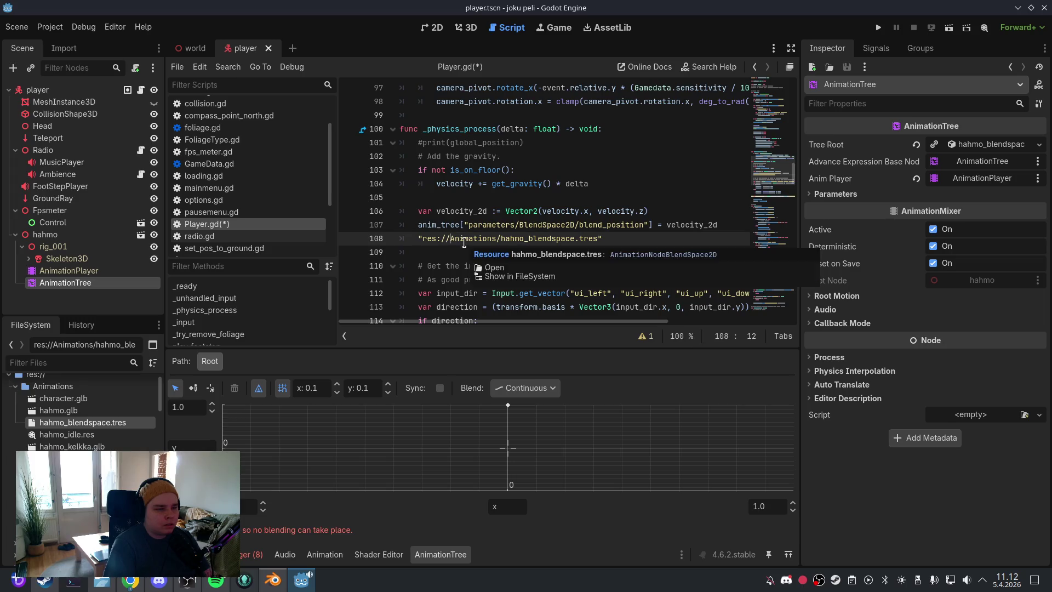
triple_click(483, 239)
key("BackSpace")
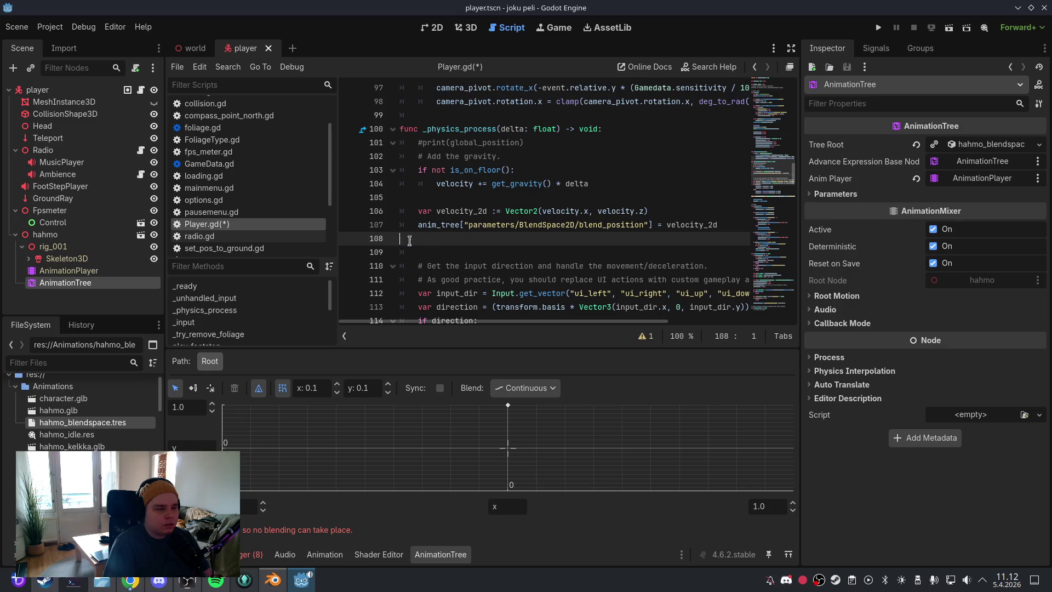
key("BackSpace")
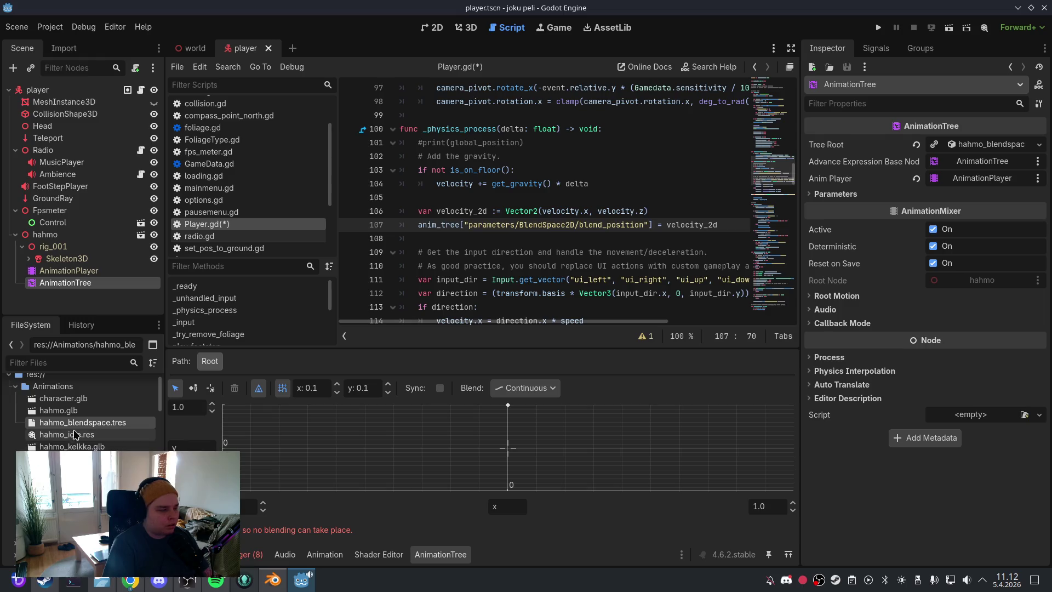
right_click(74, 424)
left_click(136, 423)
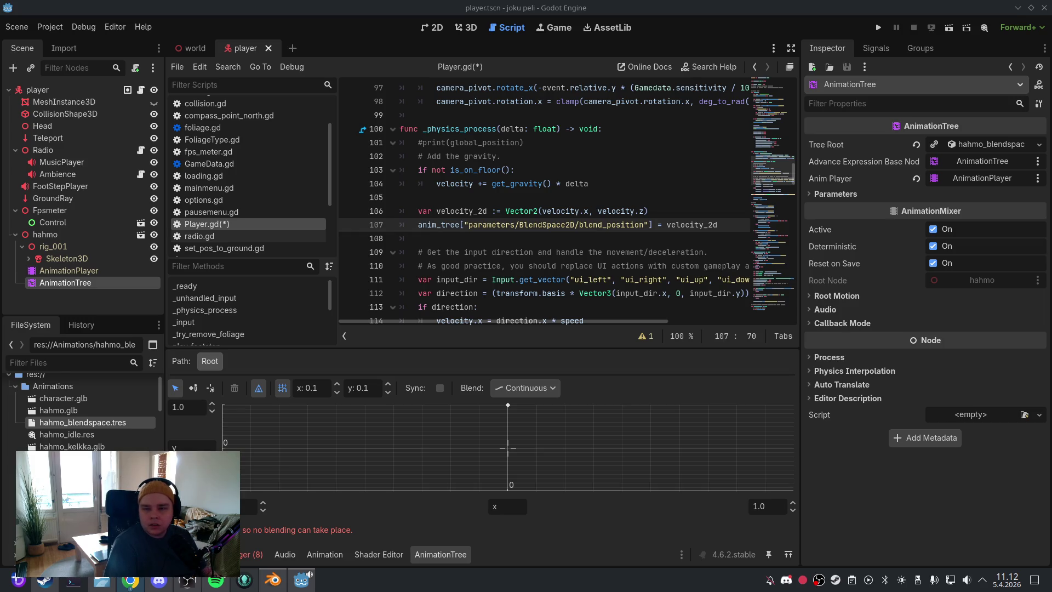
left_click(525, 175)
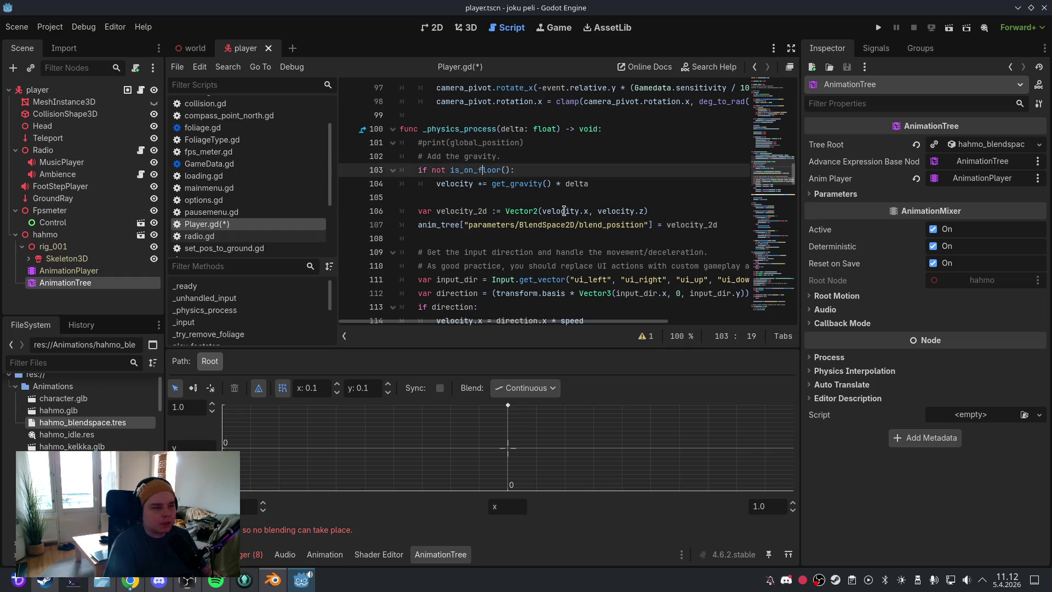
Step: Add print(anim_tree.get_parameter_list()) in _ready below the skybox block
scroll(493, 192, "up", 4)
left_click(253, 287)
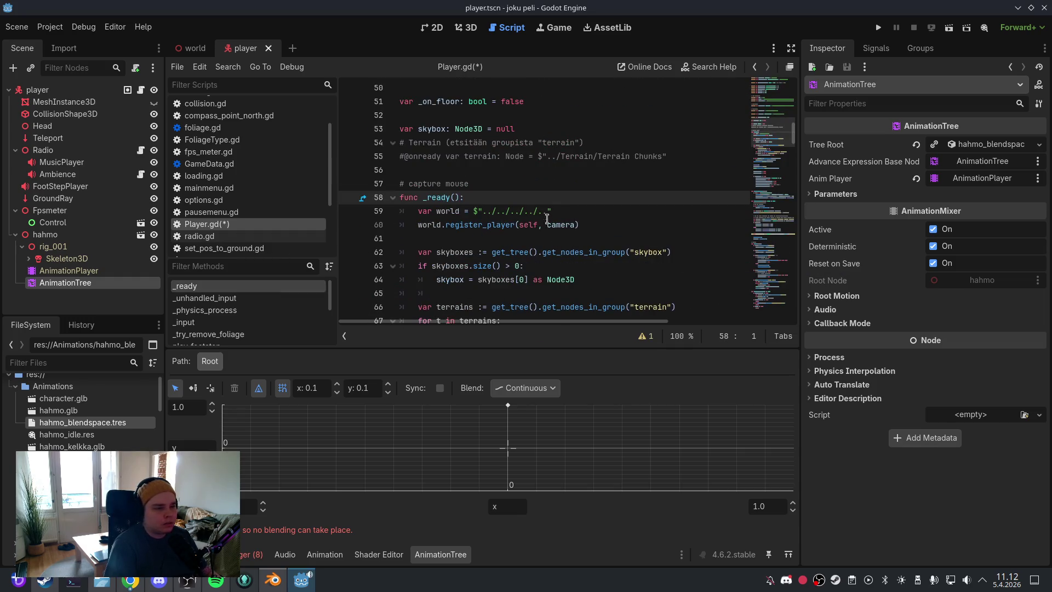
scroll(582, 237, "down", 2)
left_click(579, 214)
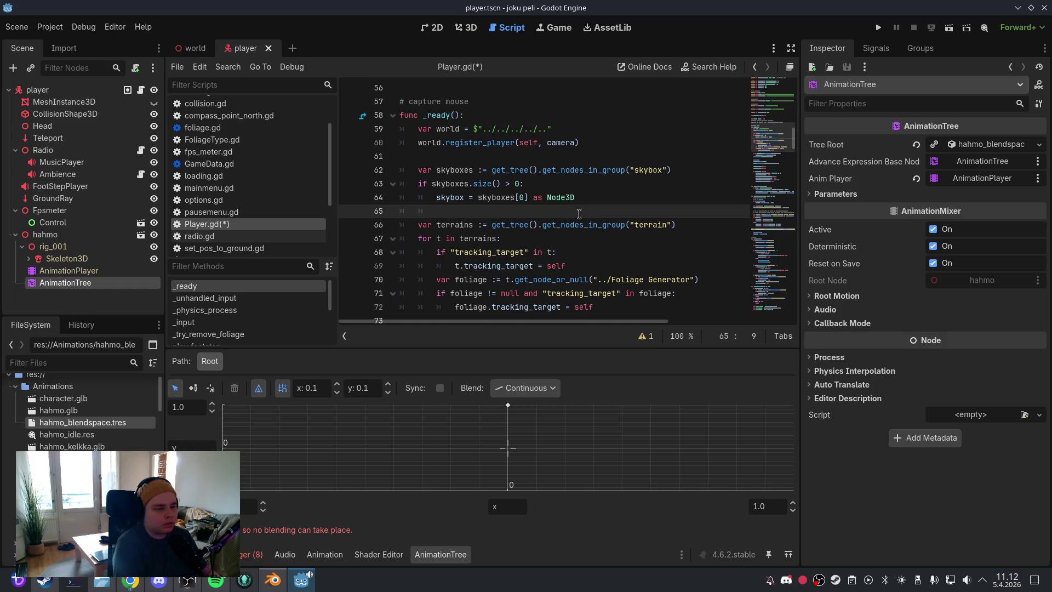
key("Return")
key("Return")
left_click(572, 220)
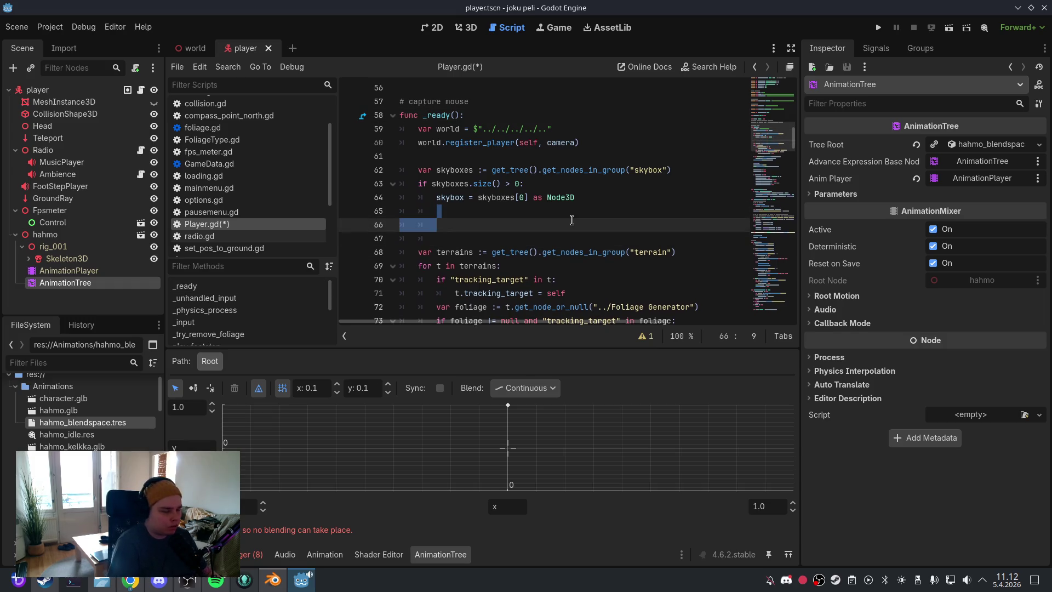
key("BackSpace")
type("print(anim_tree.get_parameter_list())")
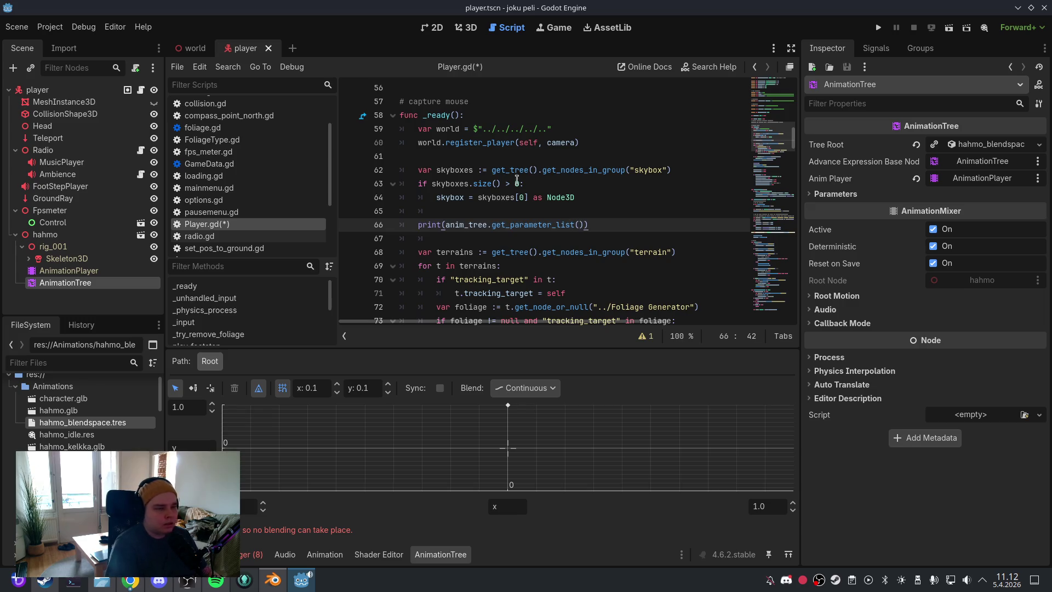
Step: Save and test-run the game, which reports get_parameter_list as a nonexistent AnimationTree function
left_click(16, 26)
left_click(27, 107)
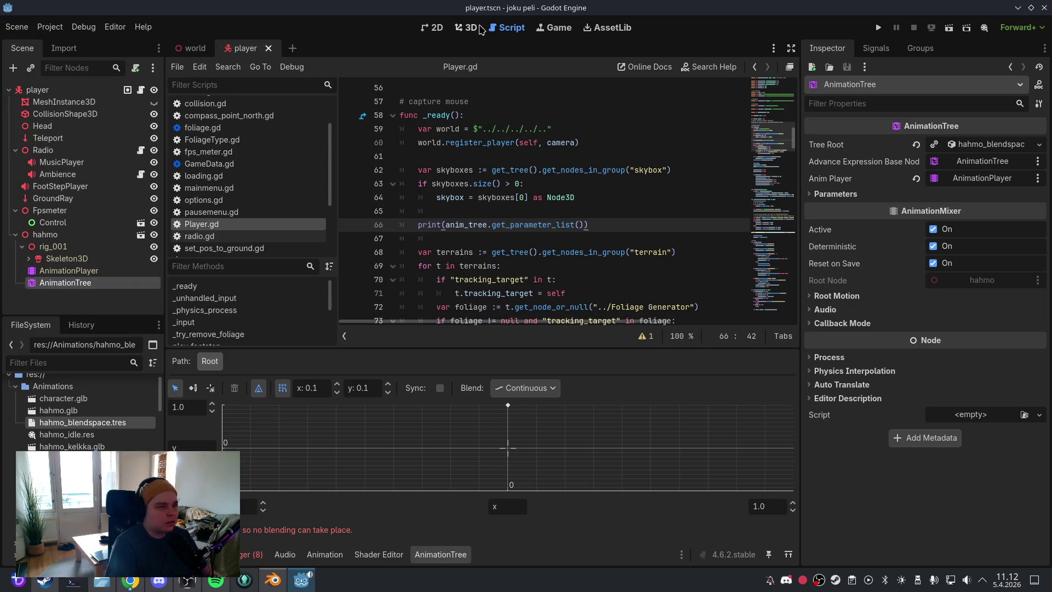
left_click(468, 28)
left_click(872, 28)
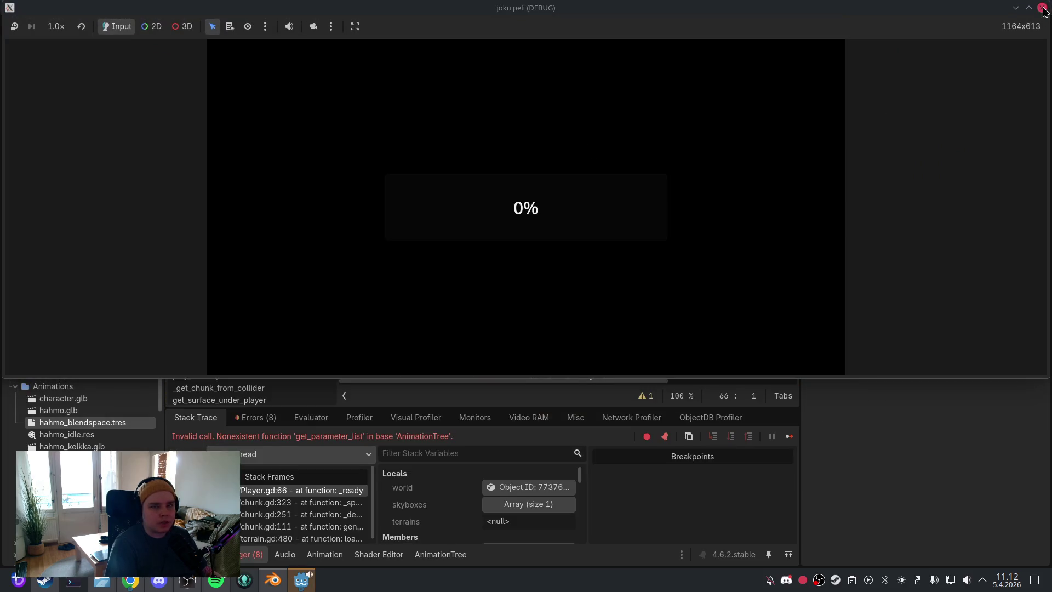
left_click(1041, 8)
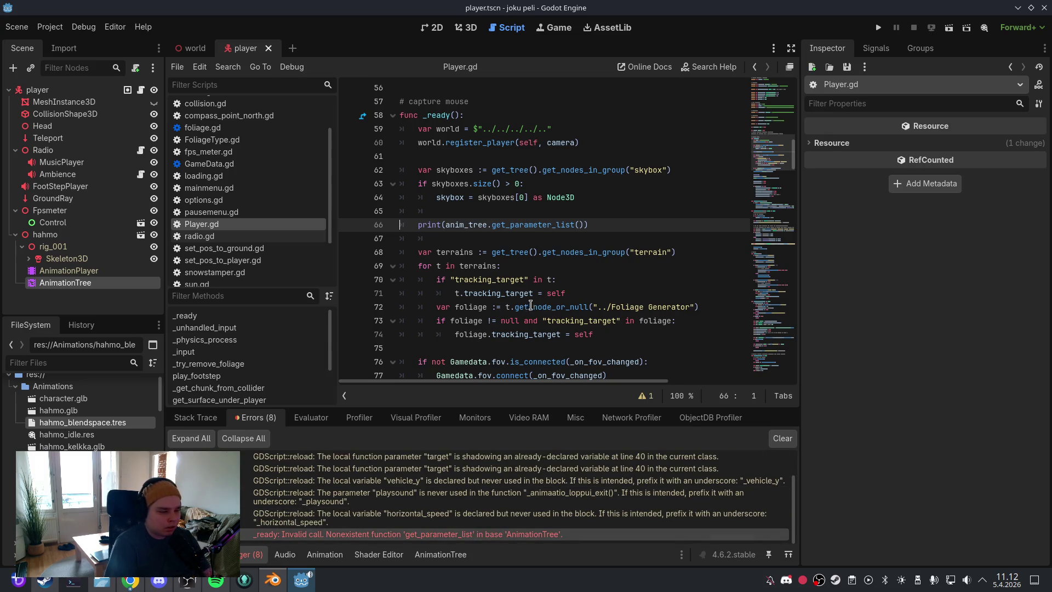
Step: Remove the get_parameter_list print from _ready and go to the is_on_floor check in _physics_process
left_click_drag(589, 225, 408, 221)
key("BackSpace")
key("BackSpace")
key("BackSpace")
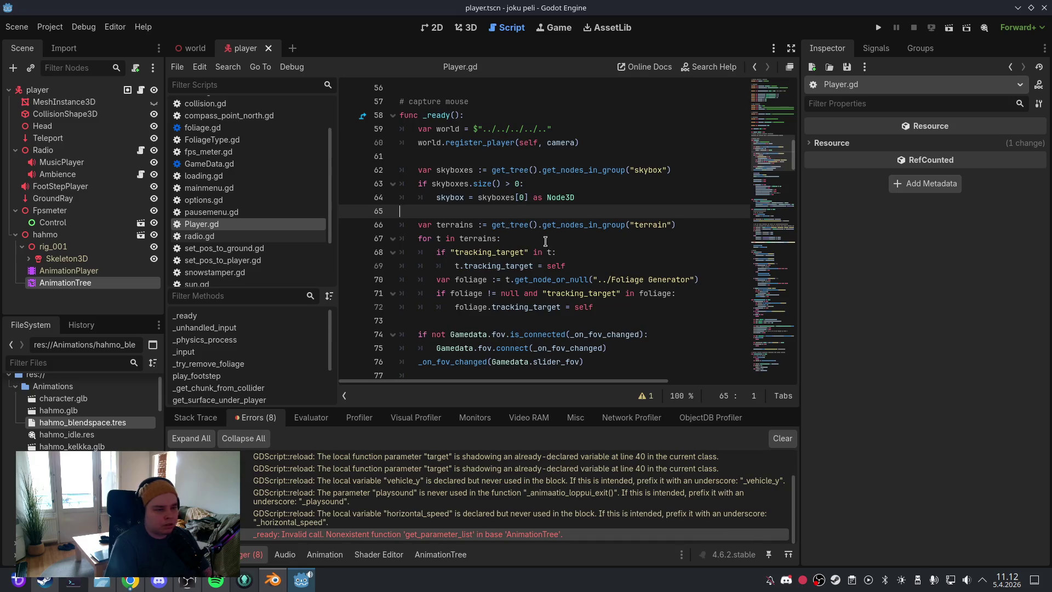
scroll(509, 224, "down", 3)
left_click(204, 340)
left_click(544, 265)
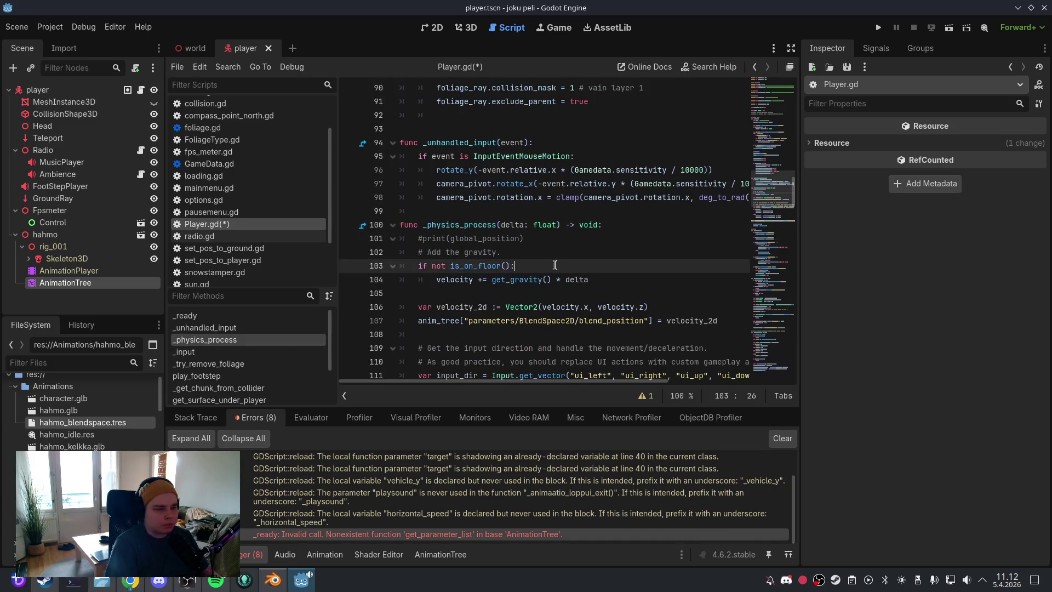
scroll(555, 266, "down", 2)
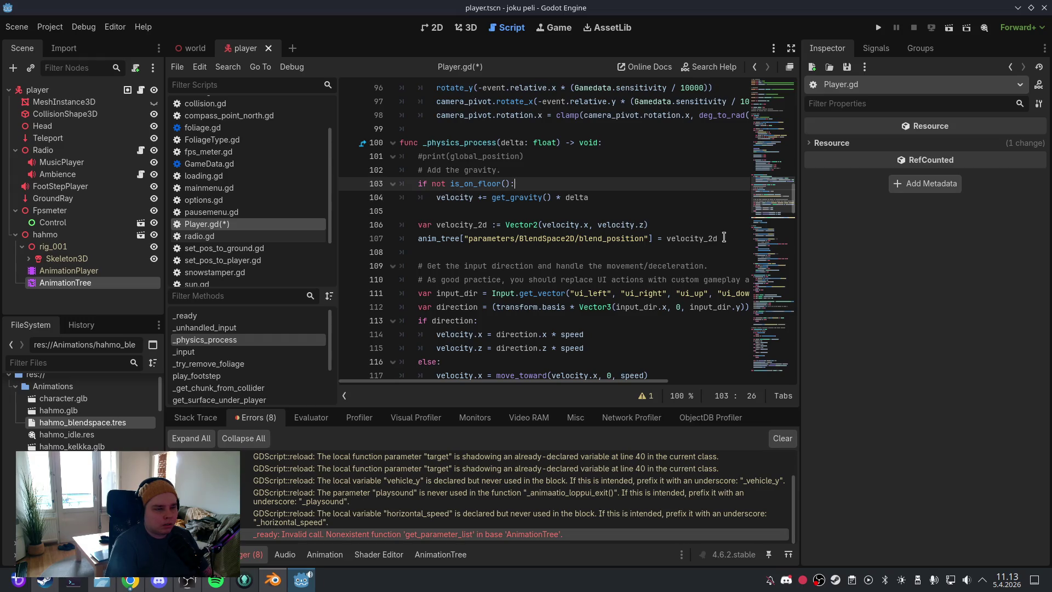
mouse_move(632, 221)
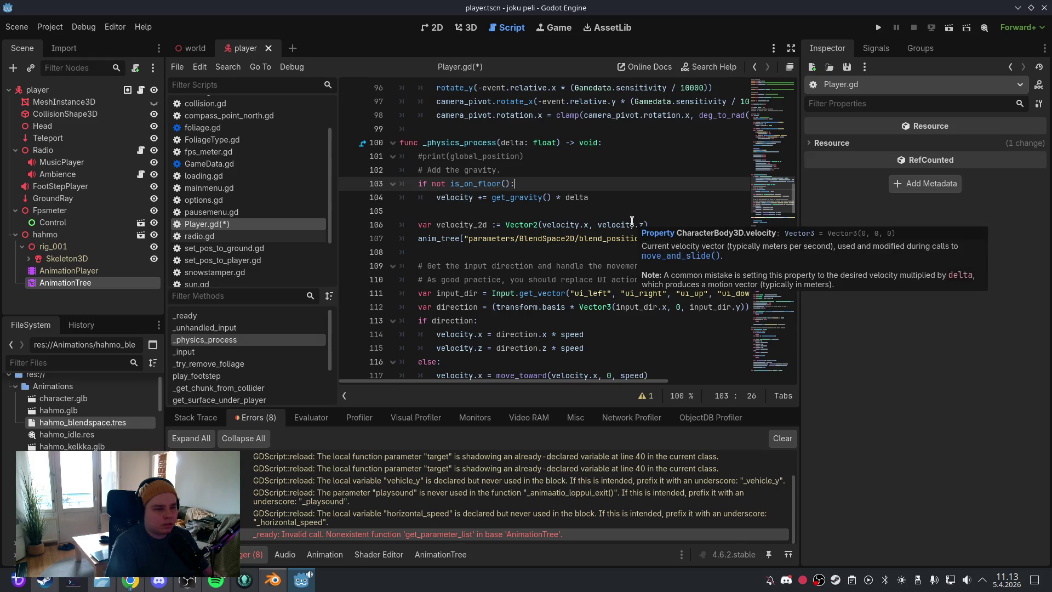
left_click(659, 215)
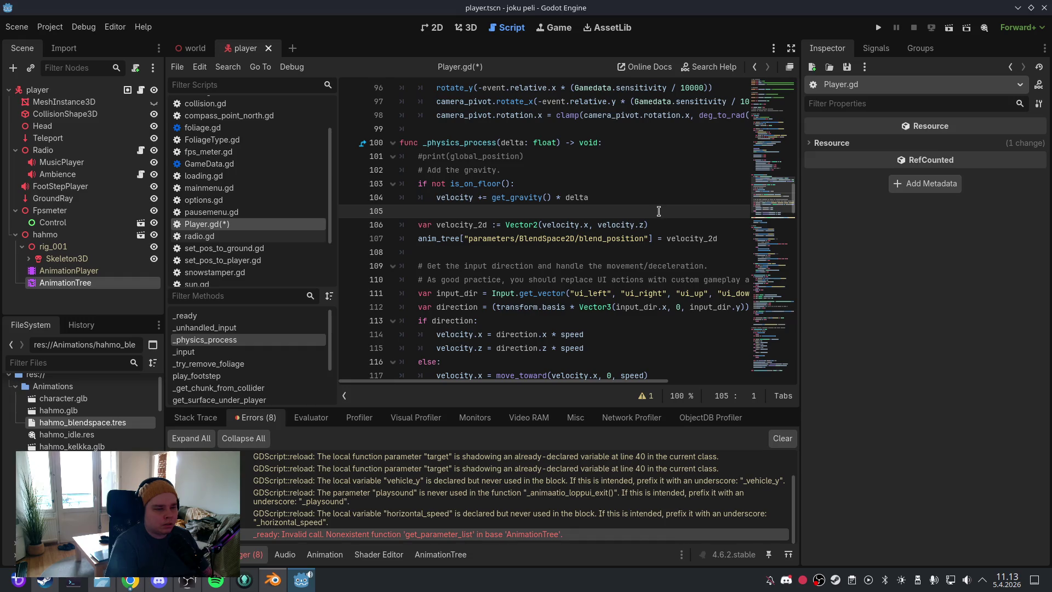
Step: Save the scene and script, clear old errors, and test-run the game once more
left_click(16, 27)
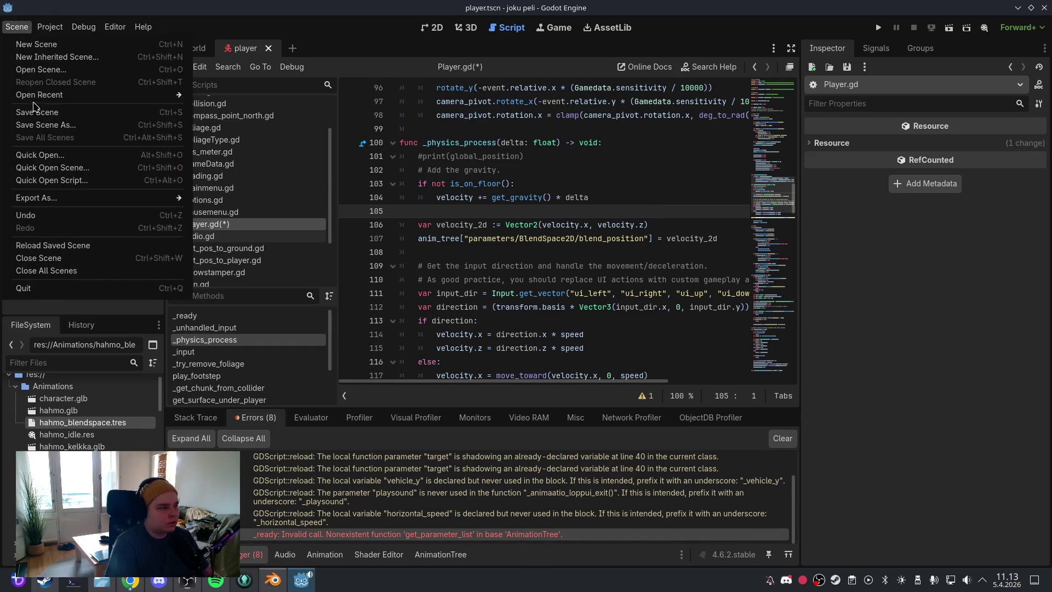
left_click(36, 108)
left_click(782, 438)
left_click(878, 27)
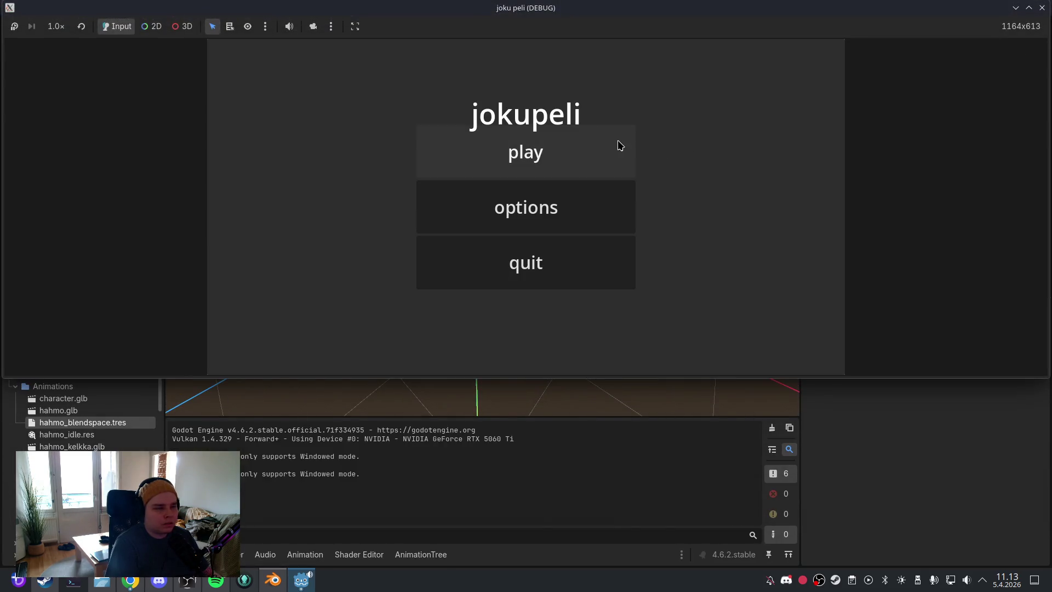
left_click(617, 147)
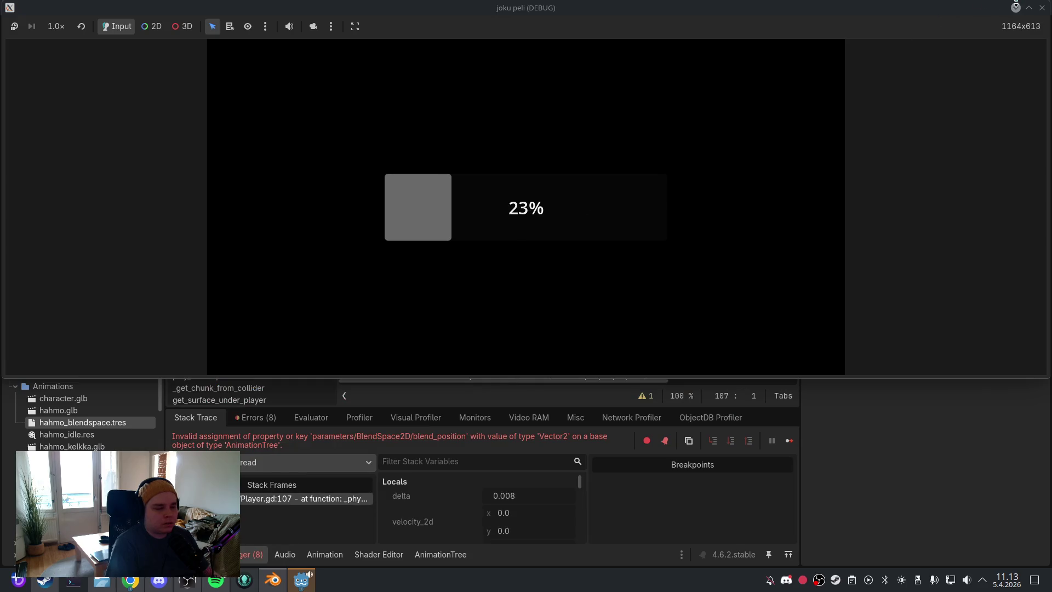
left_click(1041, 8)
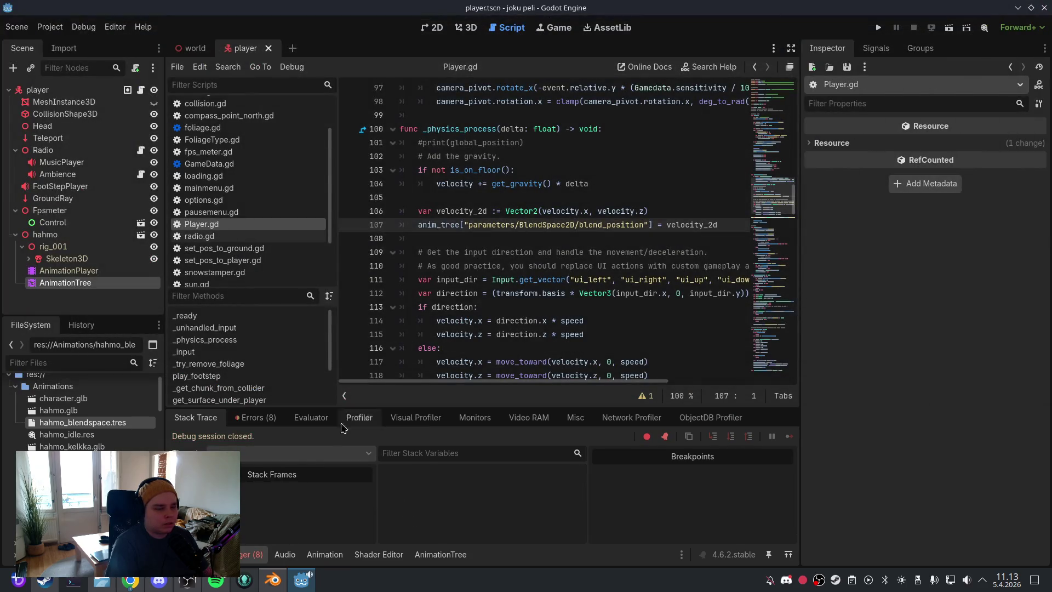
Step: Copy the red _physics_process blend_position assignment error from the errors list
left_click(256, 417)
scroll(419, 534, "down", 3)
right_click(419, 536)
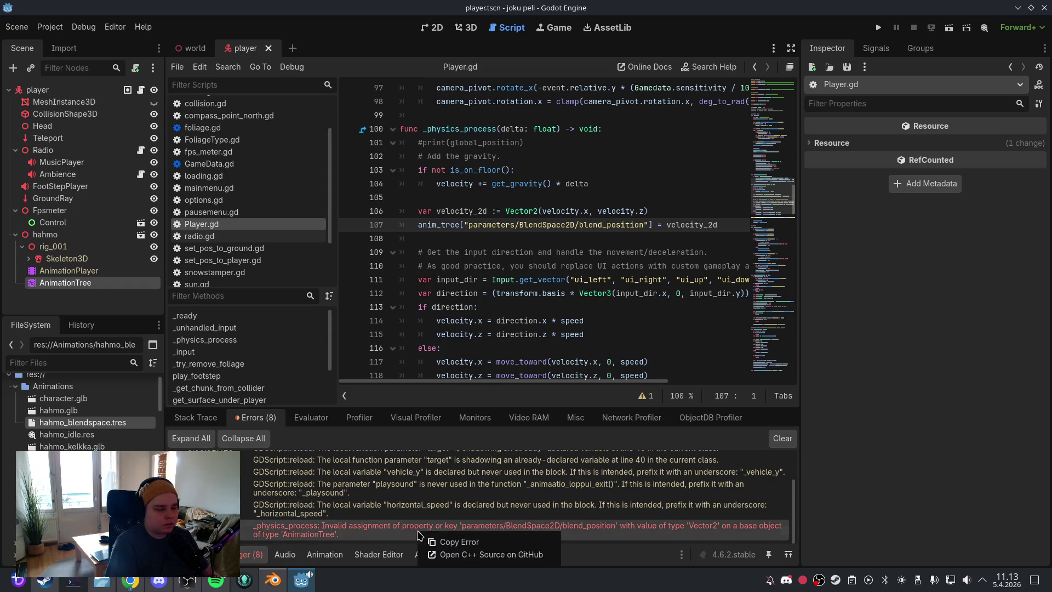
left_click(441, 538)
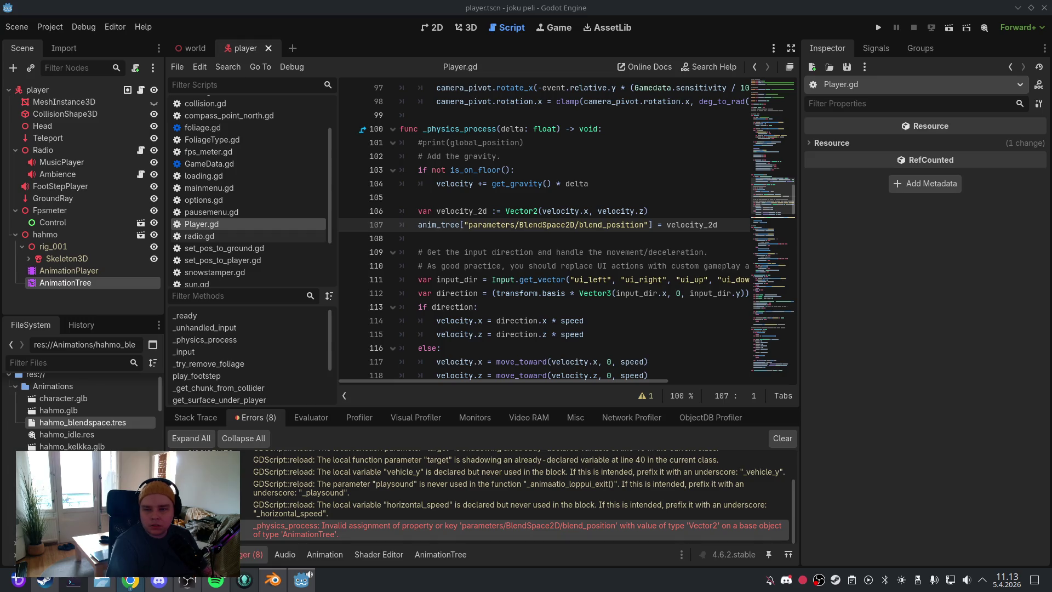
Step: Add print("anim_tree: ", anim_tree) on a new line in _ready
left_click(186, 316)
left_click(559, 263)
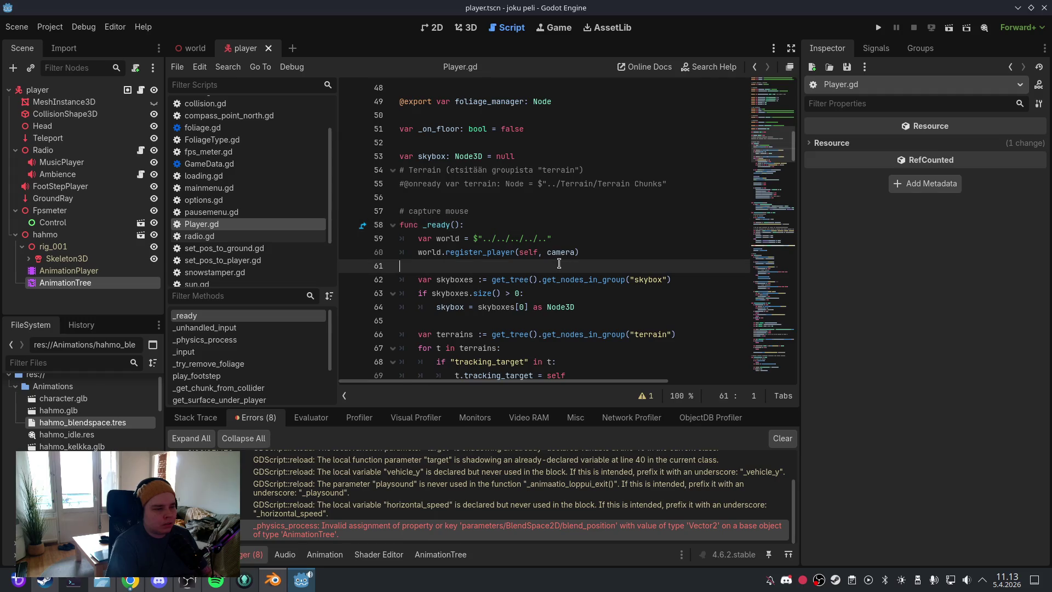
key("Return")
key("Tab")
type("print(\"anim_tree: \", anim_tree)")
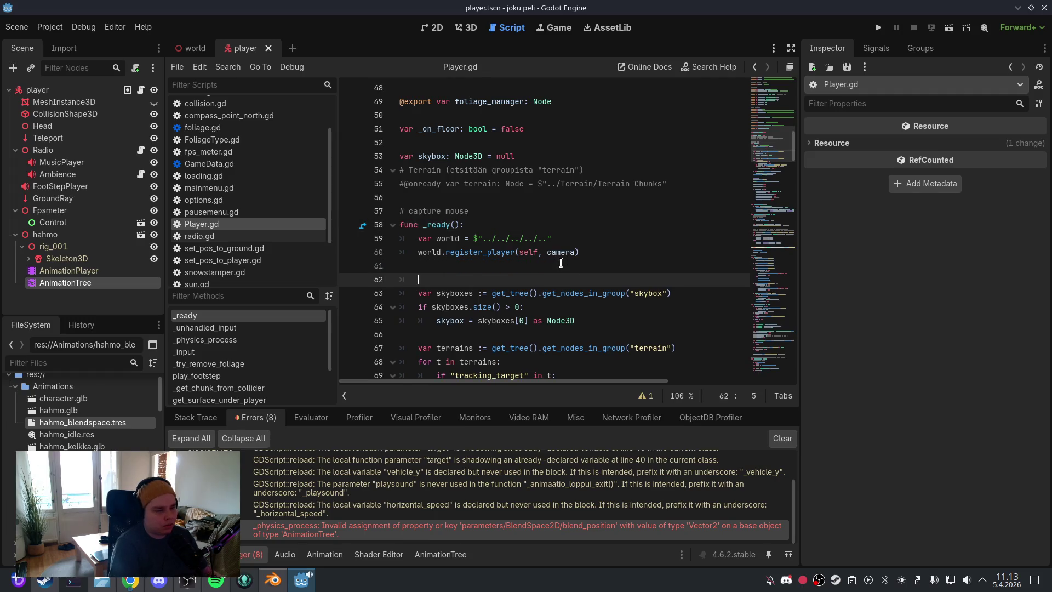
key("Return")
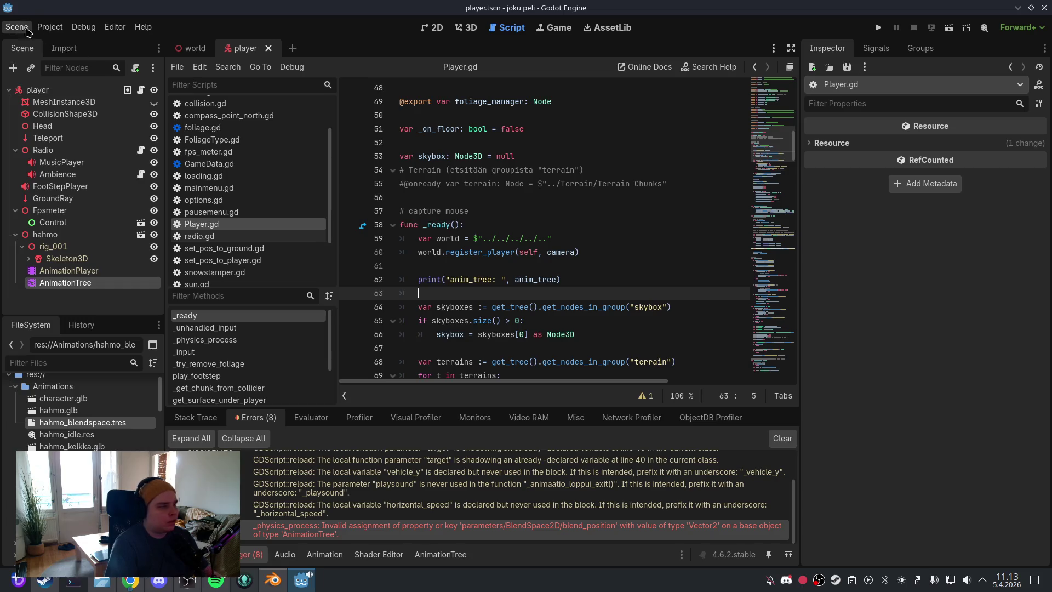
Step: Save the scene and script, then test-run the game from its main menu and close it
left_click(17, 26)
left_click(32, 112)
left_click(471, 27)
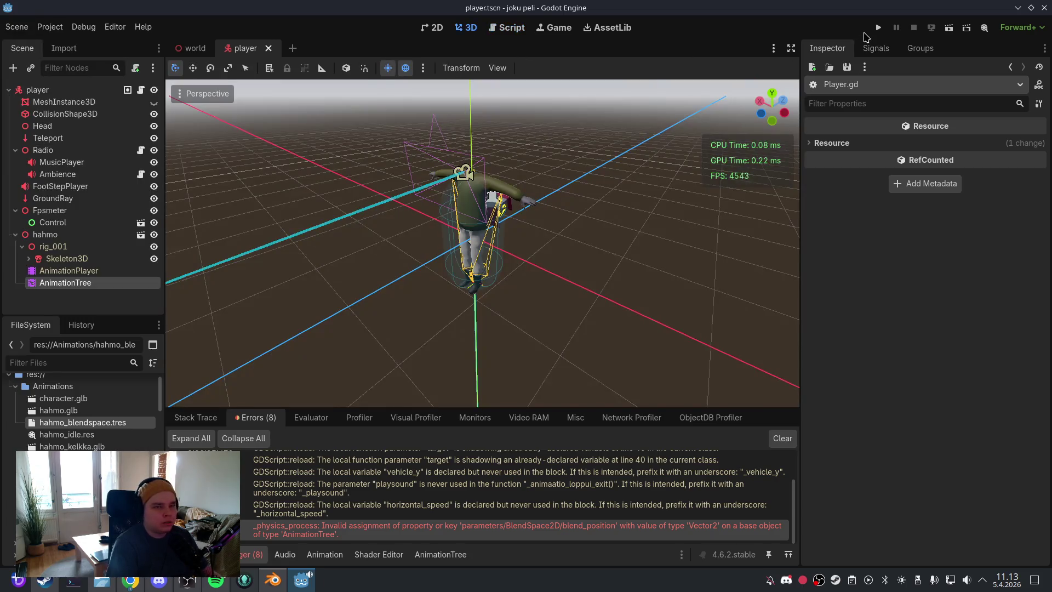
left_click(878, 27)
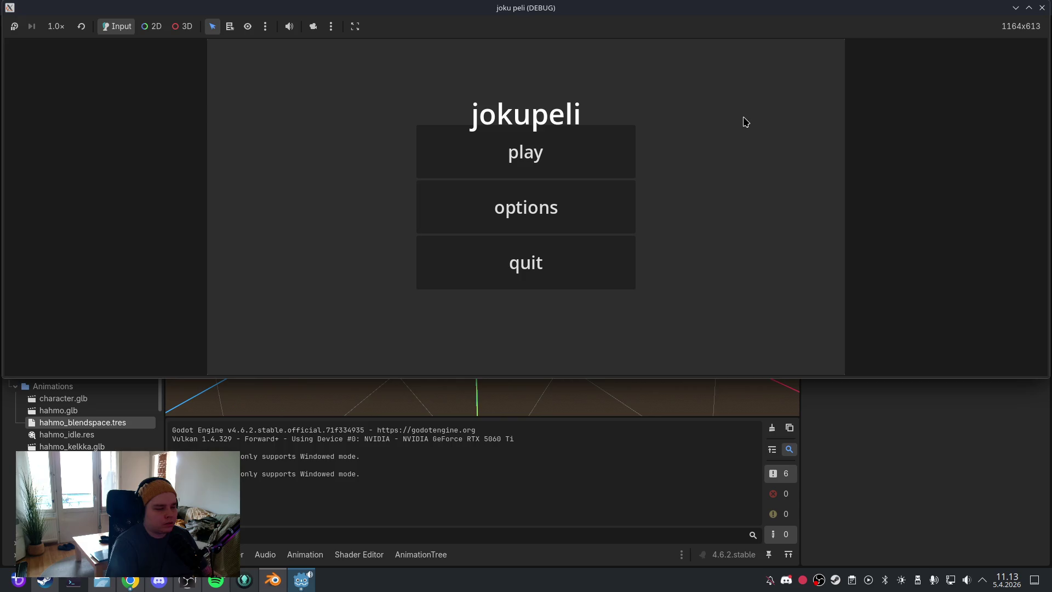
left_click(626, 152)
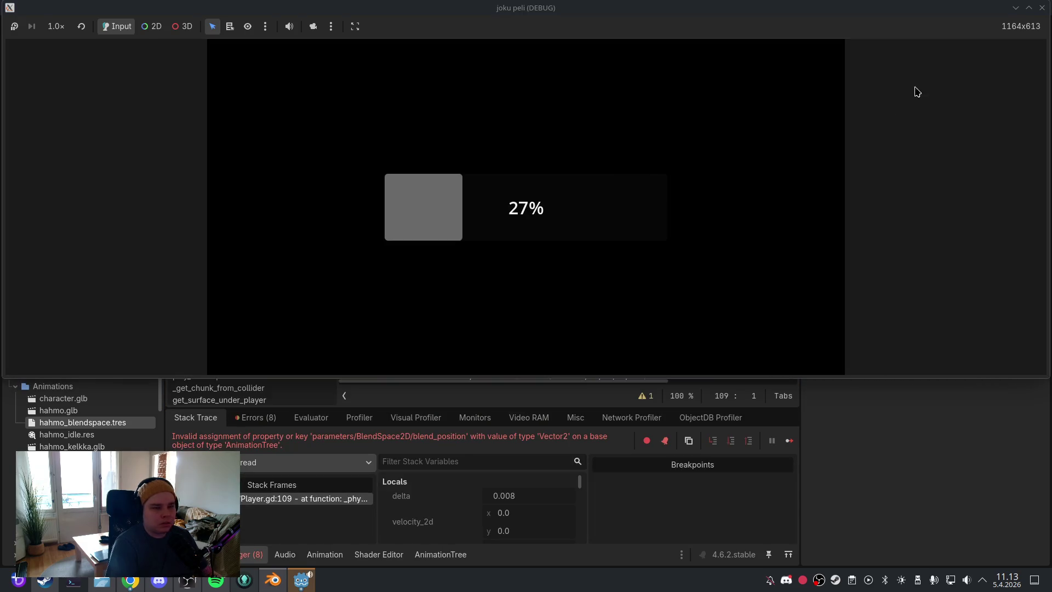
left_click(1041, 7)
Step: Check errors and stack trace, select the printed AnimationTree line in Output, then select AnimationTree
left_click(275, 420)
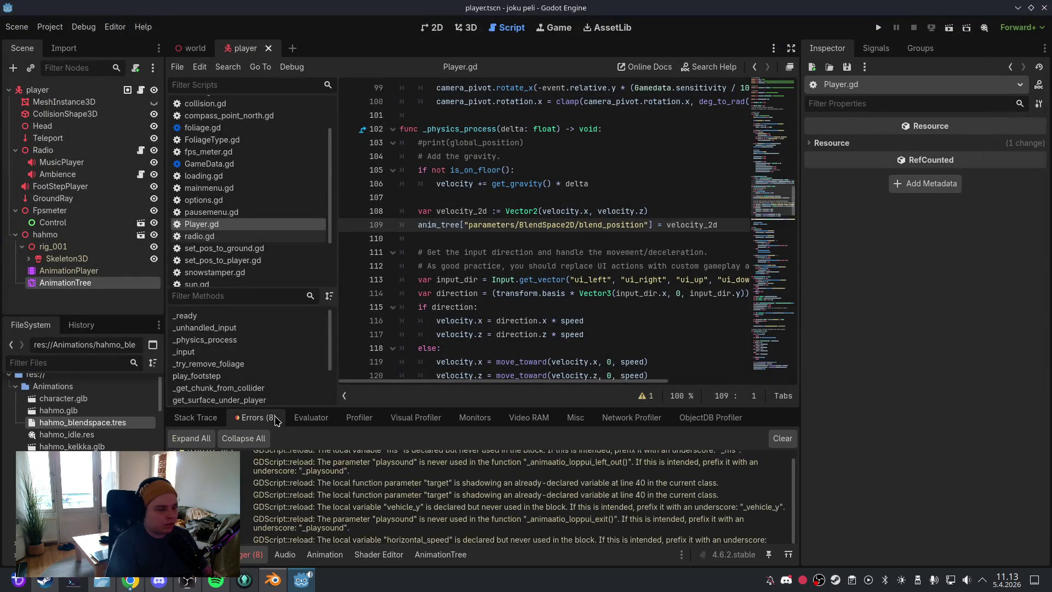
scroll(406, 500, "down", 5)
left_click(186, 417)
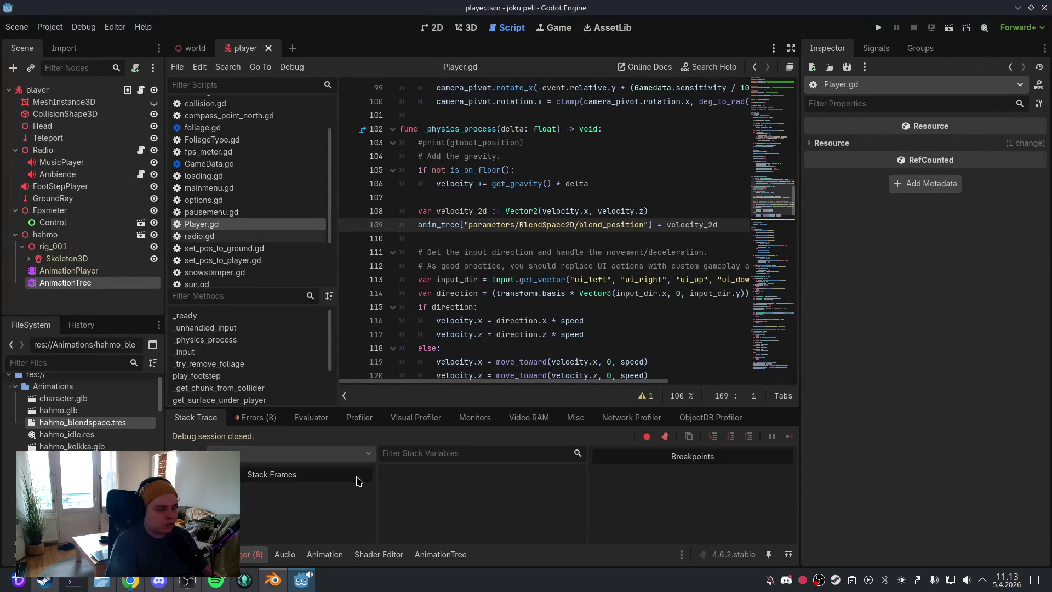
key("alt+o")
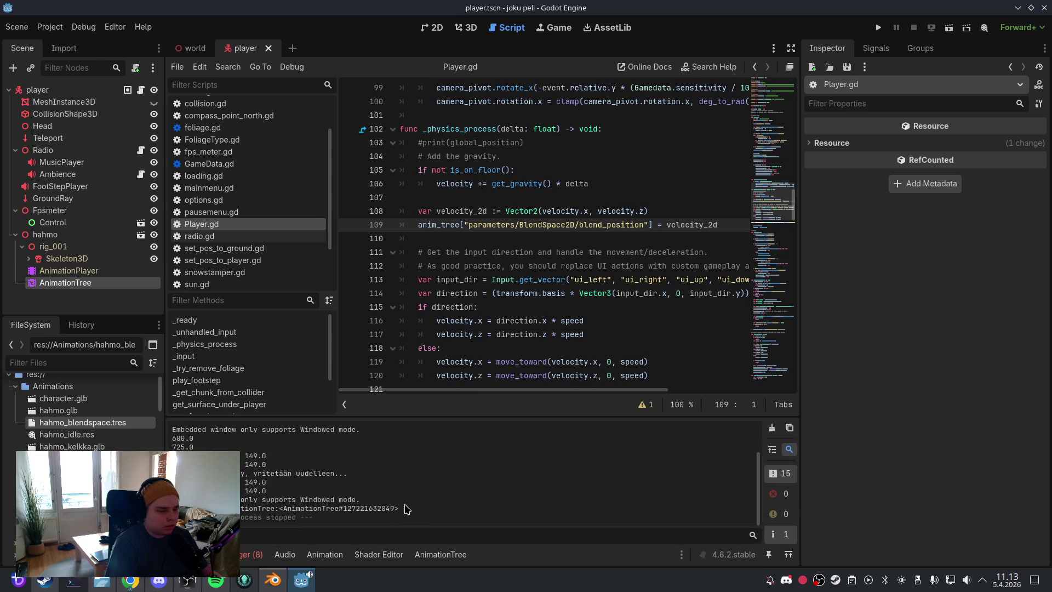
left_click_drag(406, 509, 238, 509)
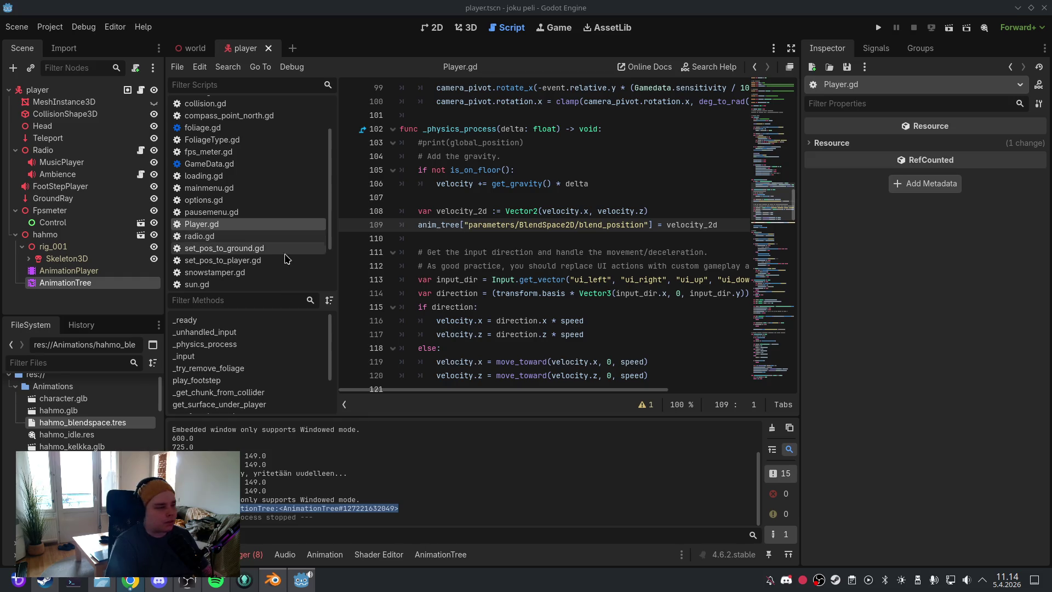
left_click(110, 282)
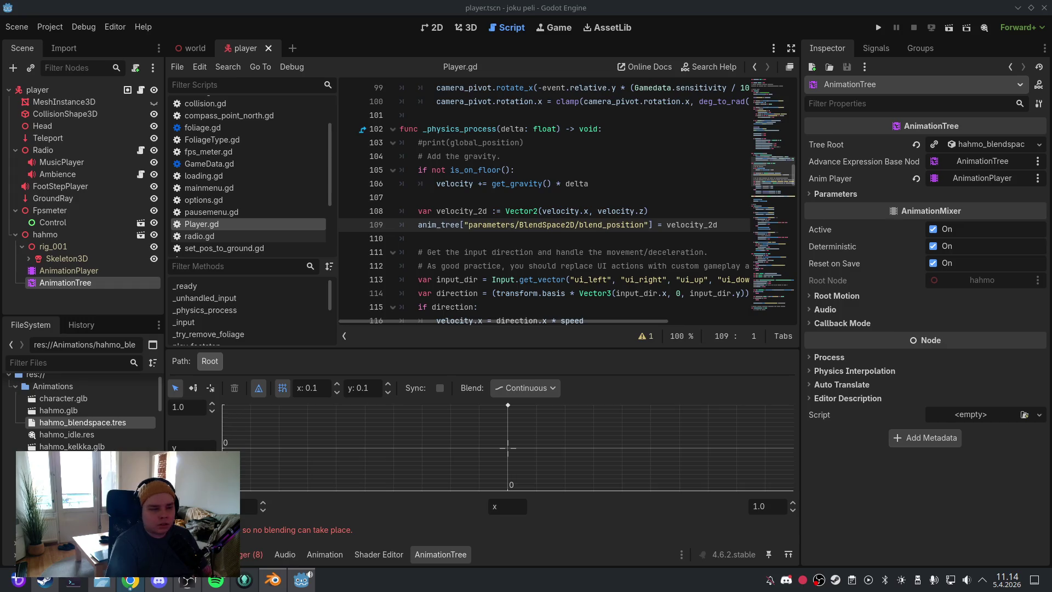
Step: Paste the parameter-list print below the anim_tree print in _ready and save
left_click(634, 156)
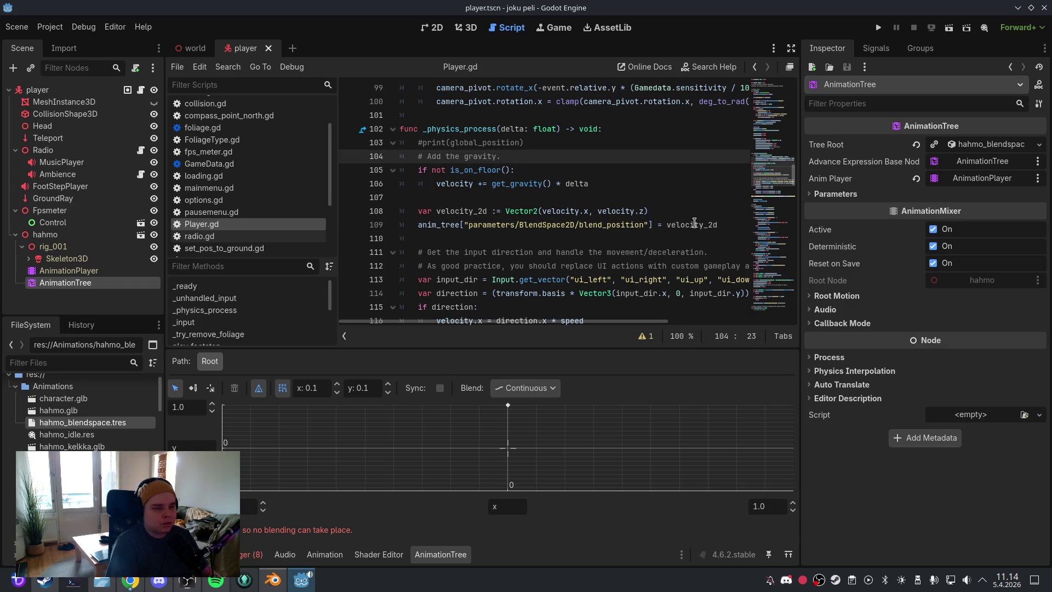
left_click(186, 286)
left_click(578, 251)
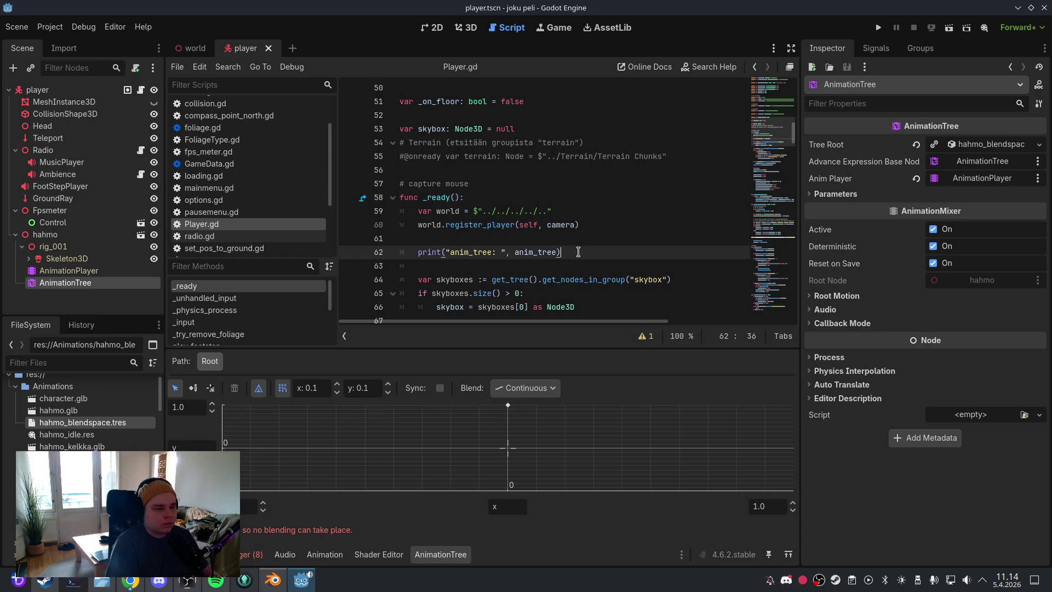
key("Return")
key("ctrl+v")
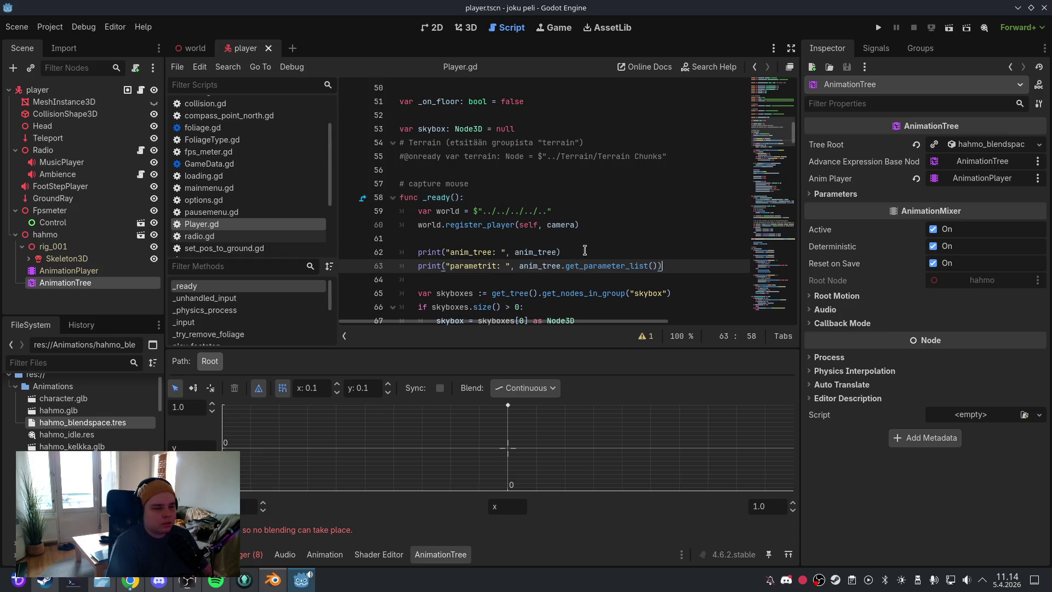
left_click(584, 251)
left_click(18, 27)
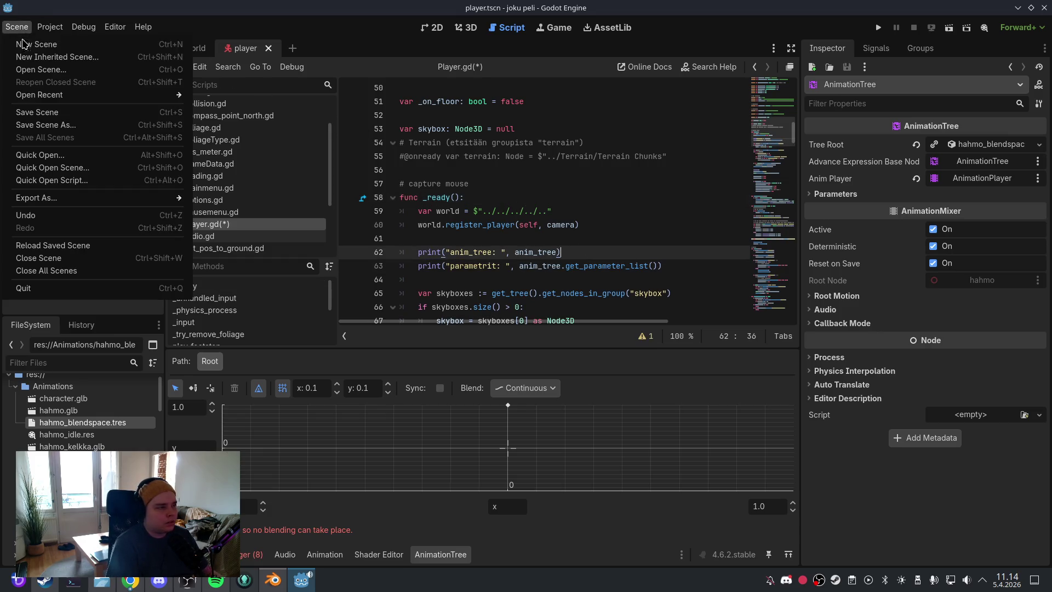
left_click(41, 112)
Step: Run the game with F5, close it, and review the output log, errors and stack trace
mouse_move(524, 154)
left_click(465, 28)
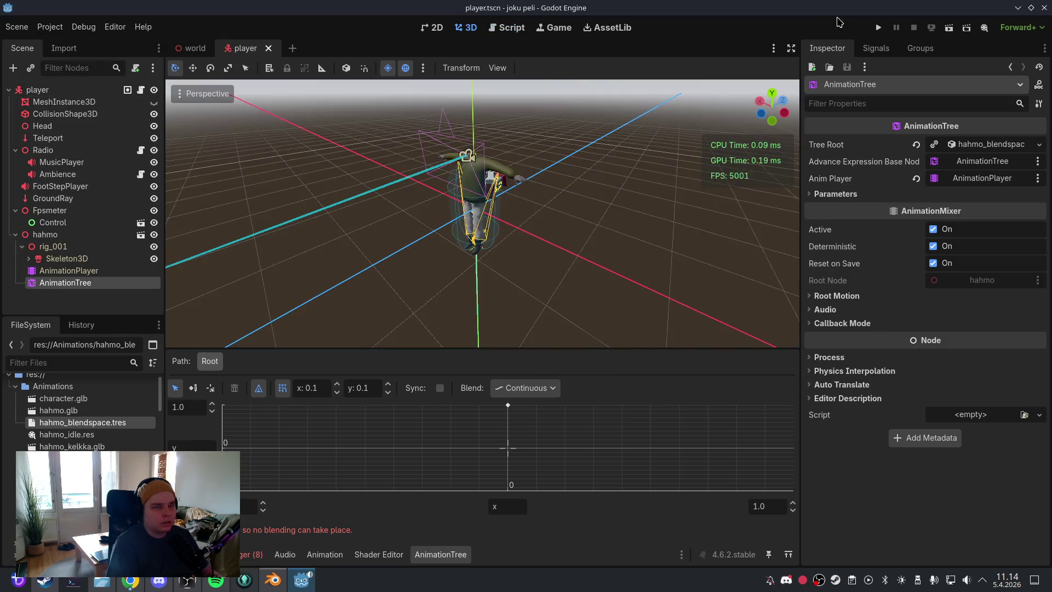
key("F5")
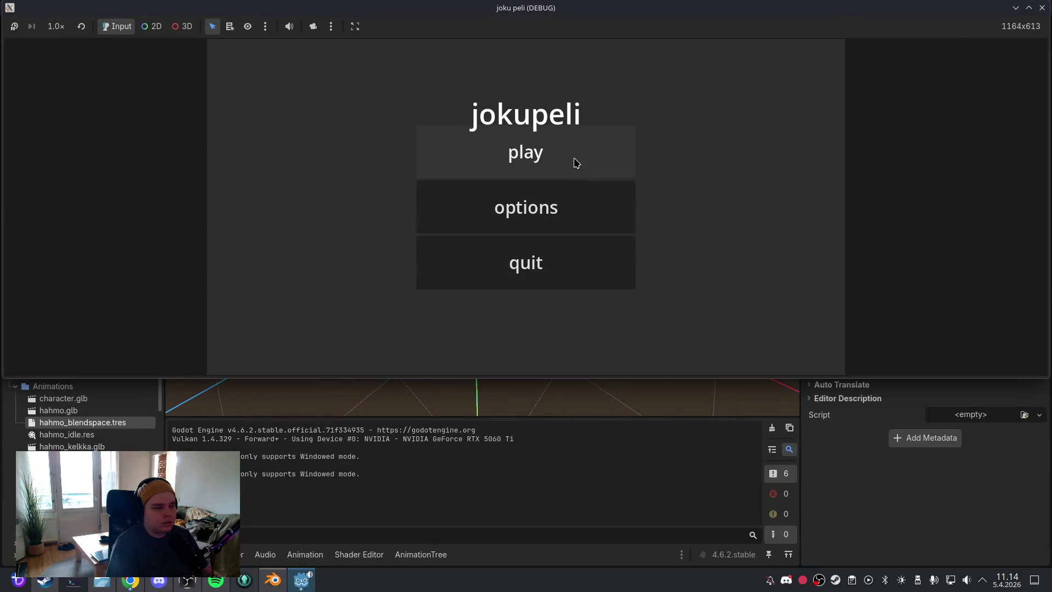
left_click(575, 162)
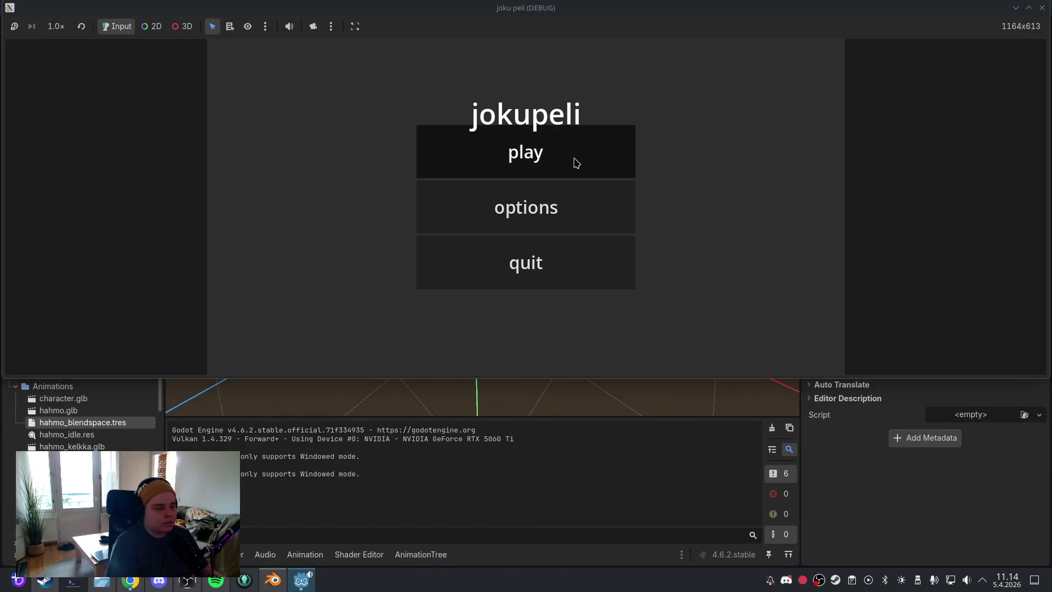
left_click(1042, 9)
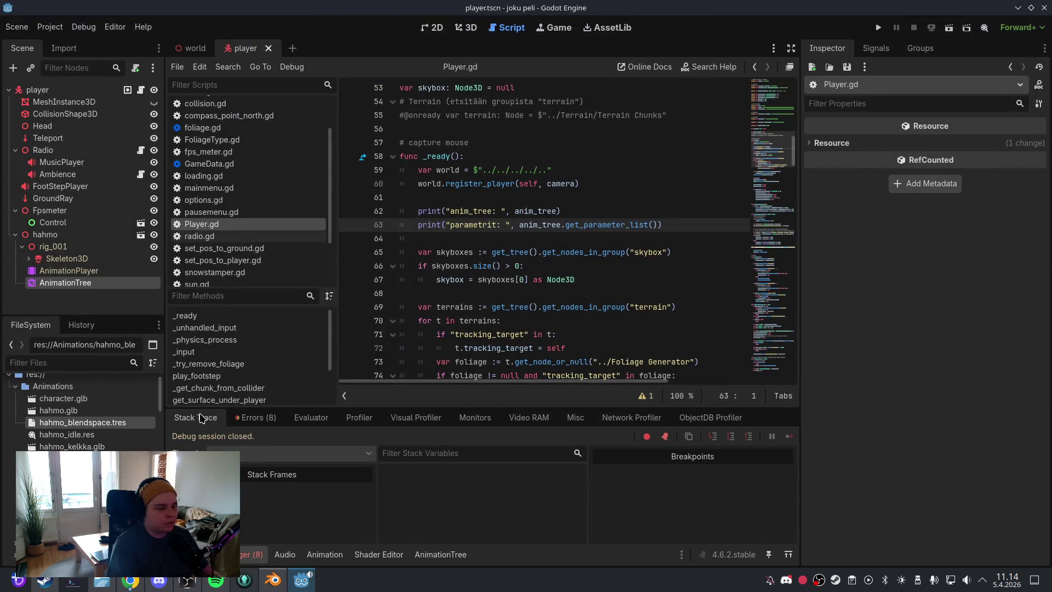
left_click(195, 555)
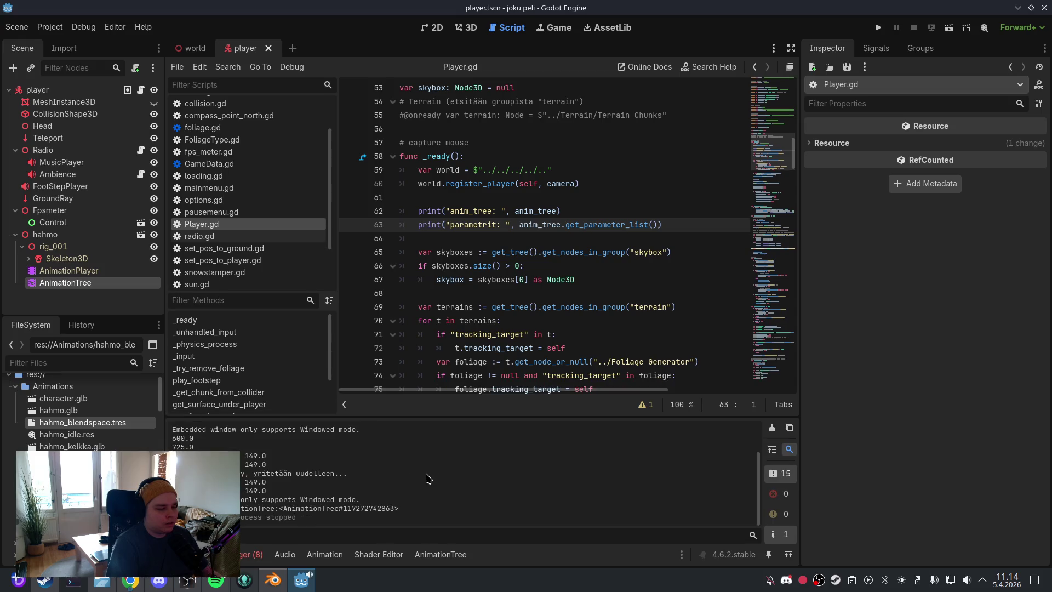
left_click(250, 555)
left_click(270, 419)
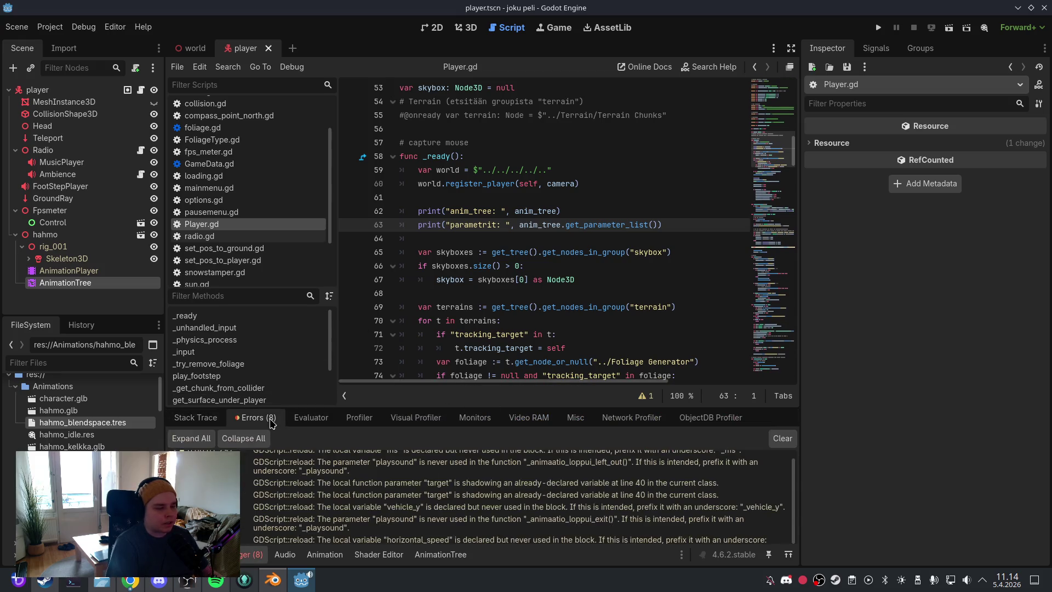
left_click(196, 417)
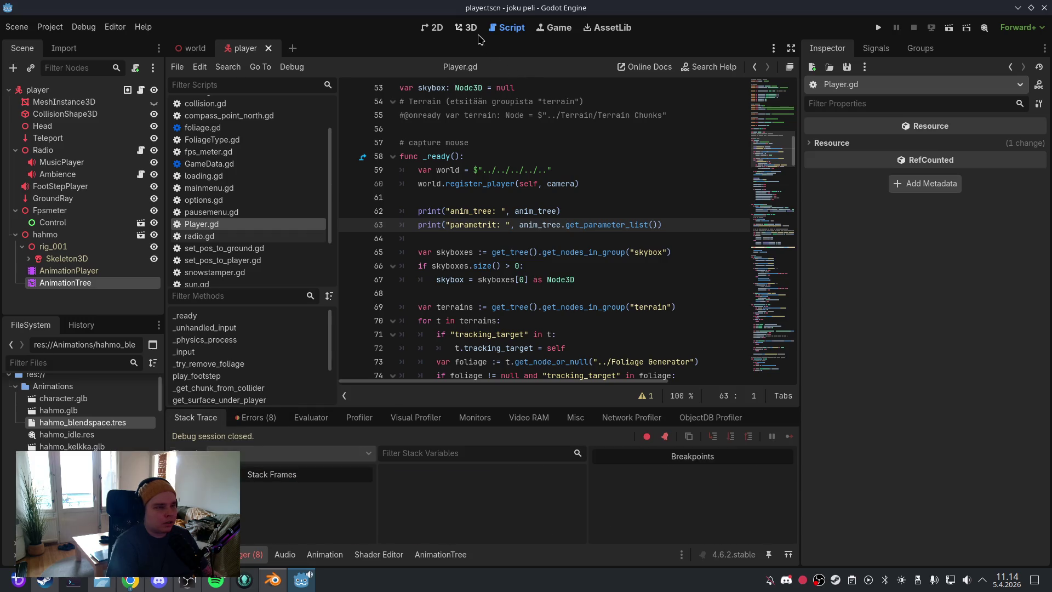
Step: Delete the parameter-list print on line 63 and save the player scene
left_click_drag(662, 225, 405, 223)
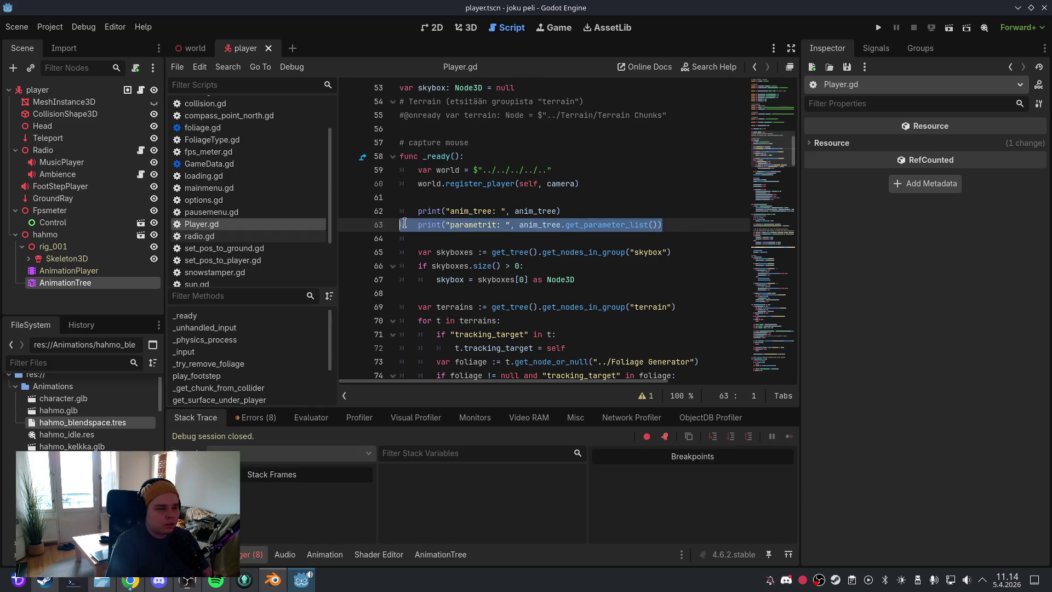
key("BackSpace")
key("BackSpace")
left_click(17, 27)
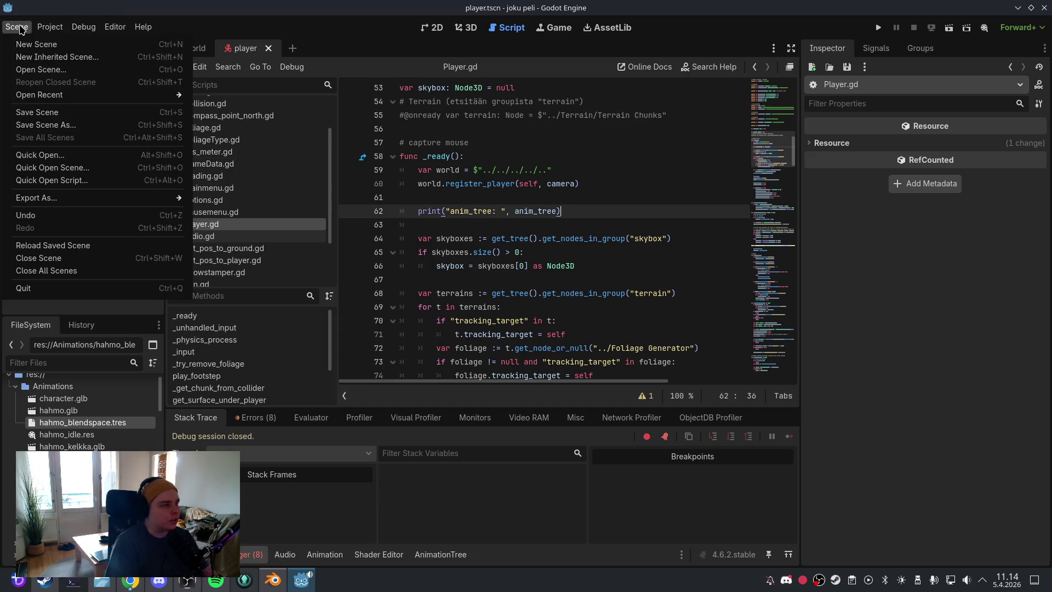
left_click(48, 112)
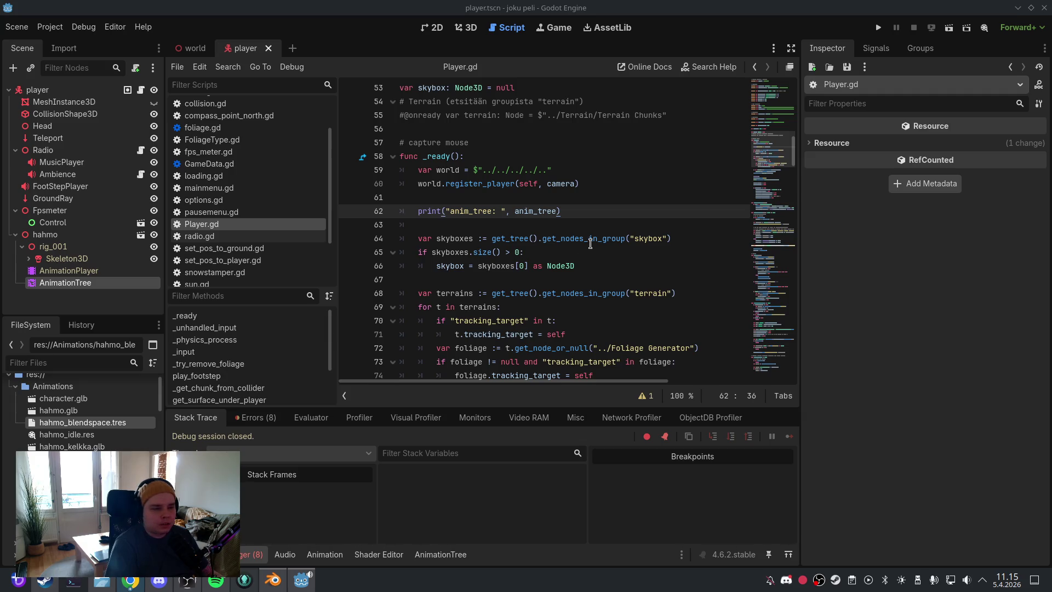
left_click(208, 340)
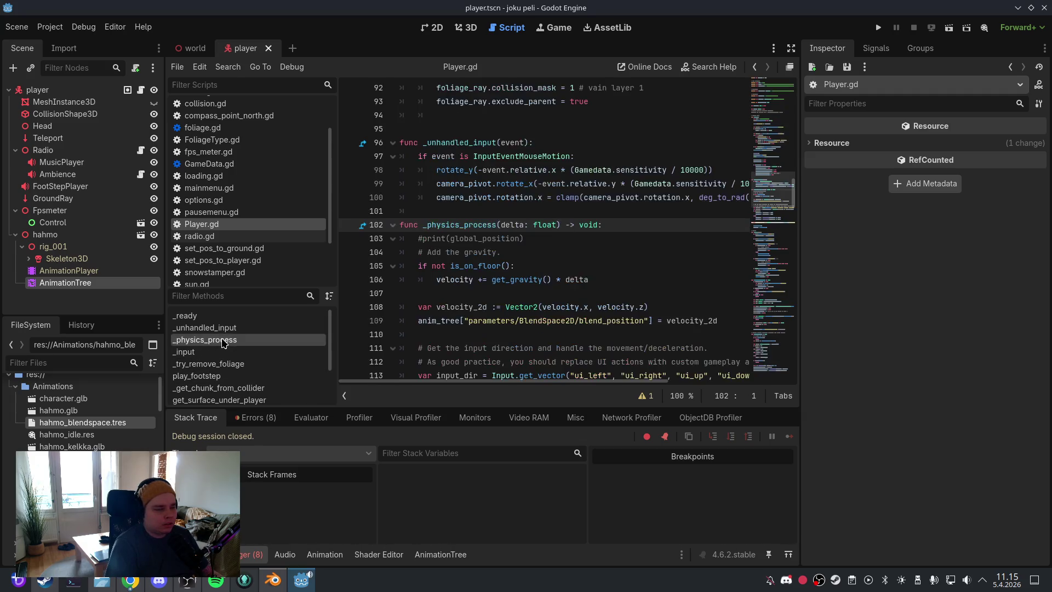
Step: Inspect the hahmo_blendspace resource and open its BlendSpace2D editor in the AnimationTree panel
left_click(112, 423)
left_click(325, 554)
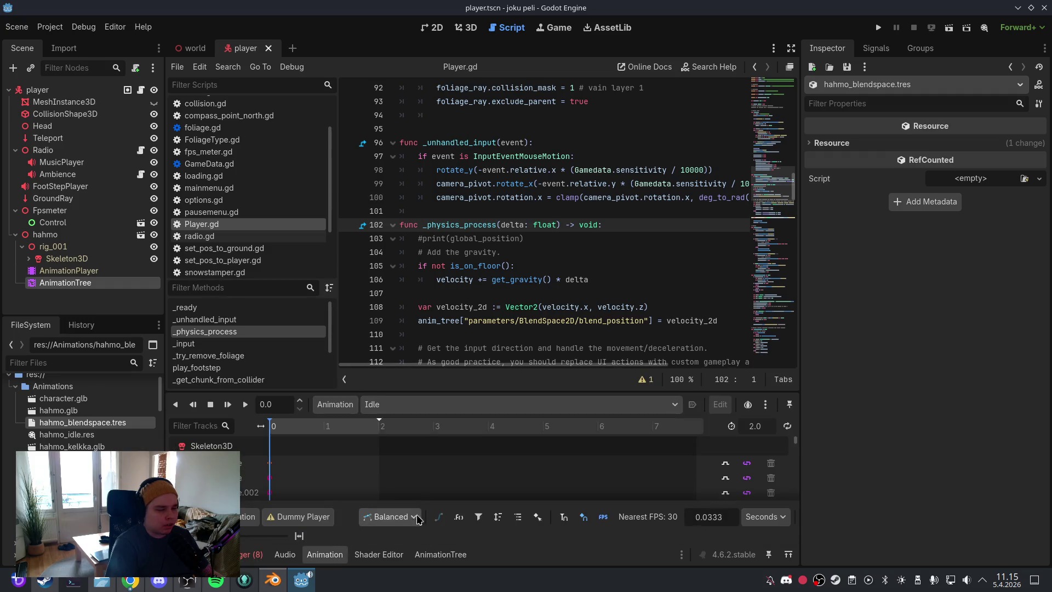
left_click(373, 406)
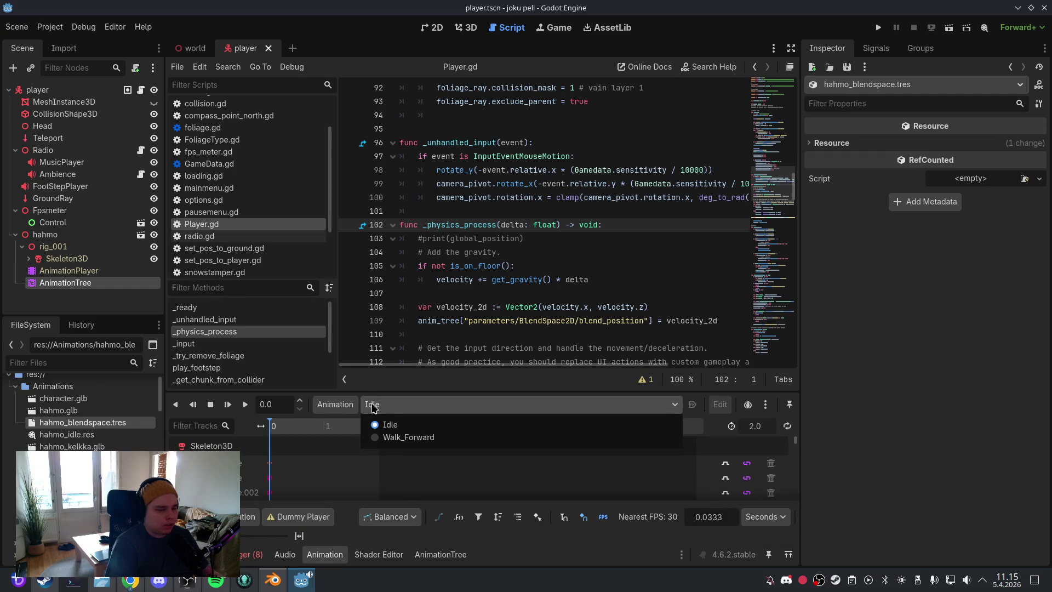
left_click(375, 405)
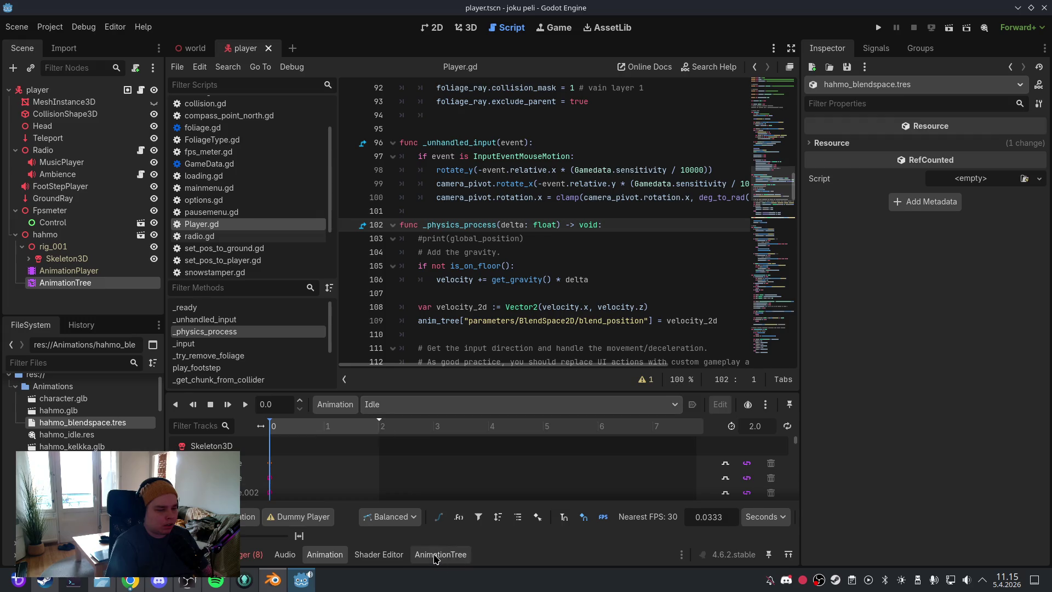
left_click(436, 553)
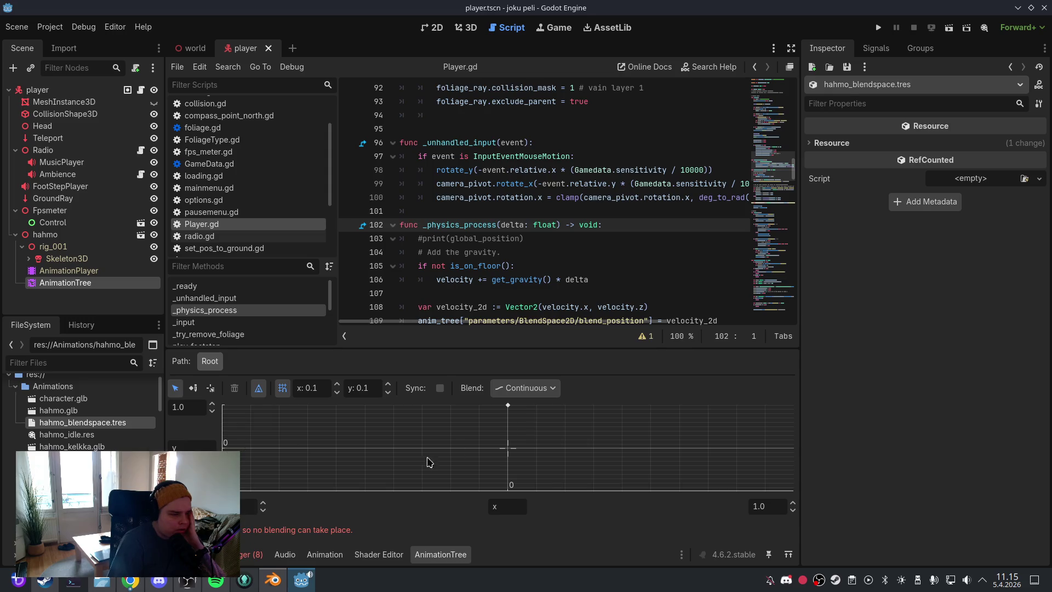
Step: Add an Idle blend point at the grid centre and save the scene
right_click(511, 487)
mouse_move(531, 486)
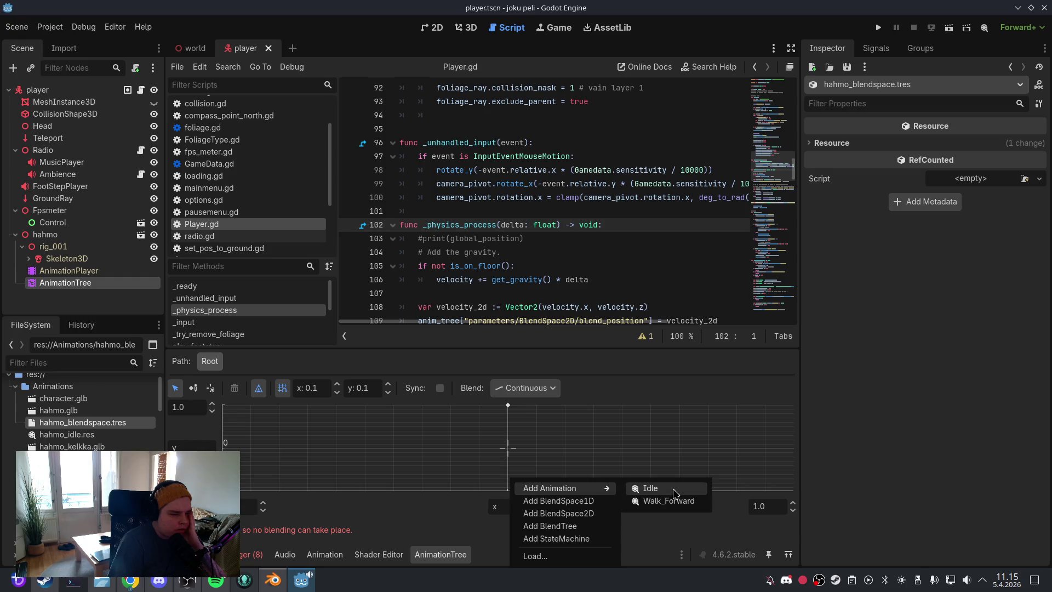
key("Escape")
right_click(508, 453)
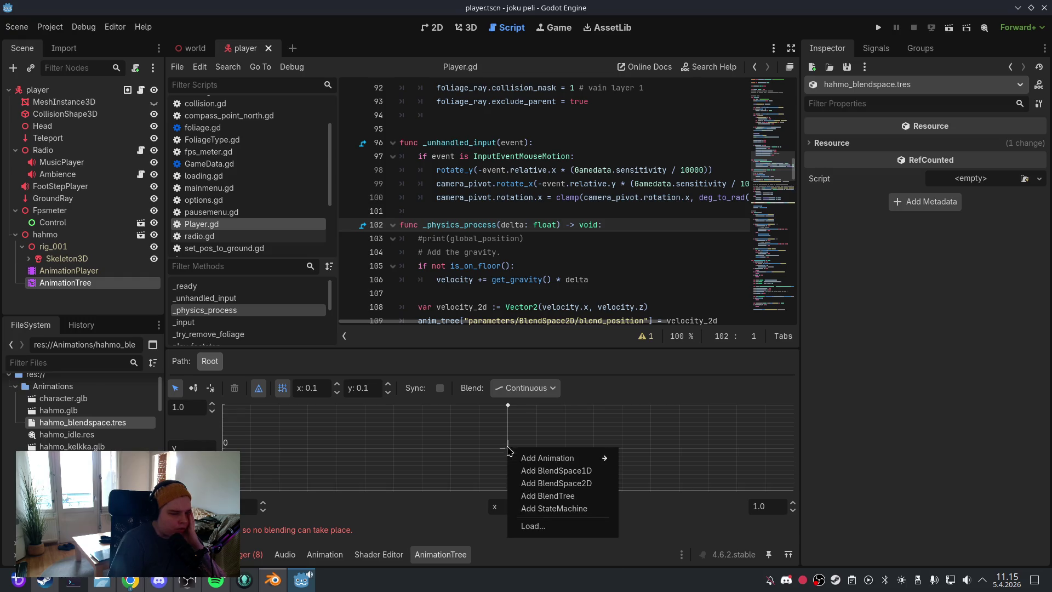
mouse_move(528, 453)
left_click(662, 458)
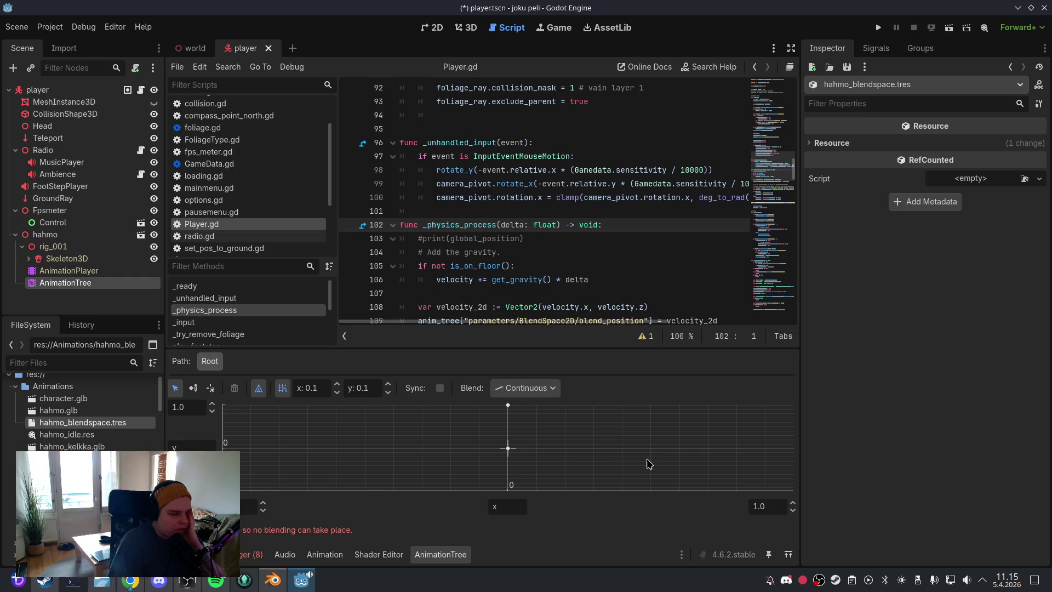
left_click(21, 27)
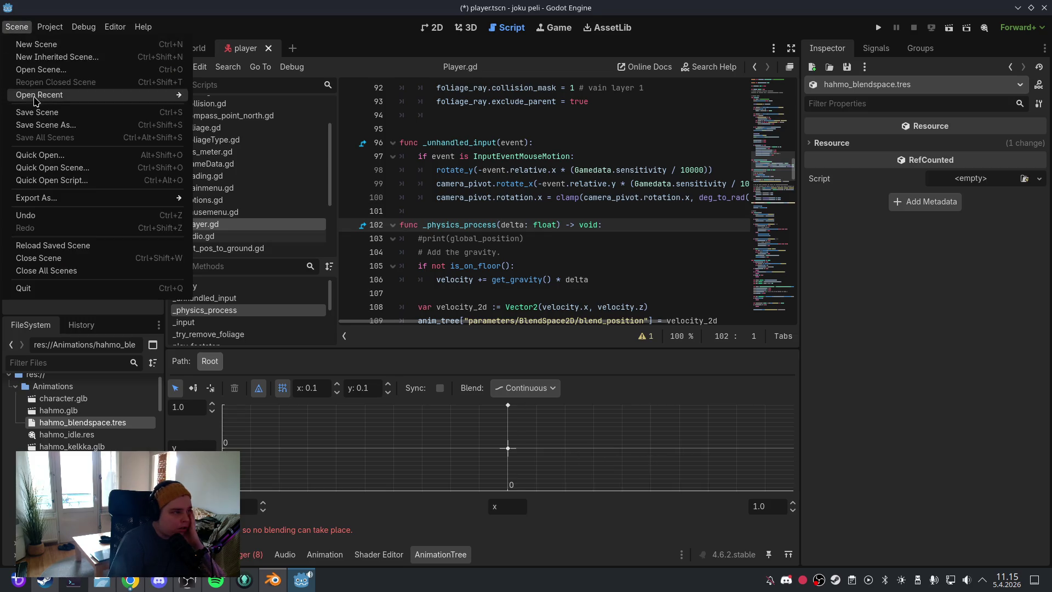
left_click(44, 94)
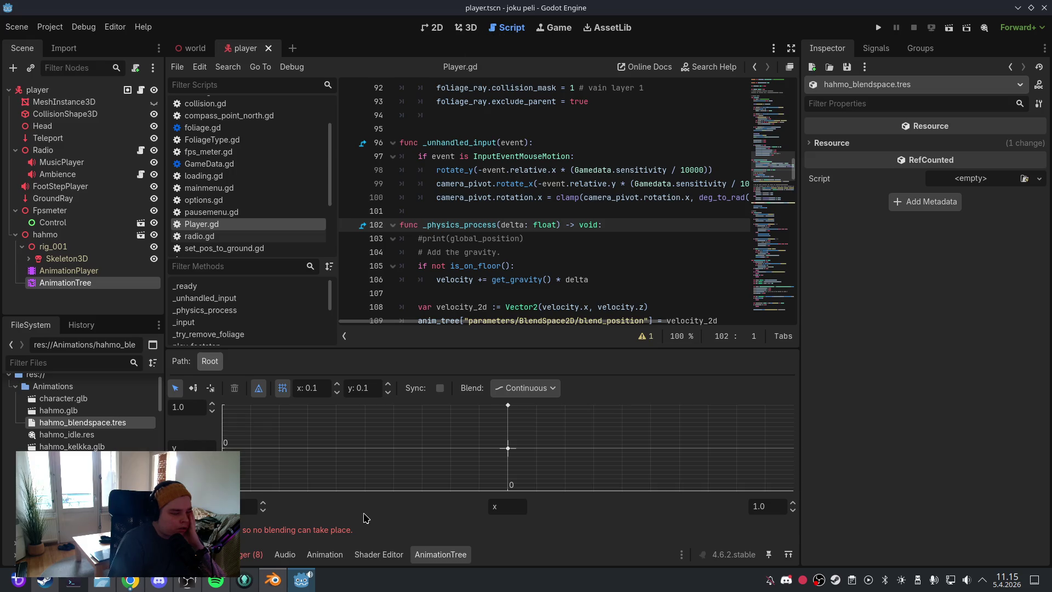
Step: Clear the debugger's Errors list, then return to the BlendSpace2D editor
left_click(255, 553)
left_click(255, 416)
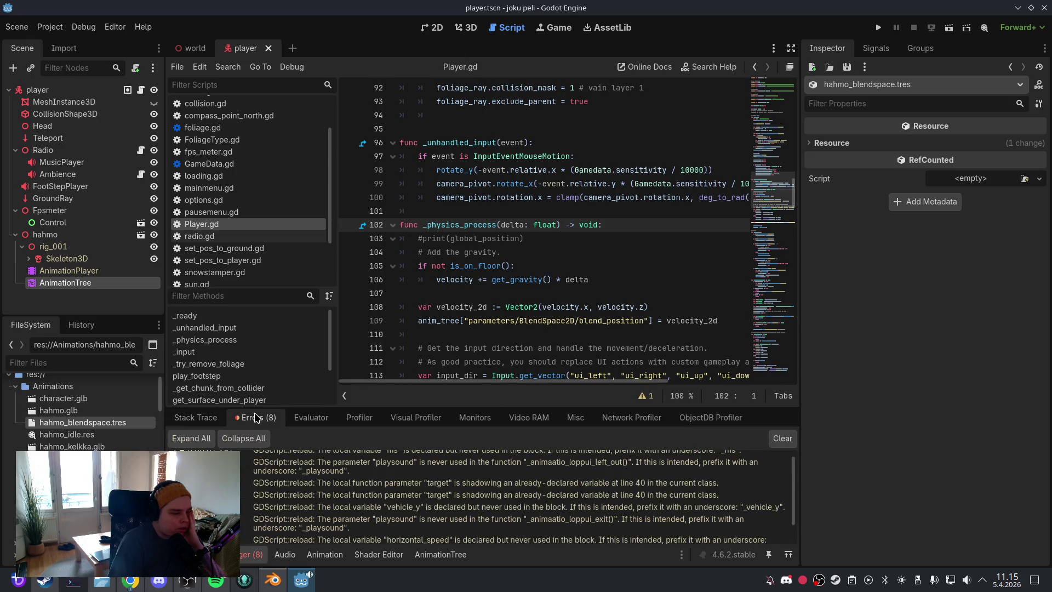
scroll(422, 509, "down", 2)
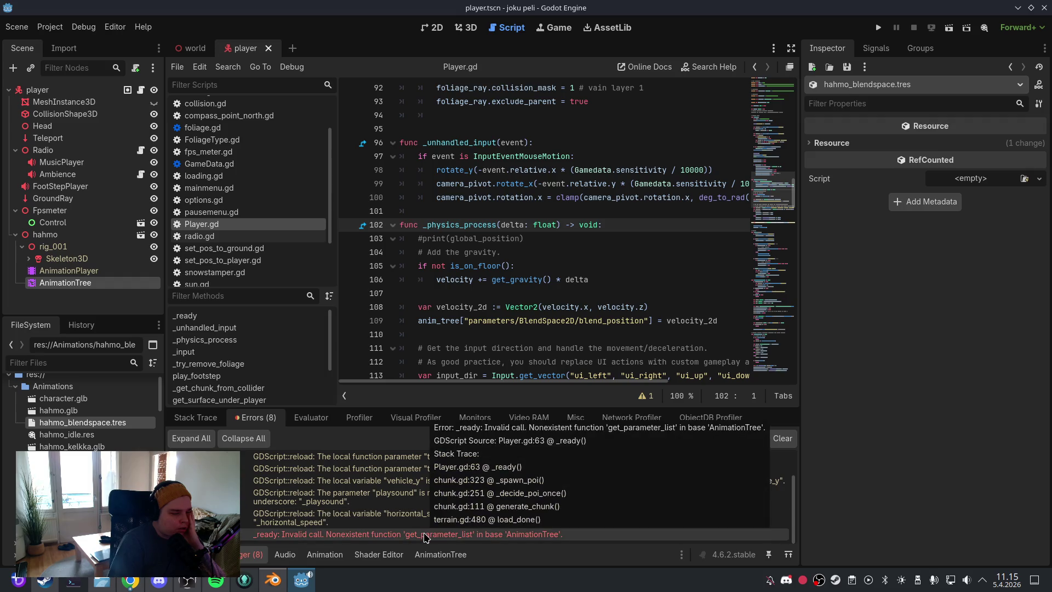
left_click(782, 438)
left_click(195, 417)
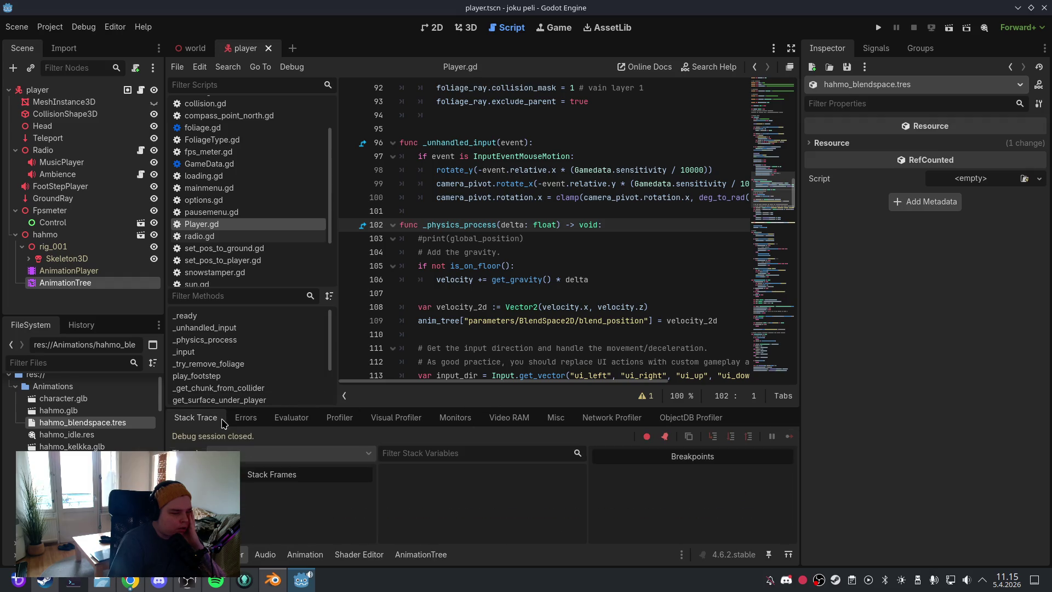
left_click(246, 417)
left_click(180, 553)
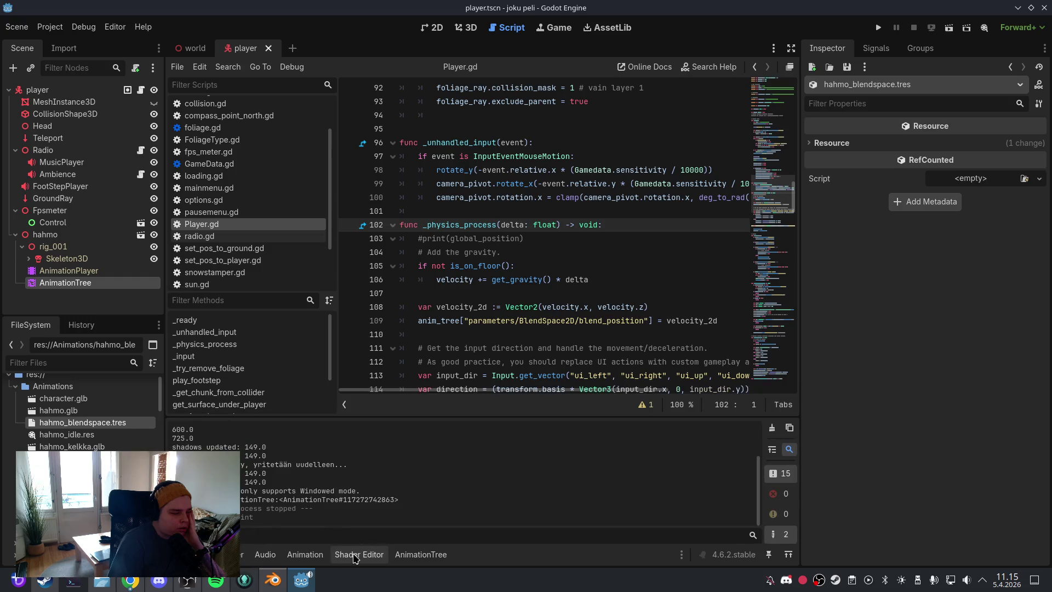
left_click(421, 554)
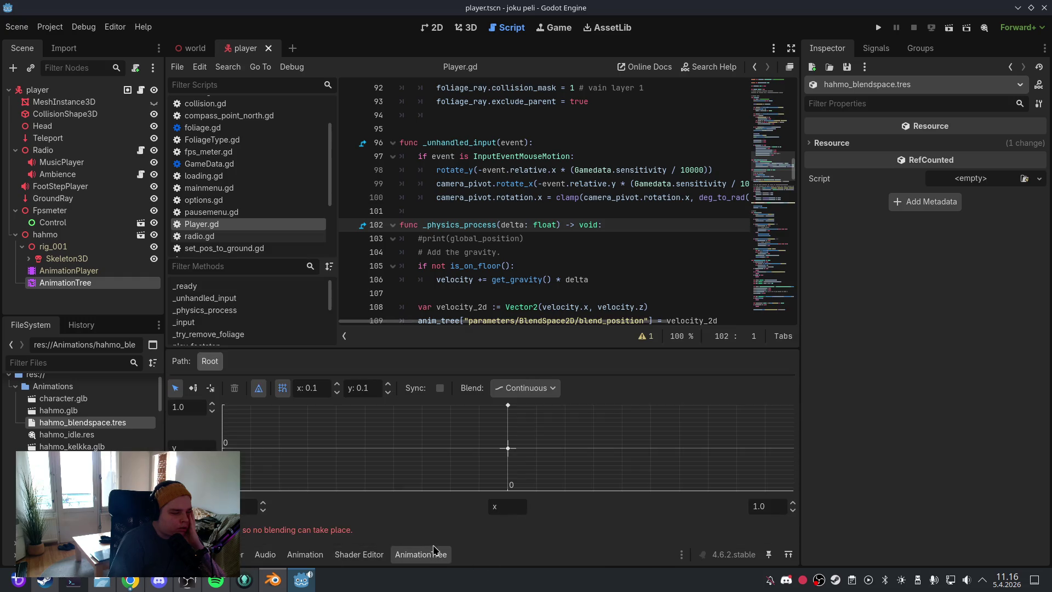
Step: Save the player scene and place an Idle blend point at the grid's top-left
left_click(17, 26)
left_click(38, 112)
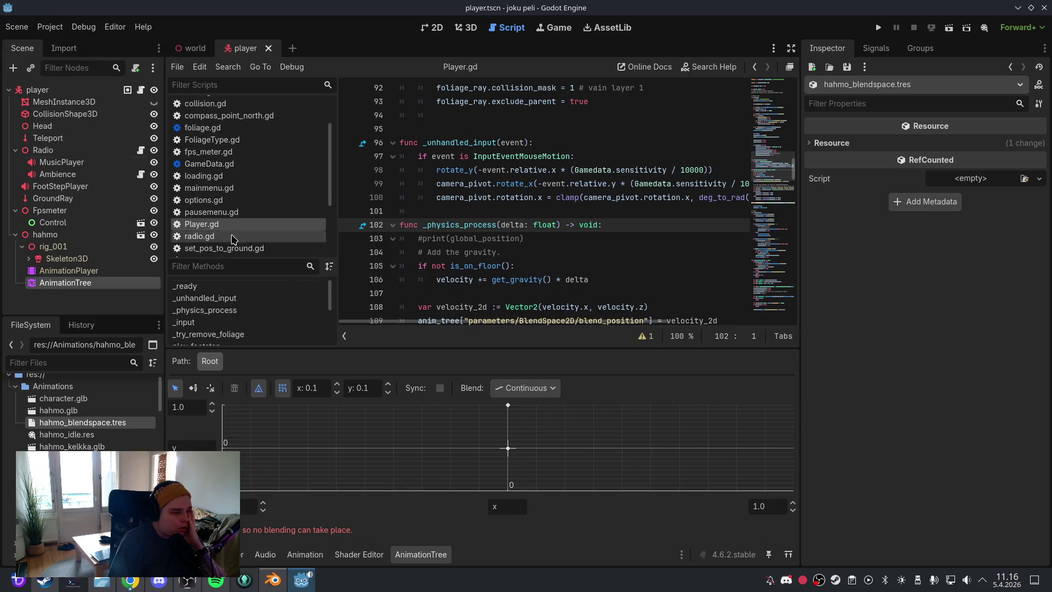
right_click(224, 407)
mouse_move(246, 417)
left_click(362, 417)
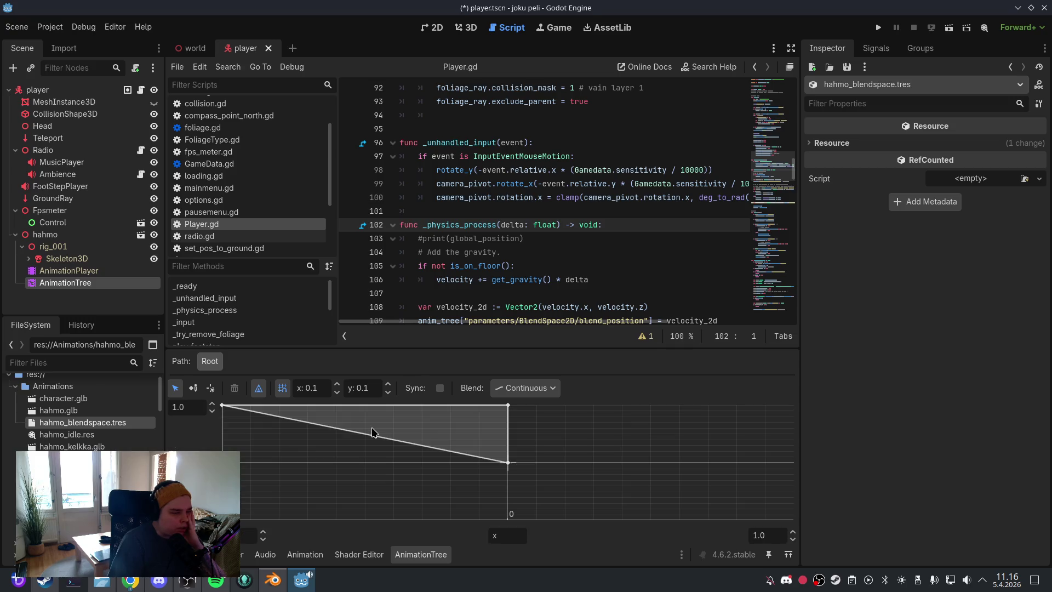
Step: Place a Walk_Forward blend point at top-right, save, and run the game
right_click(792, 407)
mouse_move(817, 418)
left_click(950, 430)
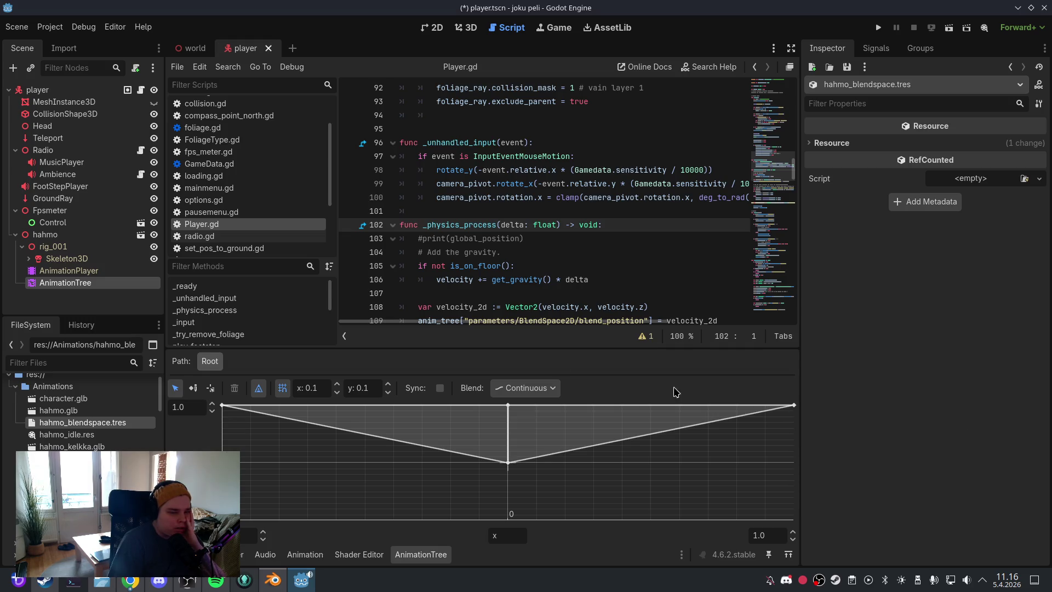
left_click(17, 26)
left_click(35, 112)
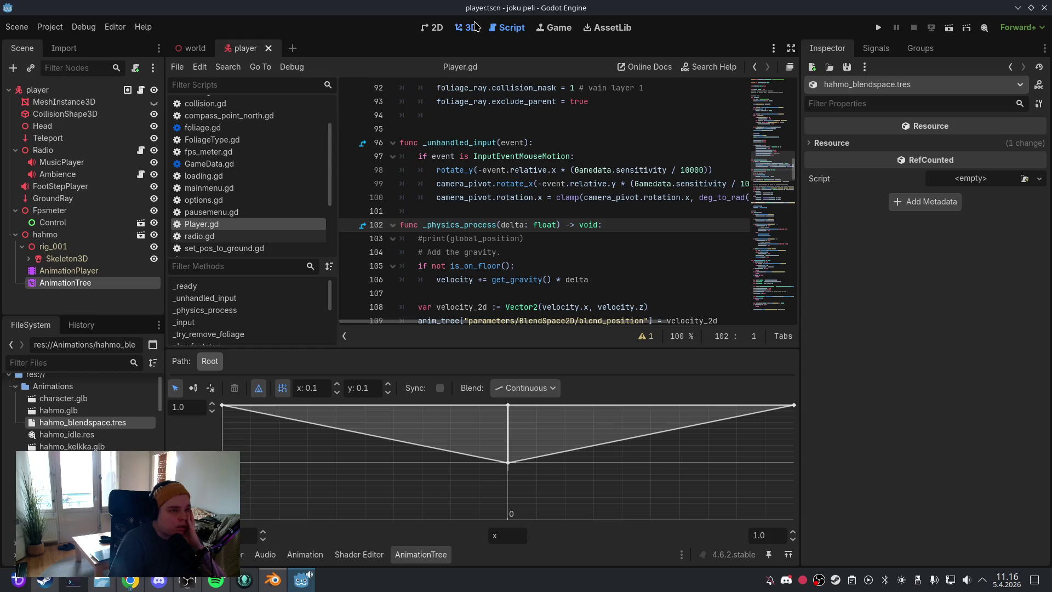
left_click(465, 27)
left_click(878, 27)
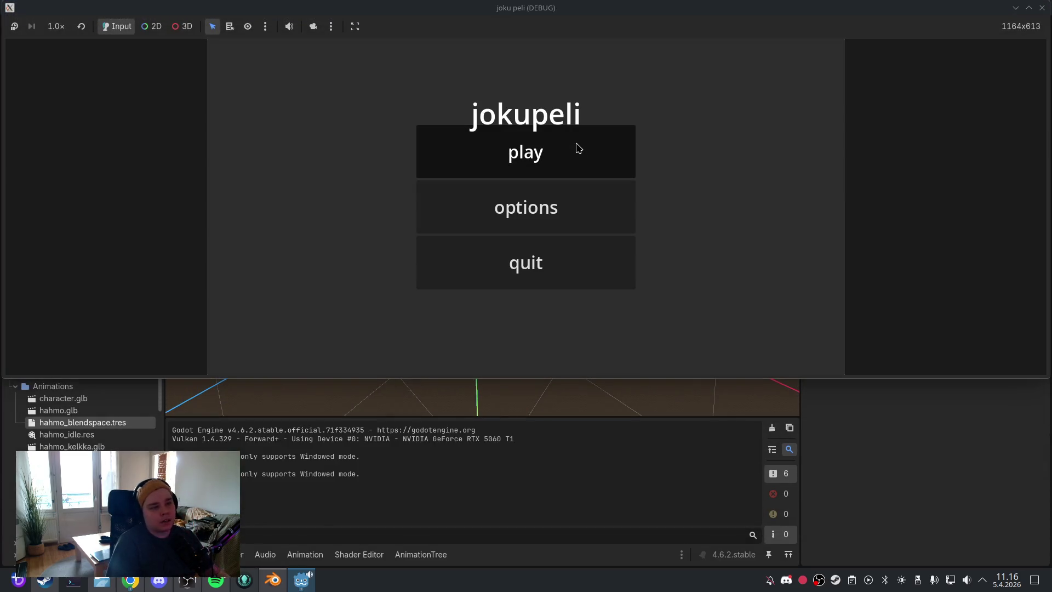
Step: Play until the blend_position error appears, copy it from Errors, and reopen the BlendSpace2D editor
left_click(575, 146)
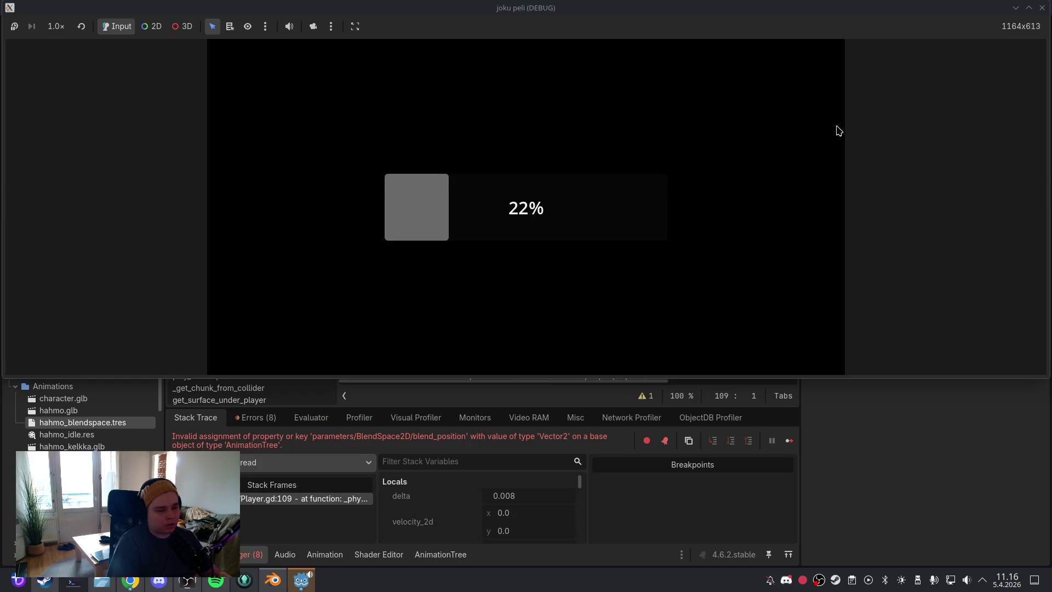
left_click(1042, 7)
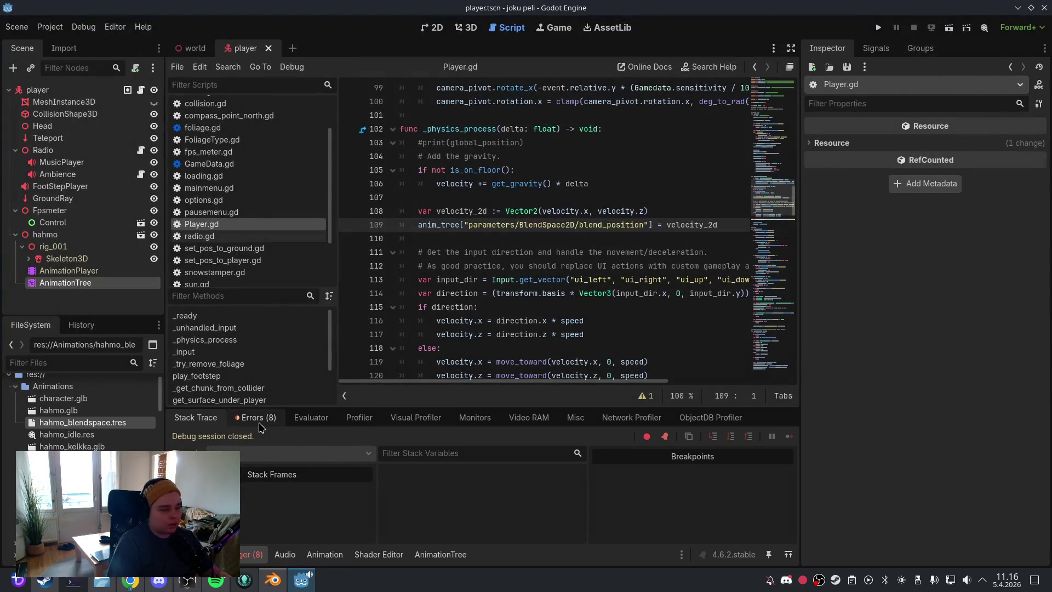
left_click(255, 417)
right_click(448, 534)
left_click(448, 536)
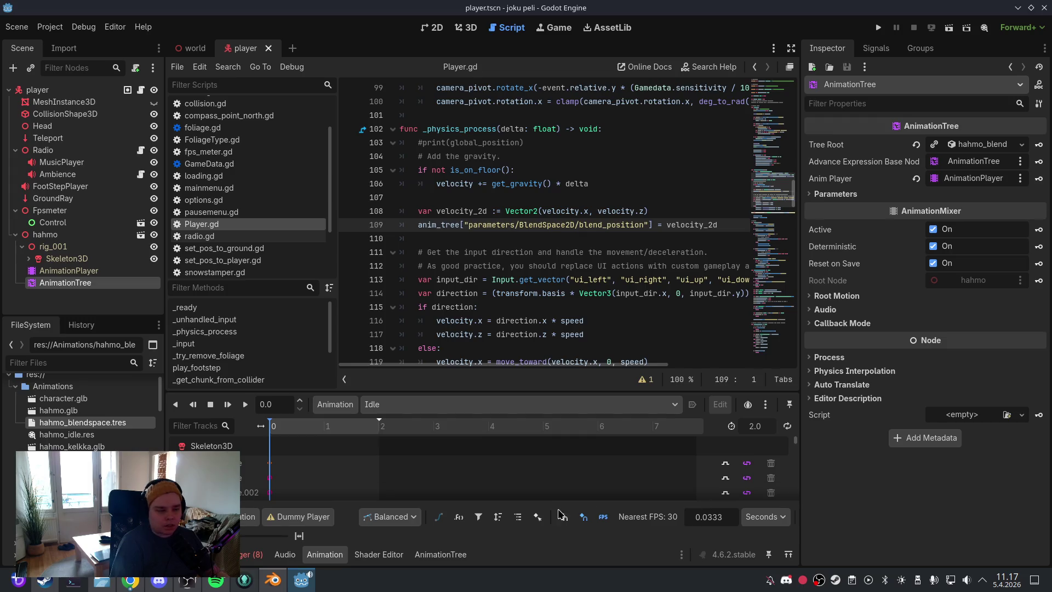
left_click(440, 554)
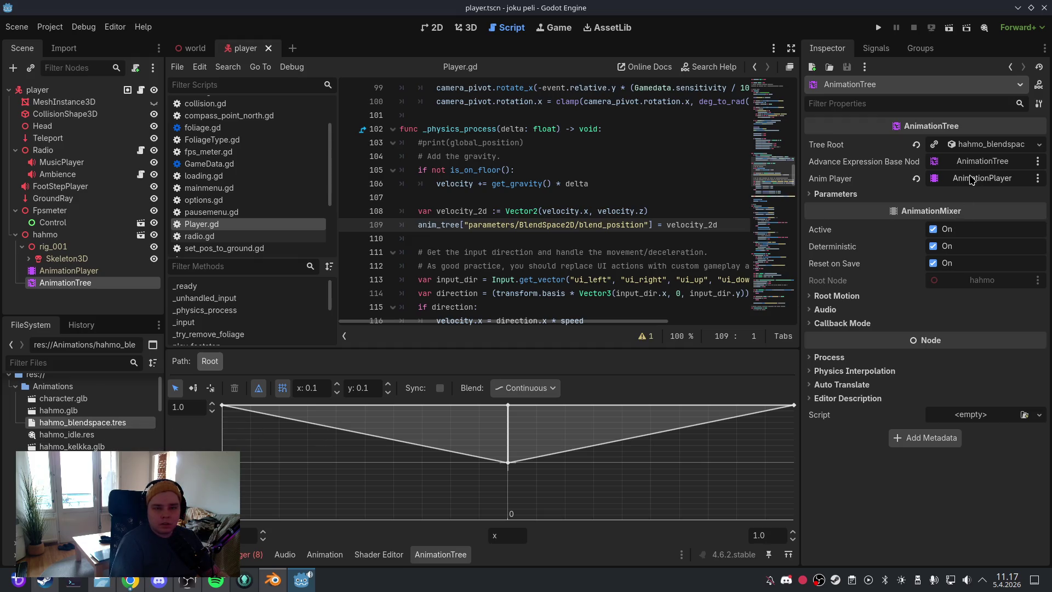
Step: Reveal the AnimationTree's Blend Position (0.0, 0.0) and jump to _ready in Player.gd
left_click(809, 194)
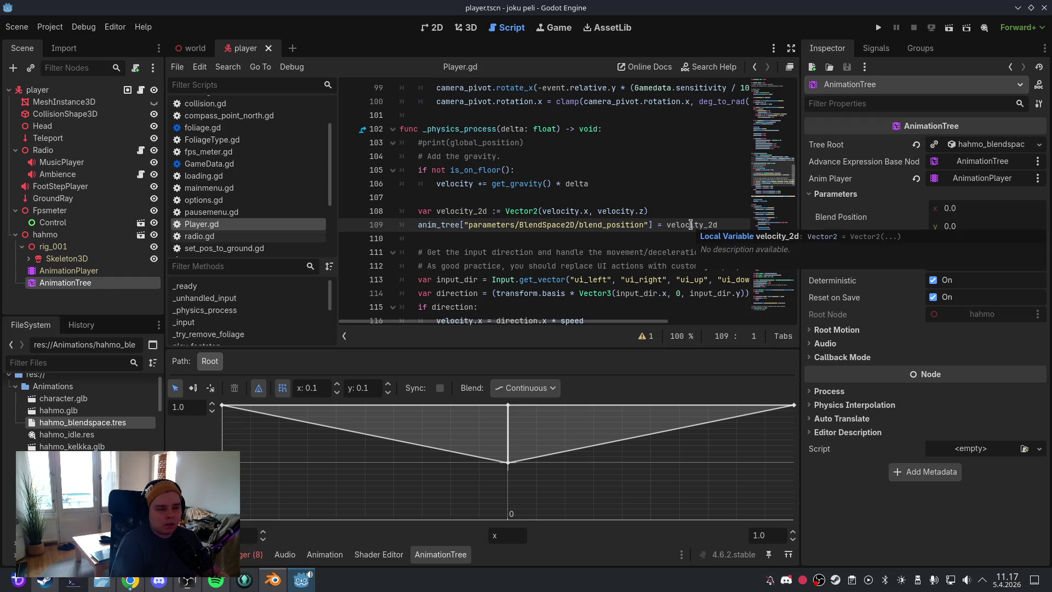
key("ctrl+a")
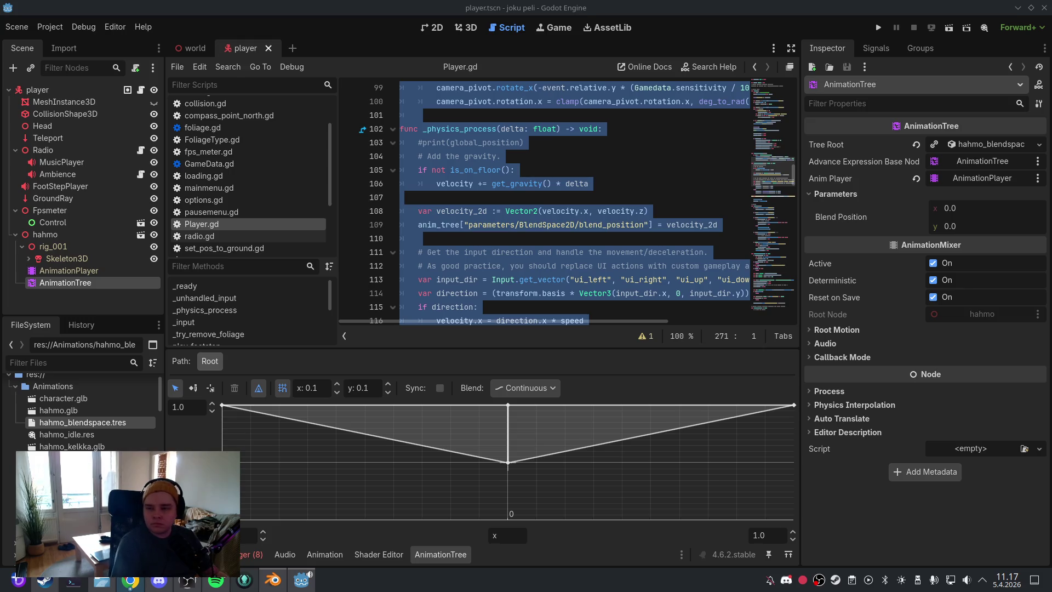
left_click(539, 167)
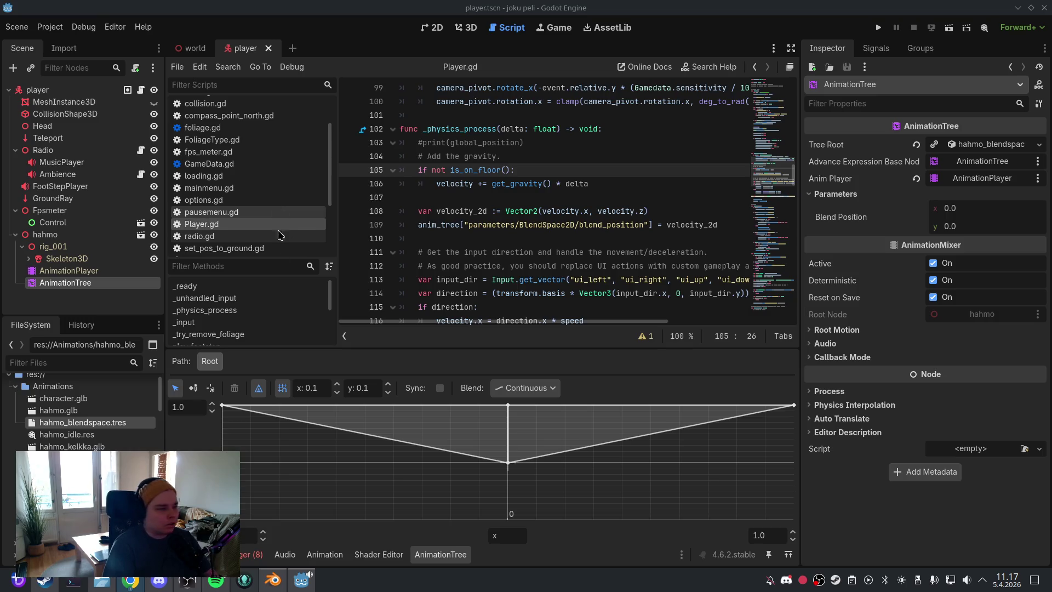
left_click(186, 286)
left_click(491, 252)
scroll(540, 239, "down", 6)
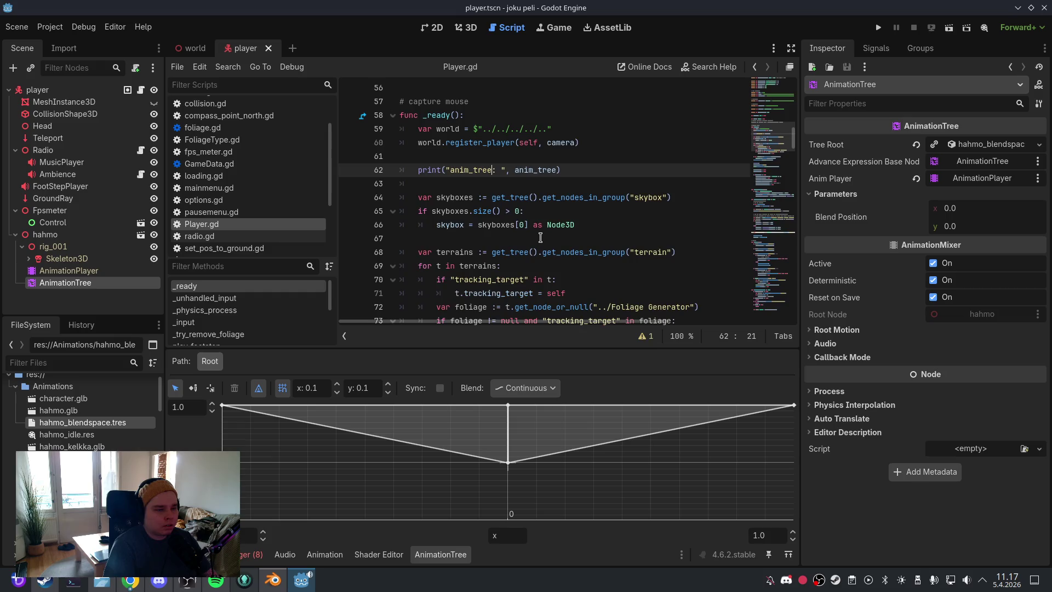
Step: Delete the anim_player.play("Idle") line from _ready and save
scroll(541, 239, "down", 2)
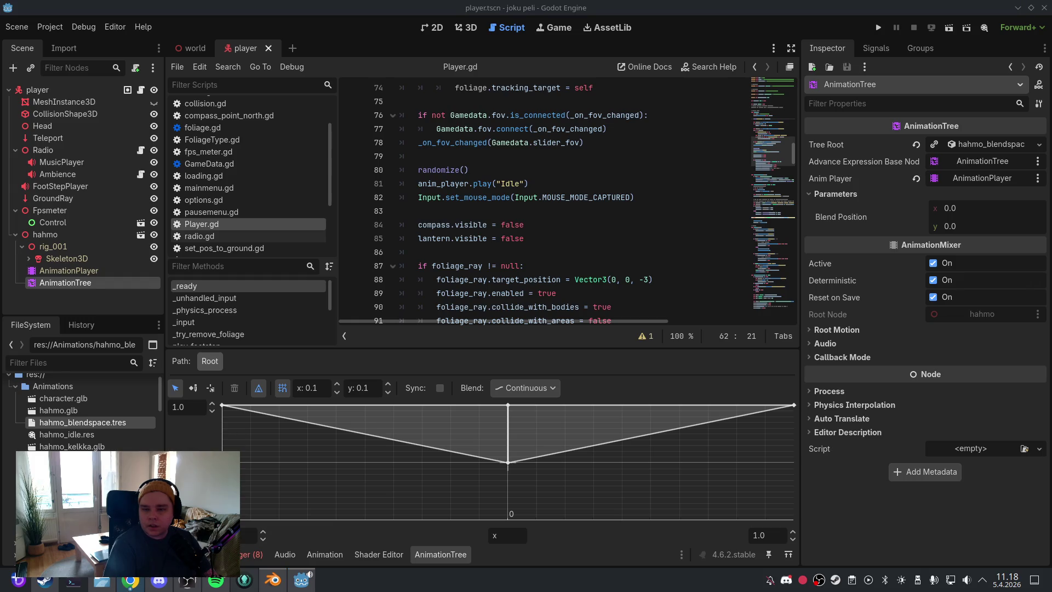
left_click_drag(397, 183, 528, 183)
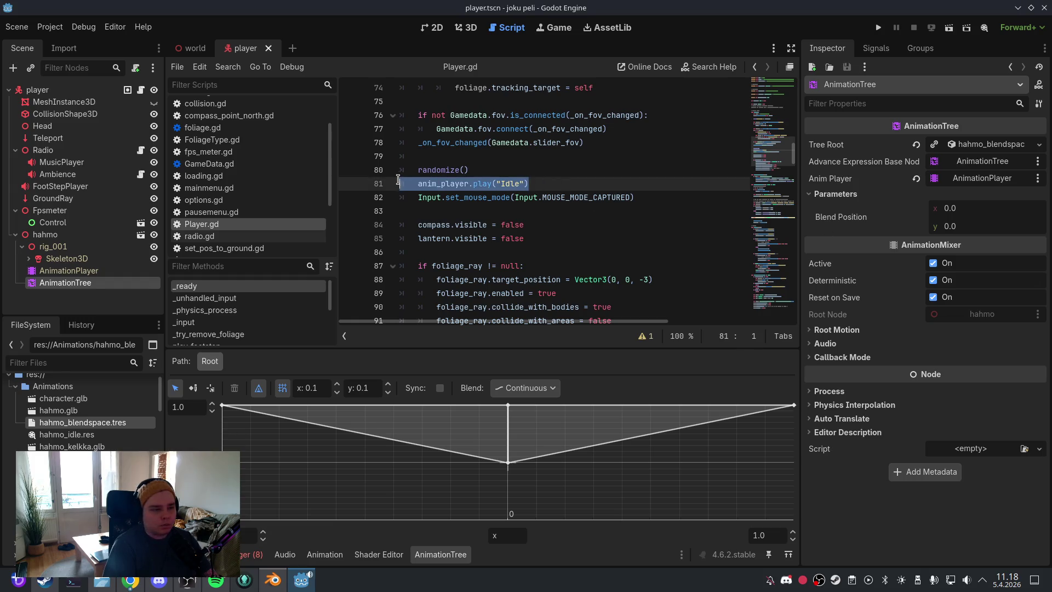
key("BackSpace")
key("BackSpace")
left_click(16, 27)
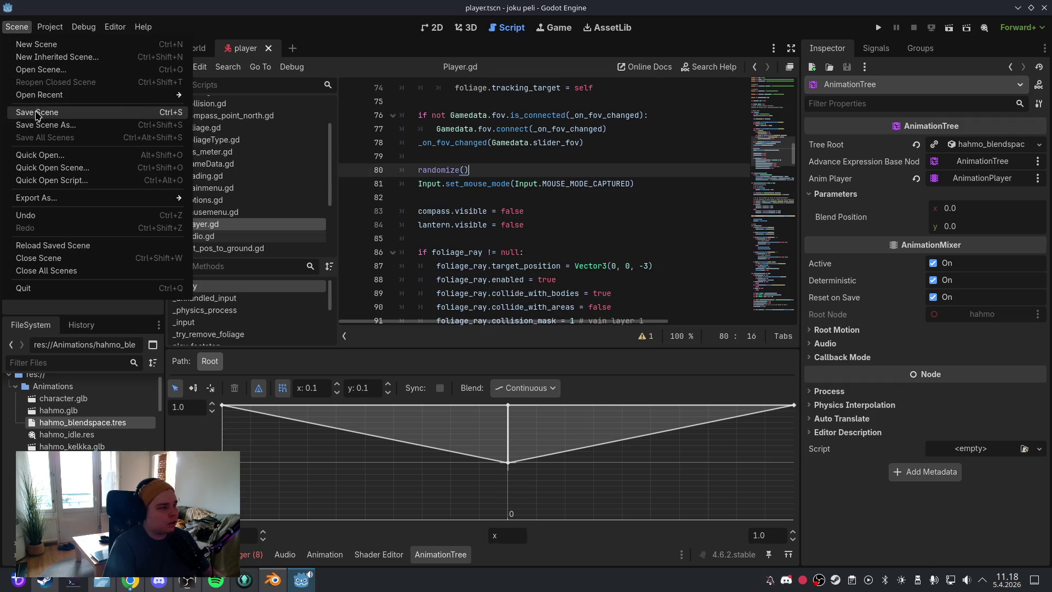
left_click(41, 105)
Step: Test-run the game and check the Errors list for the invalid blend_position assignment
left_click(457, 26)
left_click(878, 27)
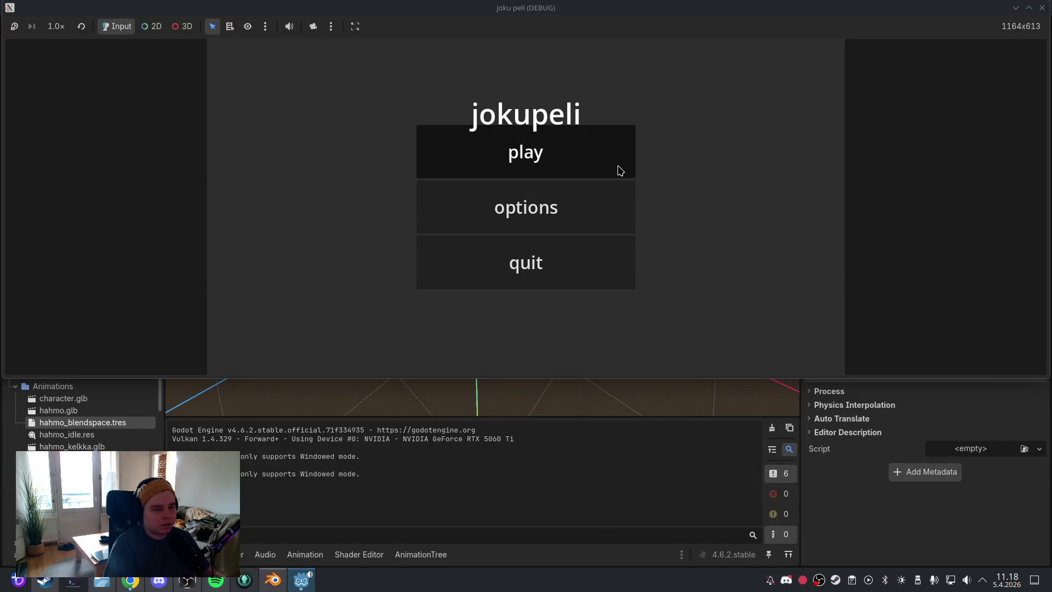
left_click(617, 169)
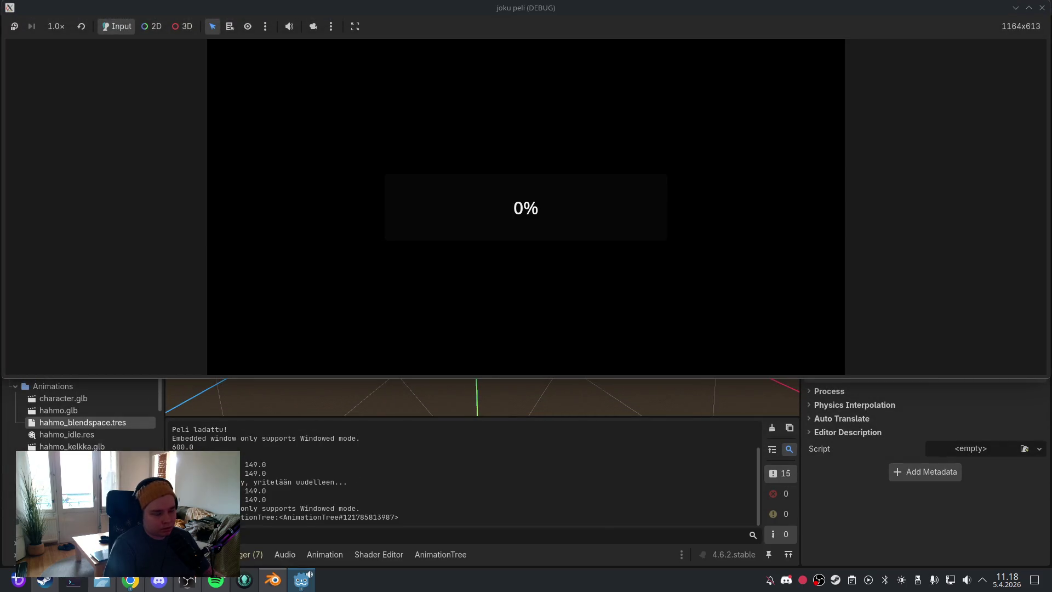
left_click(1041, 7)
left_click(258, 417)
scroll(476, 504, "down", 3)
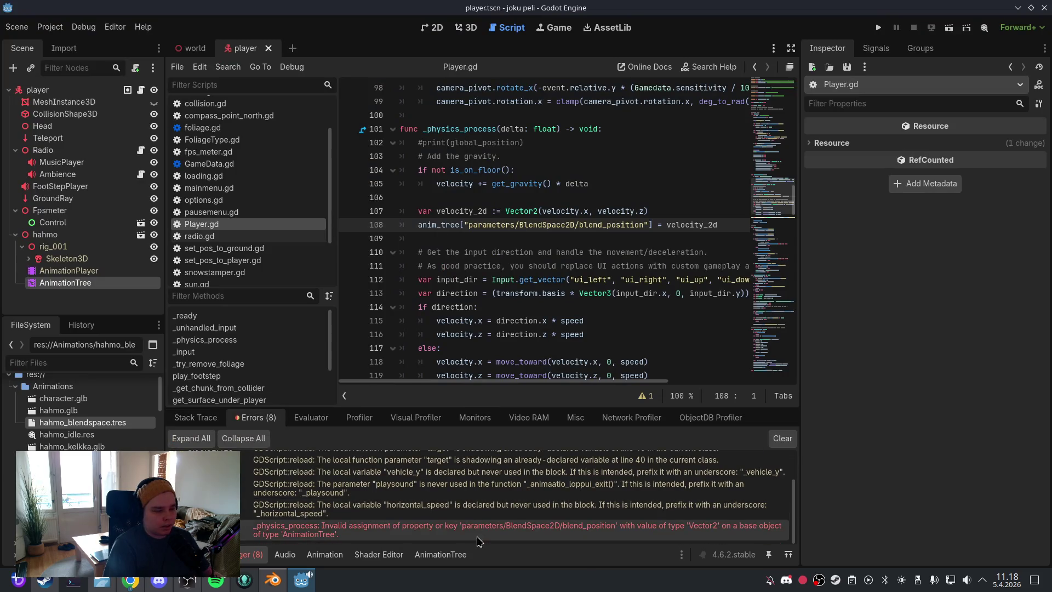
right_click(480, 534)
left_click(515, 540)
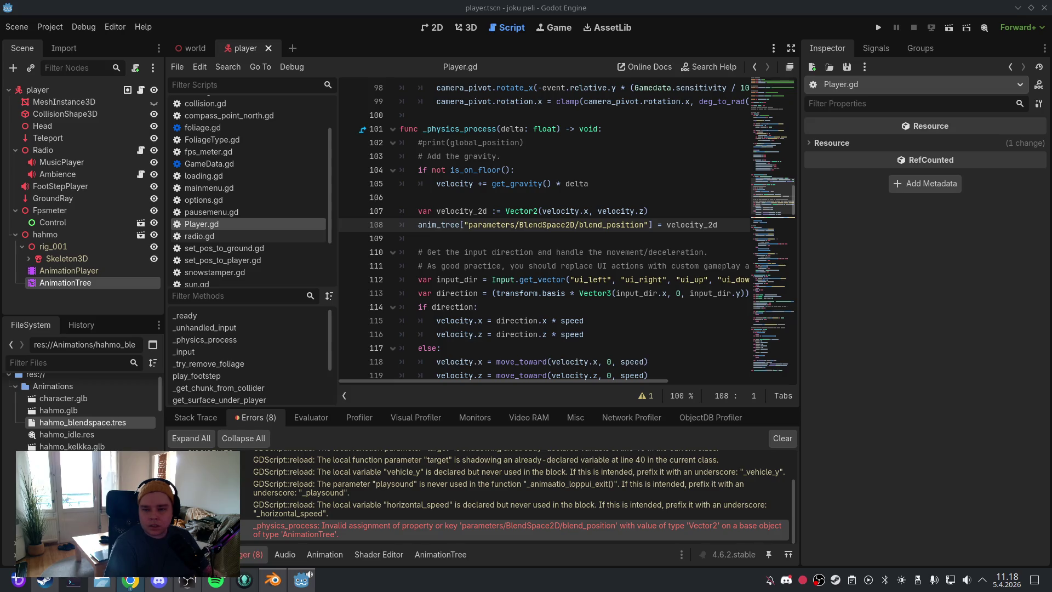
left_click(487, 248)
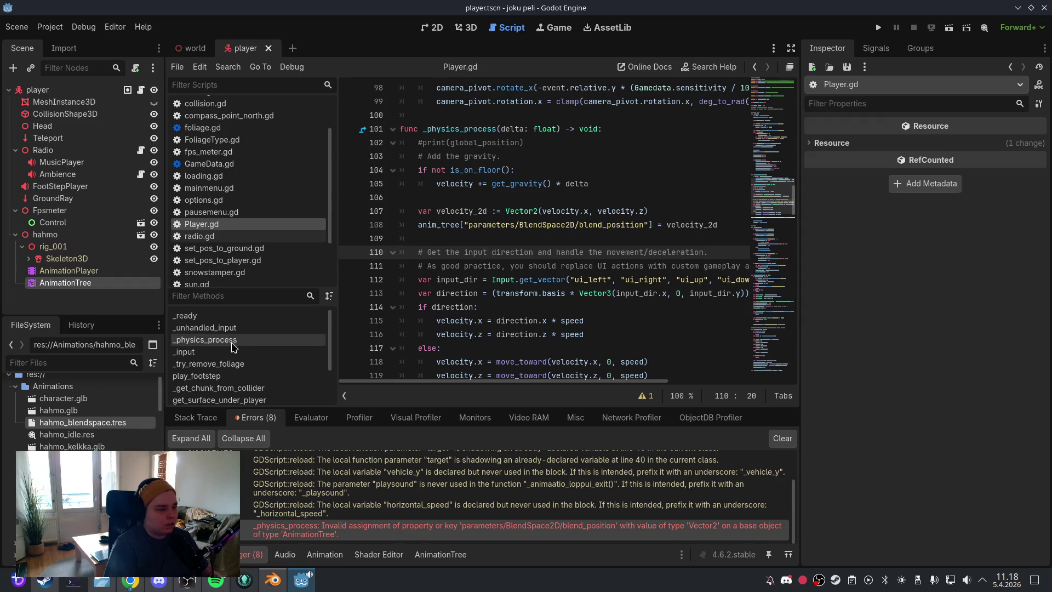
Step: Wrap the velocity_2d and blend_position lines in 'if anim_tree.active:' and save
left_click(208, 340)
left_click(550, 293)
scroll(551, 293, "down", 2)
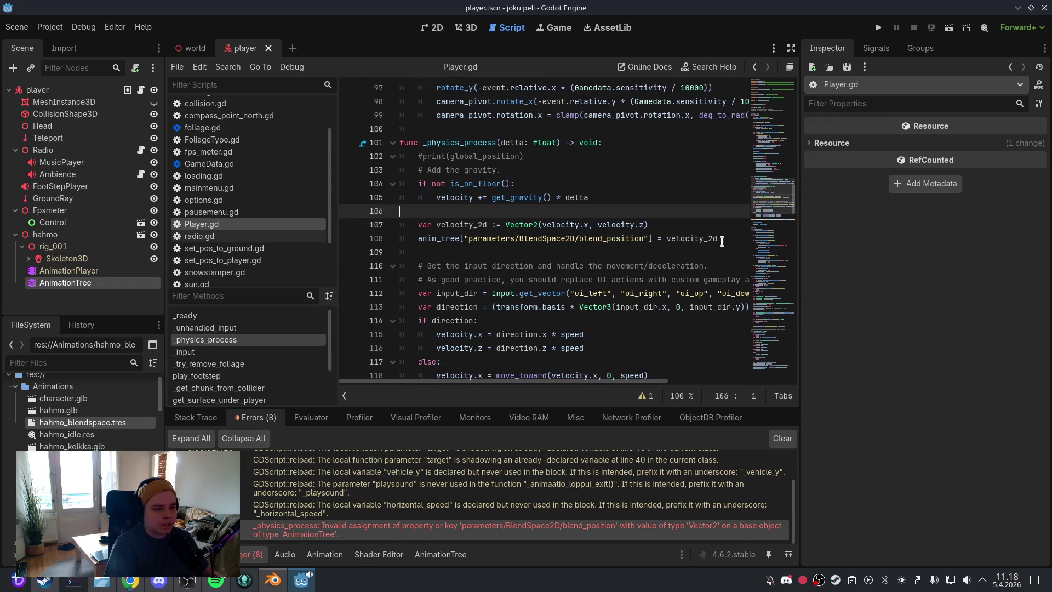
mouse_move(721, 239)
left_mouse_down()
mouse_move(534, 239)
mouse_move(379, 222)
left_mouse_up()
type("if anim_tree.active: \t\tvar velocity_2d := Vector2(velocity.x, velocity.z) \t\tanim_tree[\"parameters/BlendSpace2D/blend_position\"] = velocity_2d")
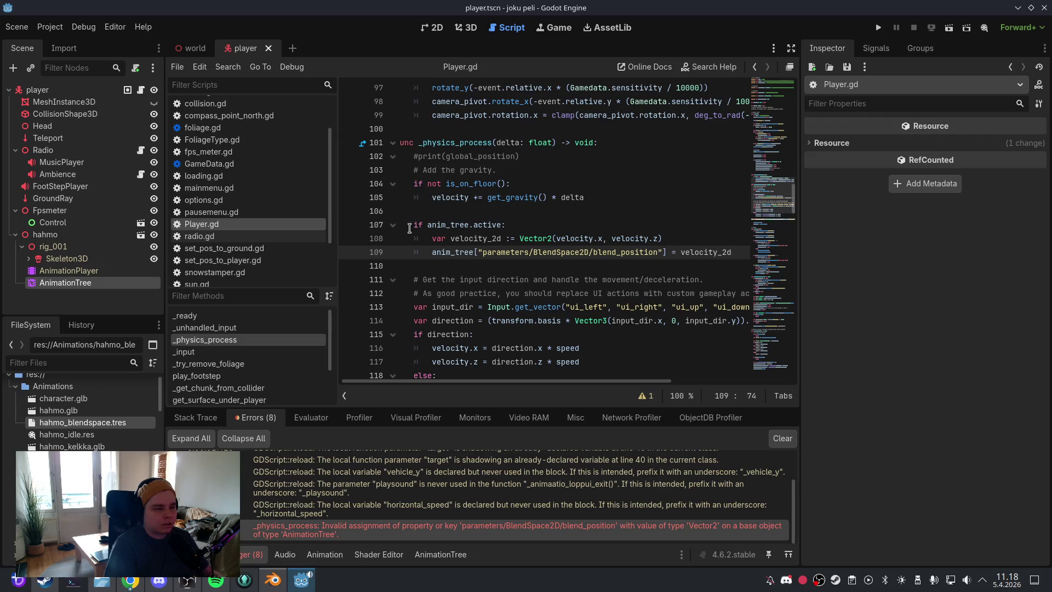
left_click(451, 211)
left_click(17, 27)
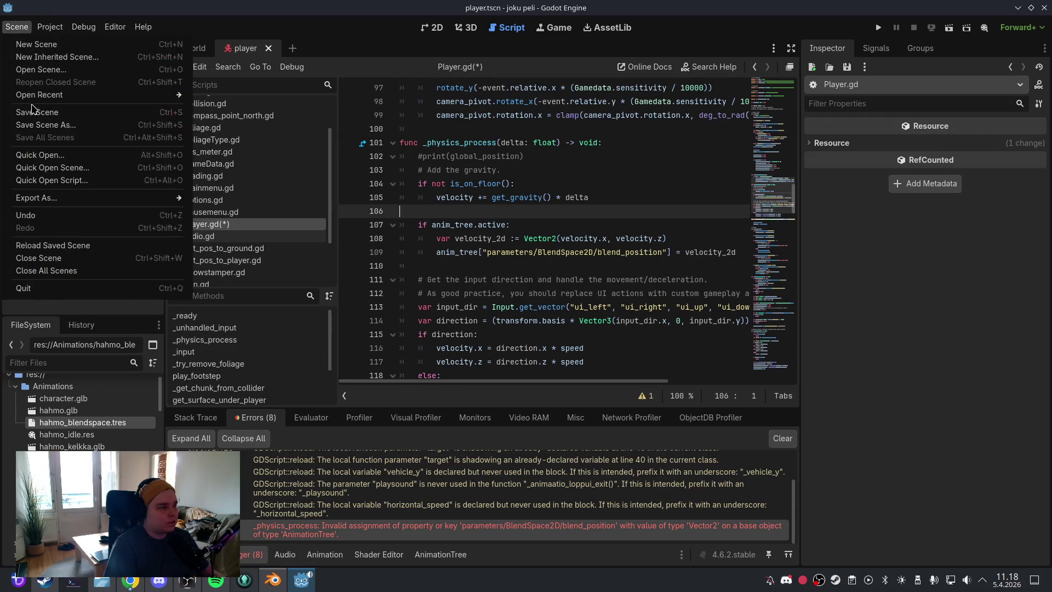
left_click(35, 112)
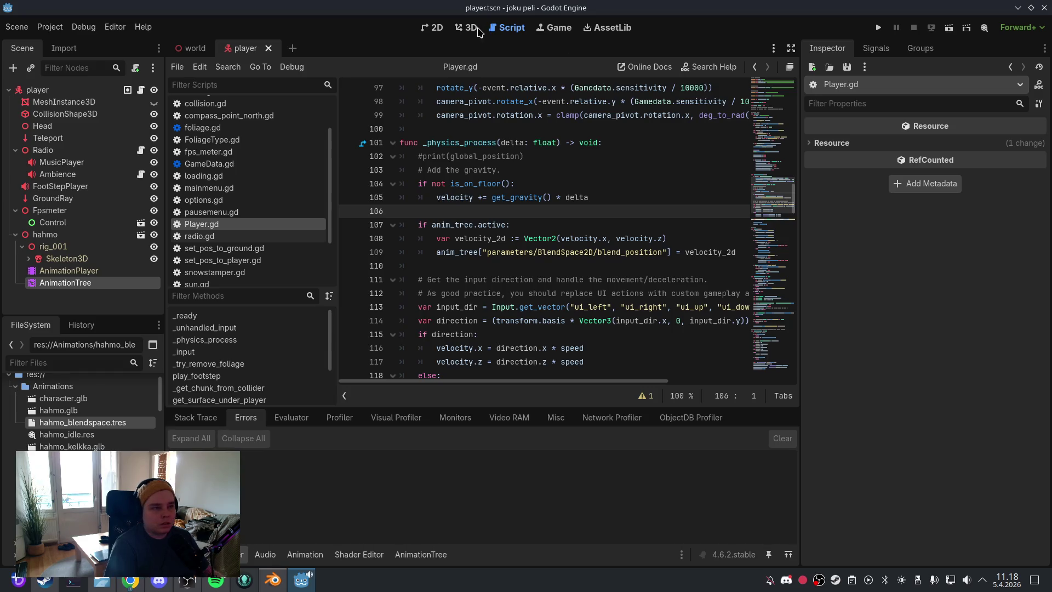
Step: Rerun the game, confirm the same blend_position error, and inspect the BlendSpace2D parameter path
left_click(466, 27)
left_click(878, 28)
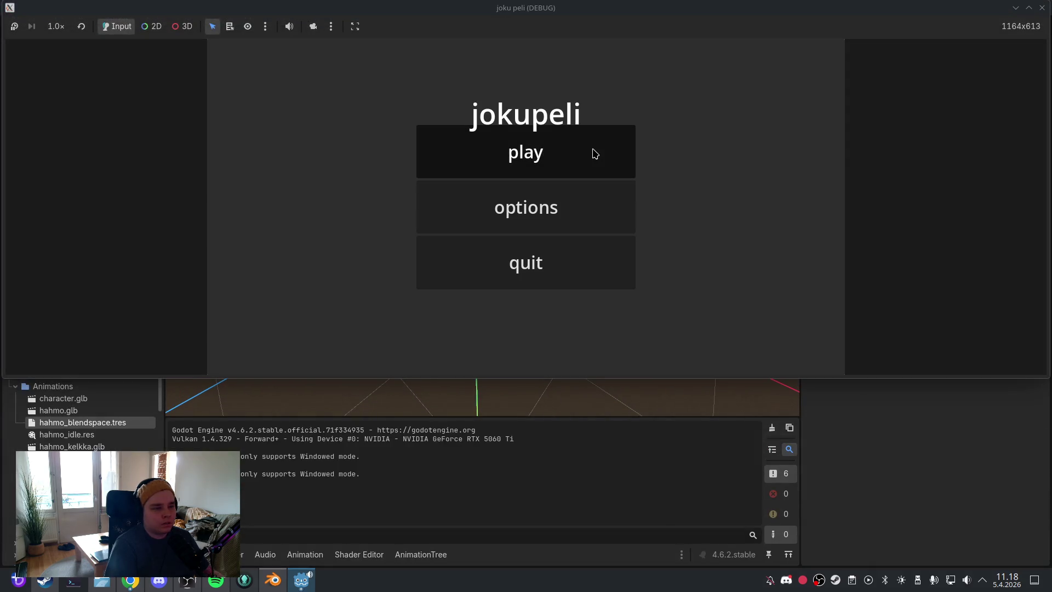
left_click(591, 153)
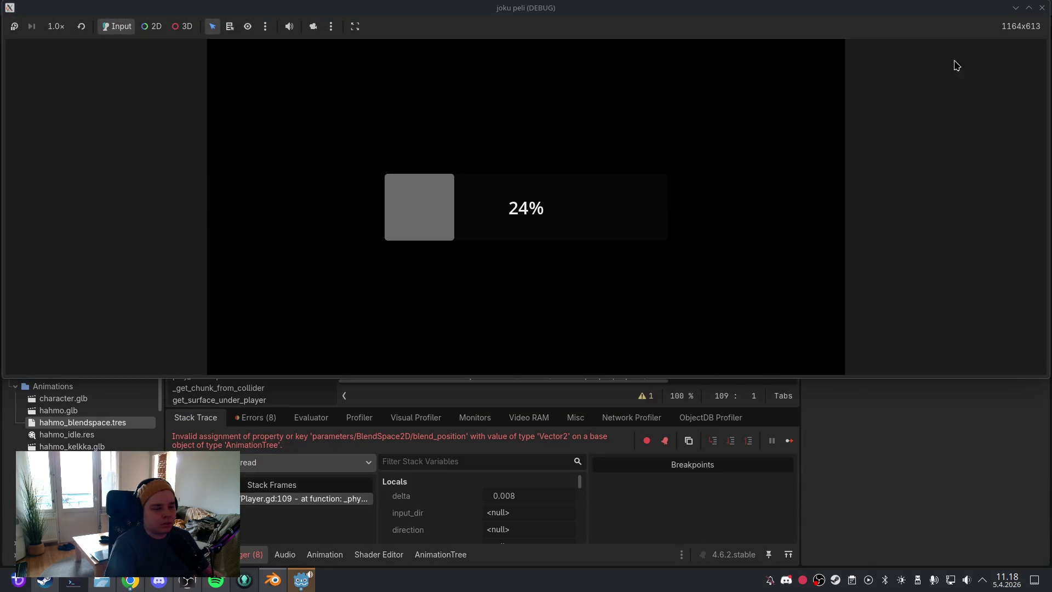
left_click(1041, 8)
left_click(258, 418)
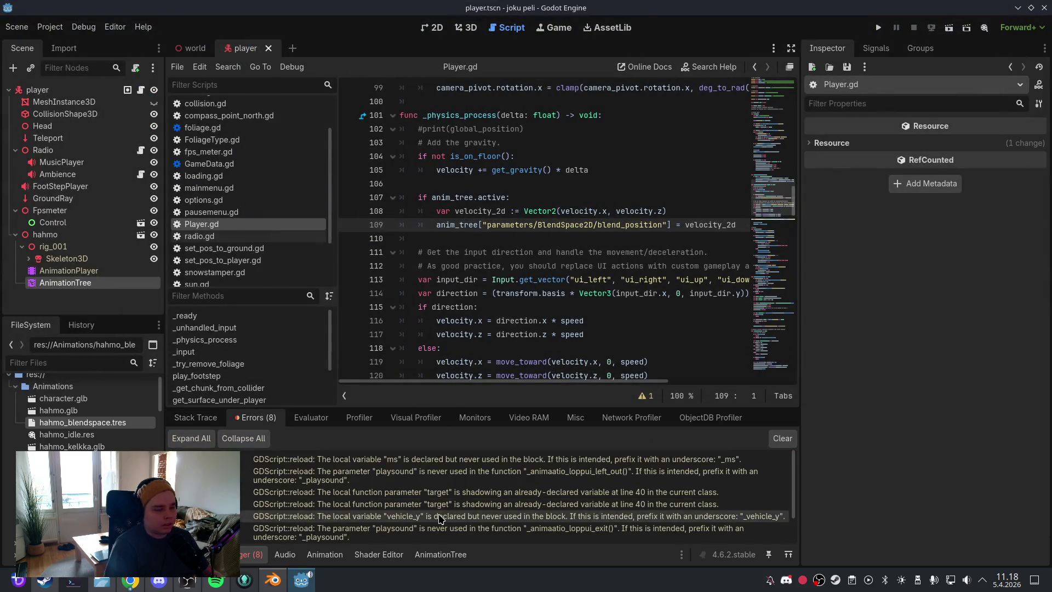
scroll(441, 509, "down", 3)
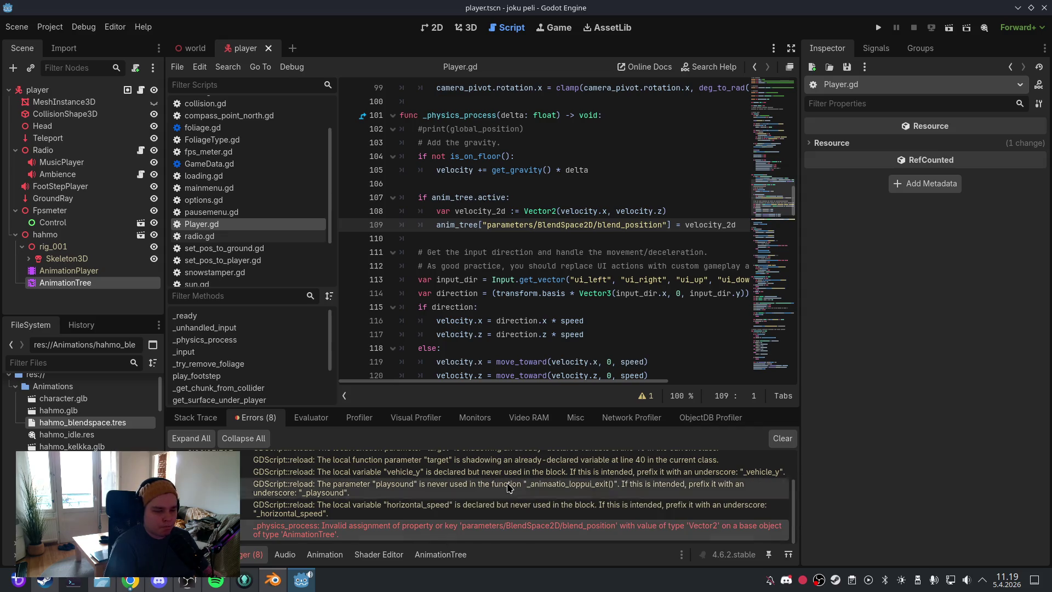
mouse_move(477, 362)
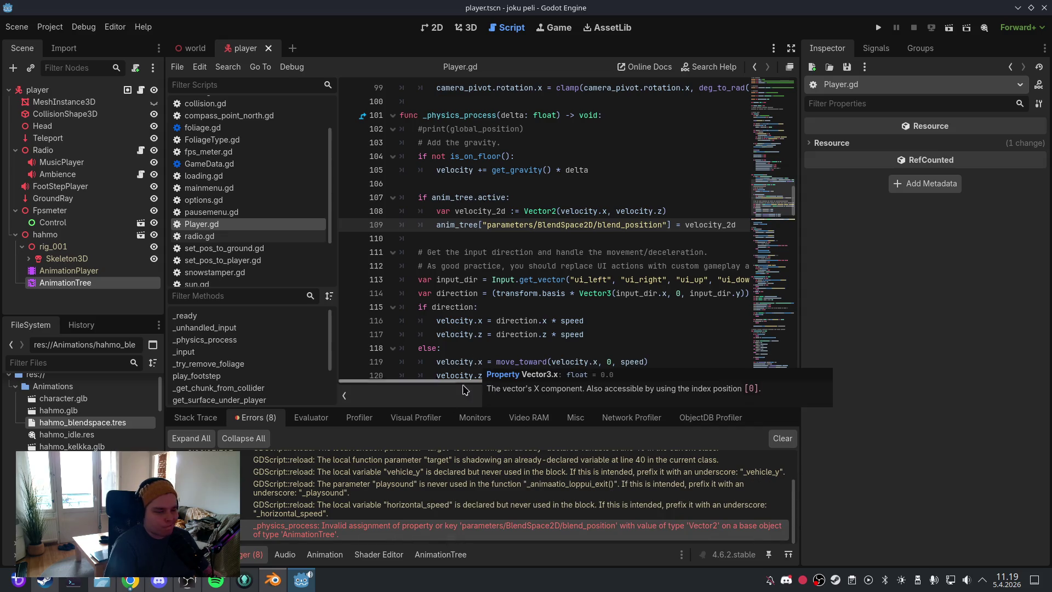
left_click(568, 224)
left_click_drag(551, 381, 557, 383)
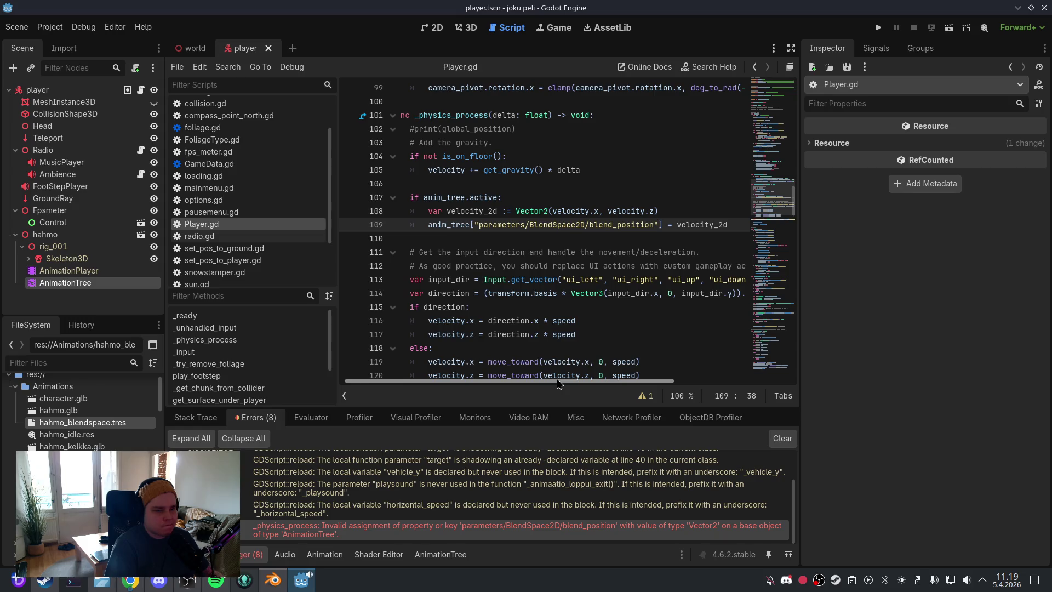
left_click_drag(557, 382, 534, 385)
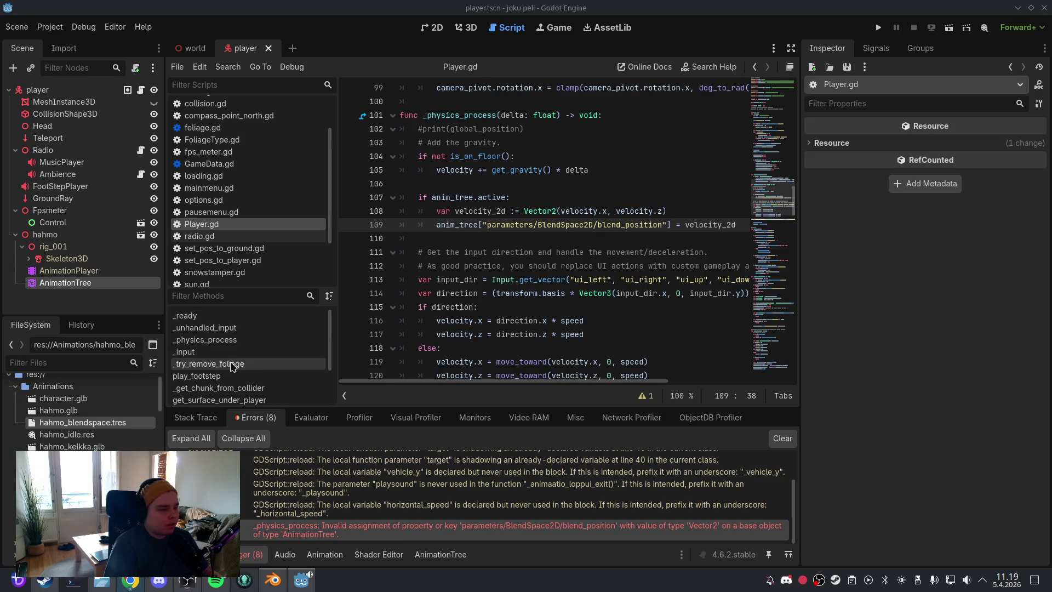
Step: Insert print(anim_tree.active, " | ", anim_tree.get_parameter_list()) and return atop _physics_process, then save
left_click(204, 340)
left_click(544, 279)
left_click(608, 224)
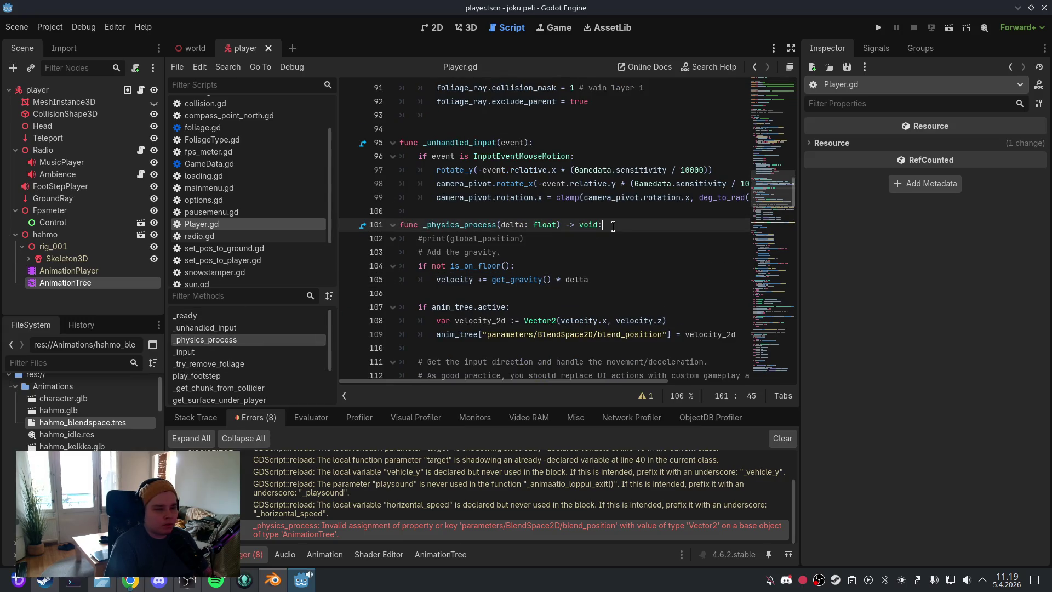
key("Return")
type("print(anim_tree.active, \" | \", anim_tree.get_parameter_list()) \treturn")
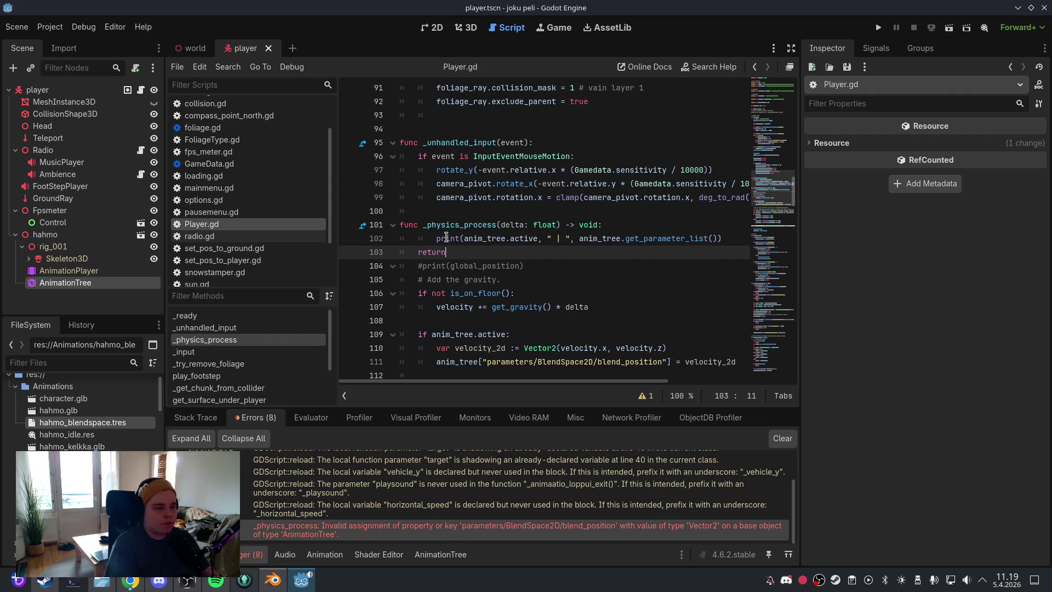
left_click(437, 239)
key("BackSpace")
key("BackSpace")
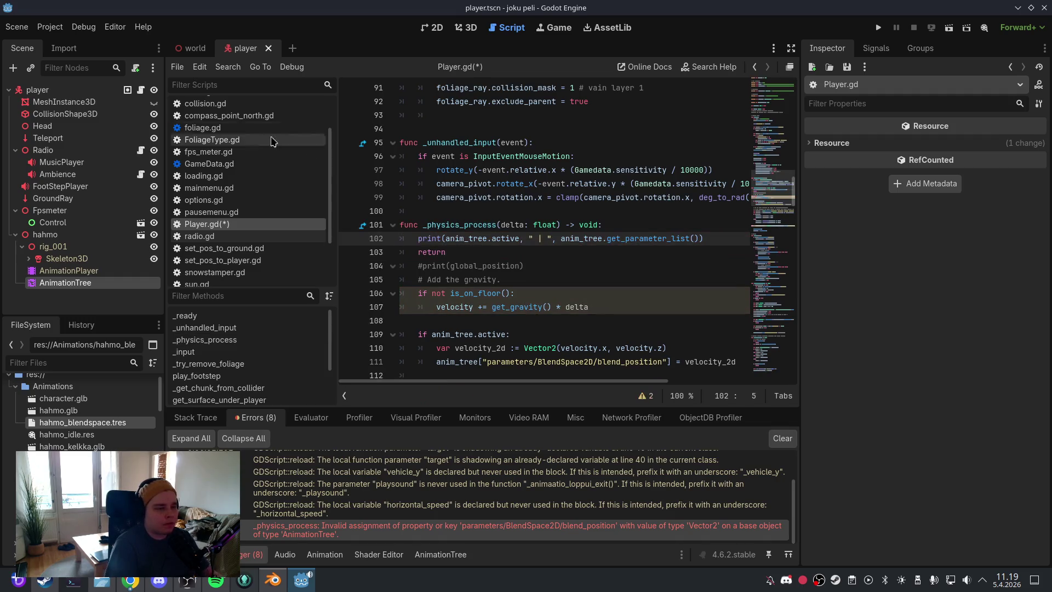
left_click(17, 26)
left_click(48, 113)
Step: Test-run, read the Output error, and replace the debug print with print(anim_tree.tree_root)
left_click(466, 27)
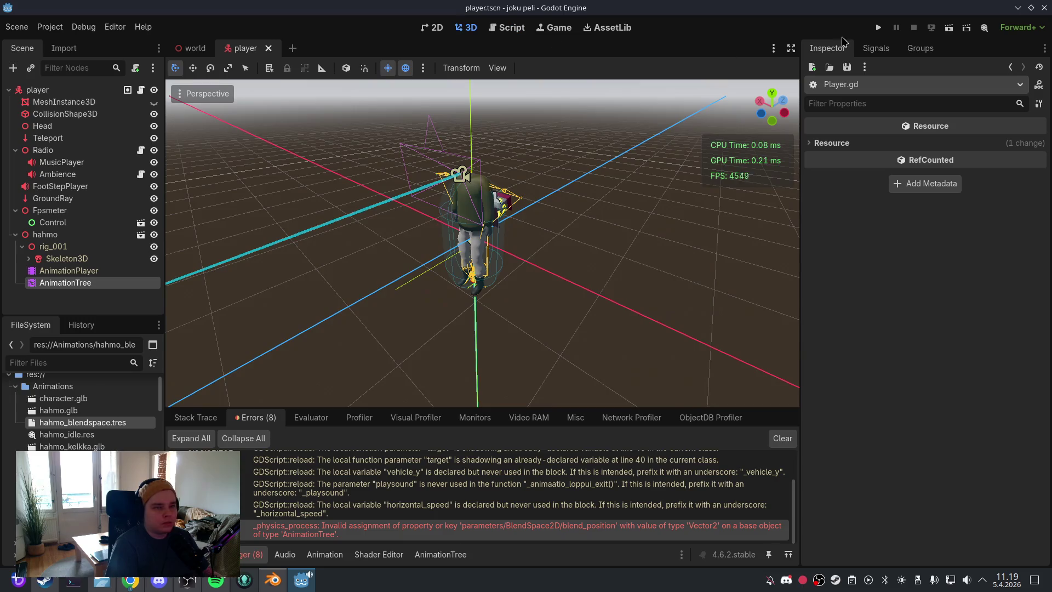
left_click(781, 443)
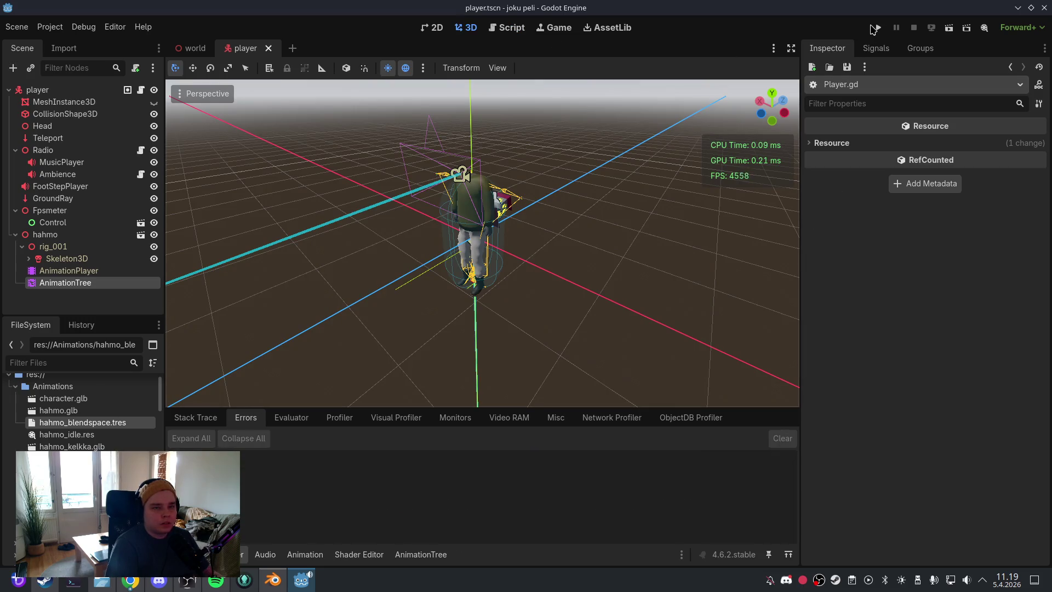
left_click(878, 27)
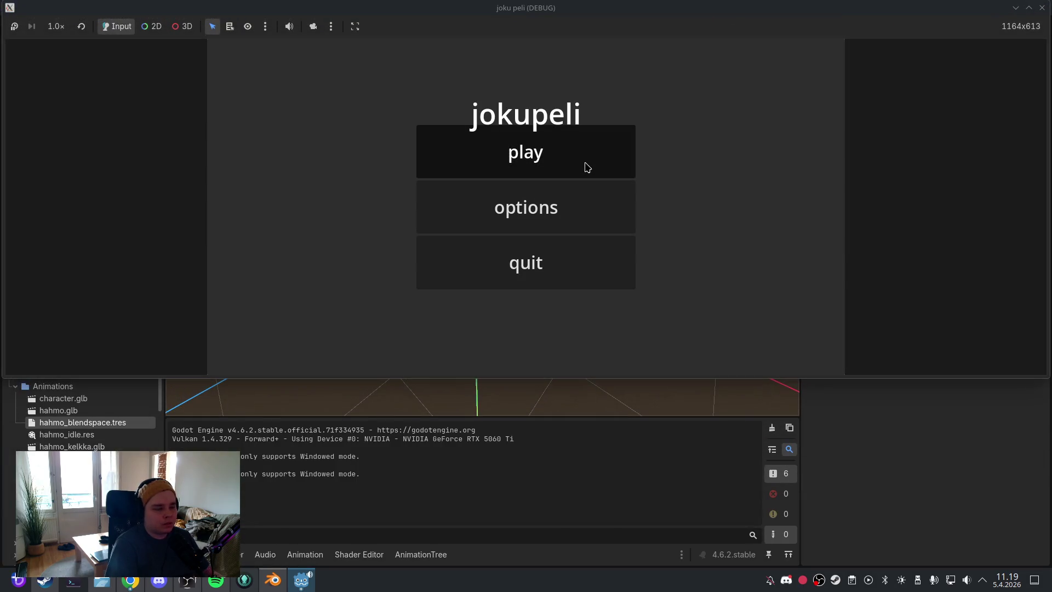
left_click(584, 164)
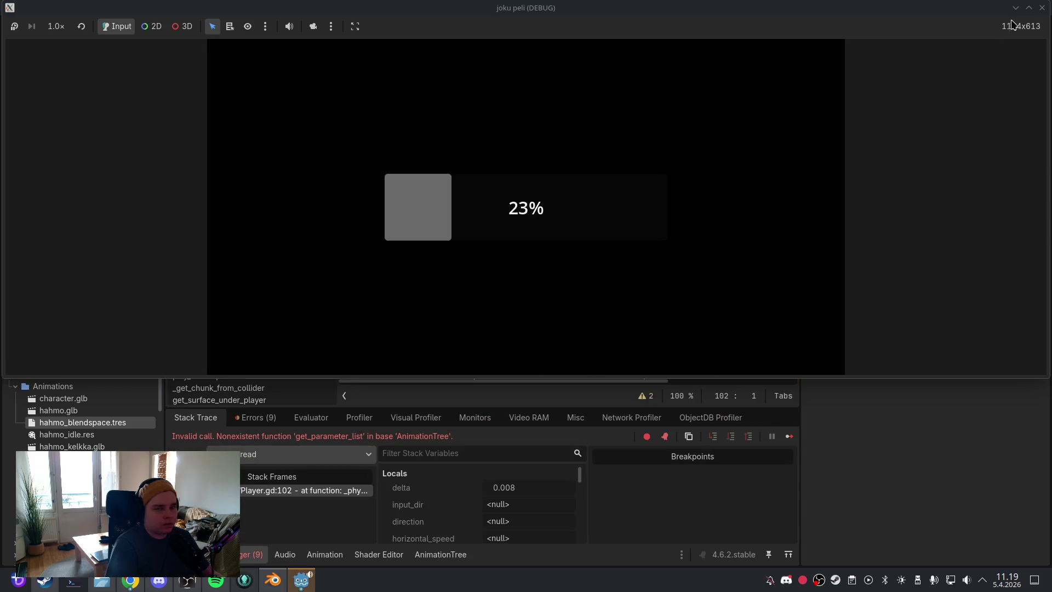
left_click(1042, 8)
left_click(197, 553)
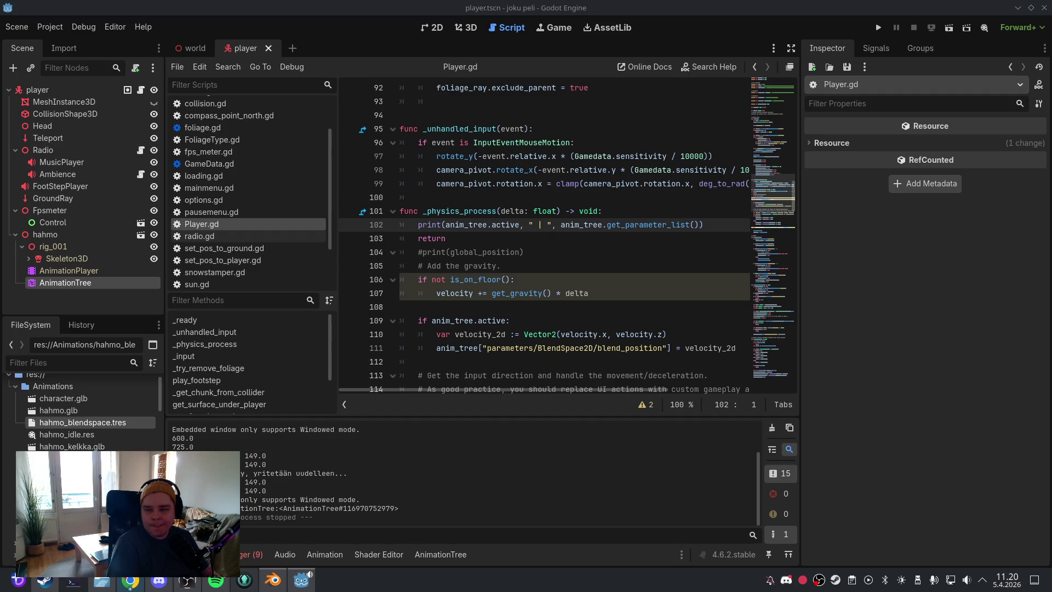
left_click_drag(707, 224, 414, 226)
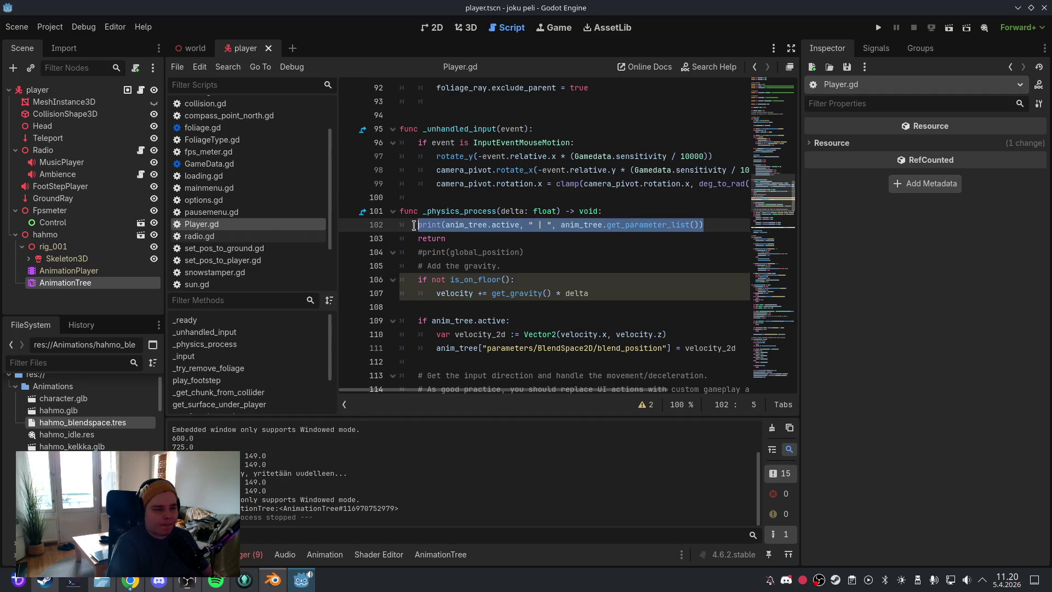
type("print(anim_tree.tree_root)")
left_click(16, 27)
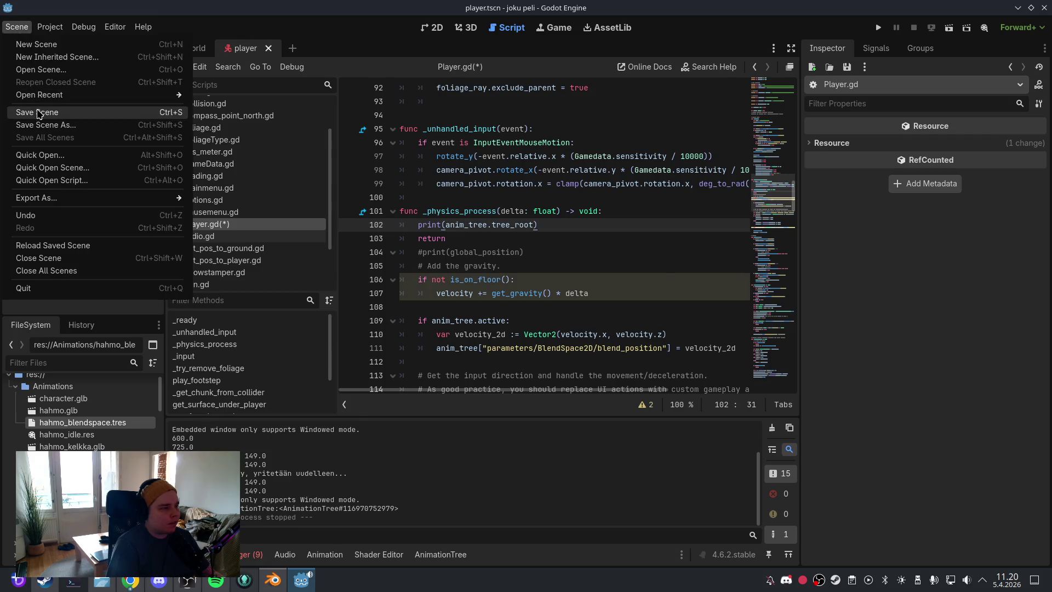
left_click(37, 112)
left_click(466, 28)
left_click(878, 27)
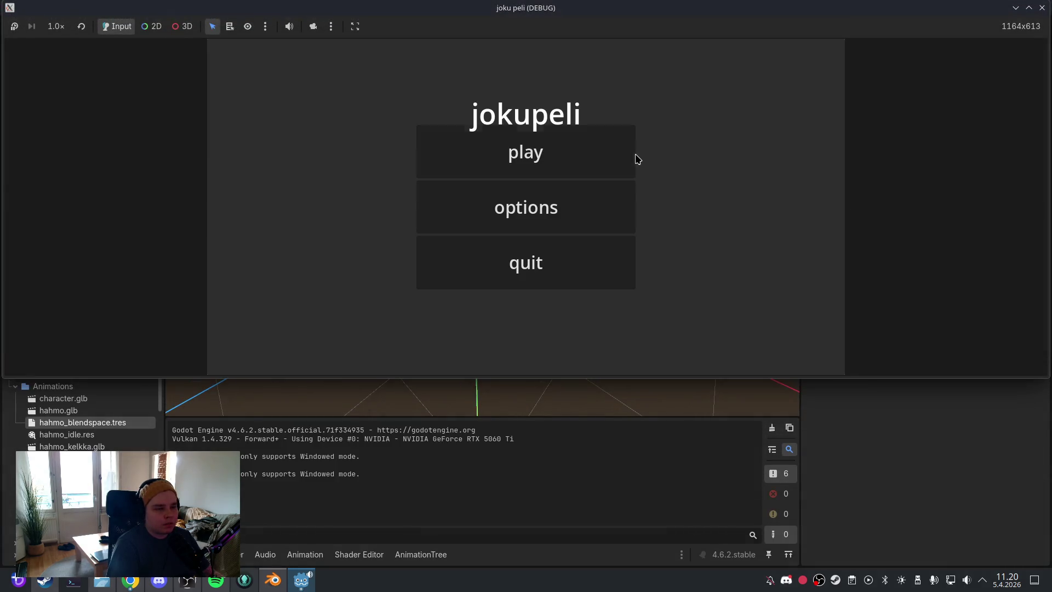
left_click(630, 156)
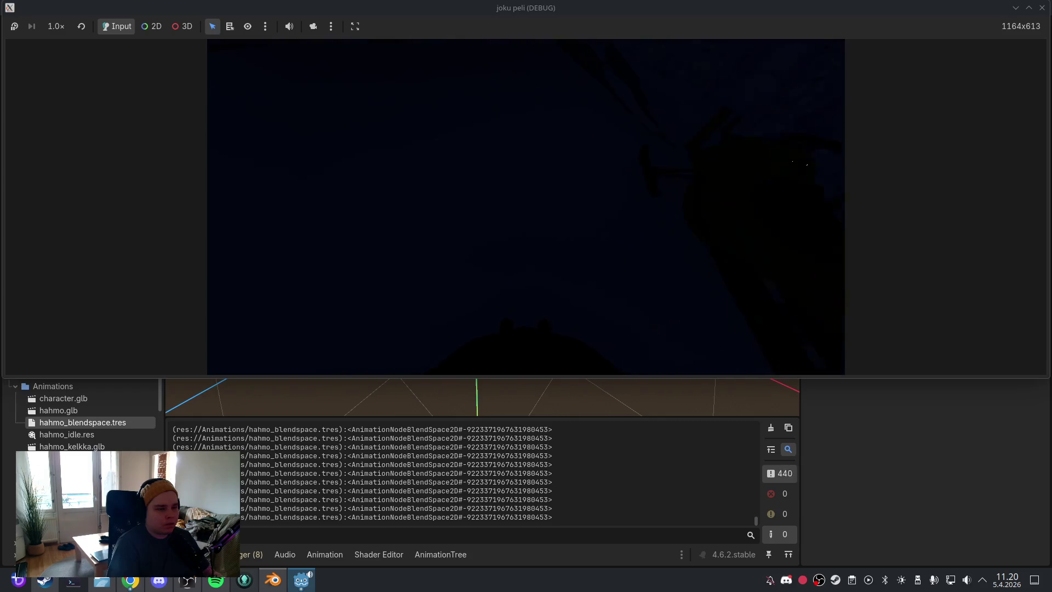
key("Escape")
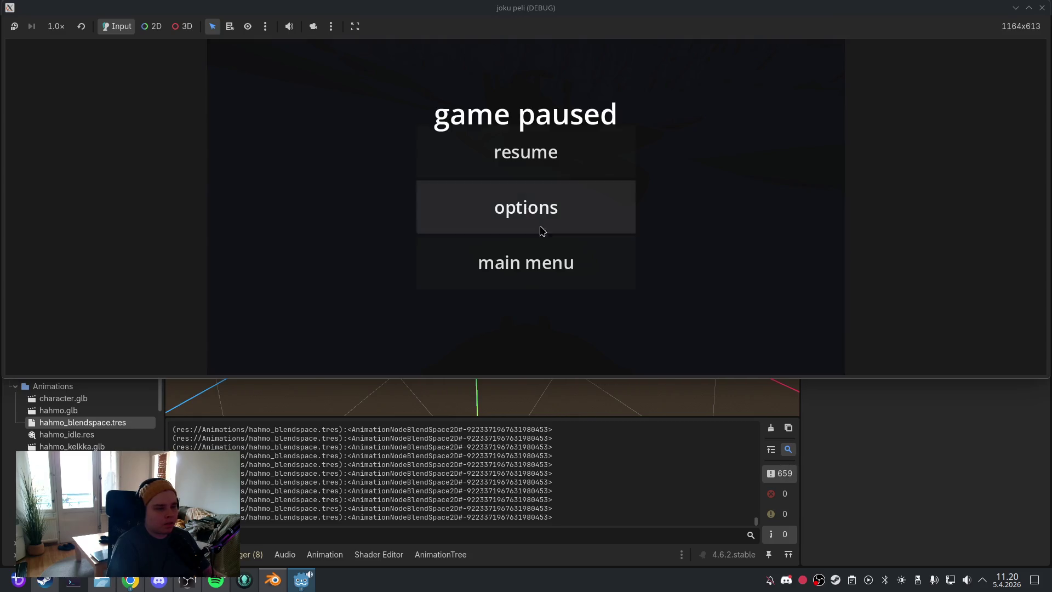
left_click(558, 261)
left_click(568, 265)
scroll(449, 496, "up", 1)
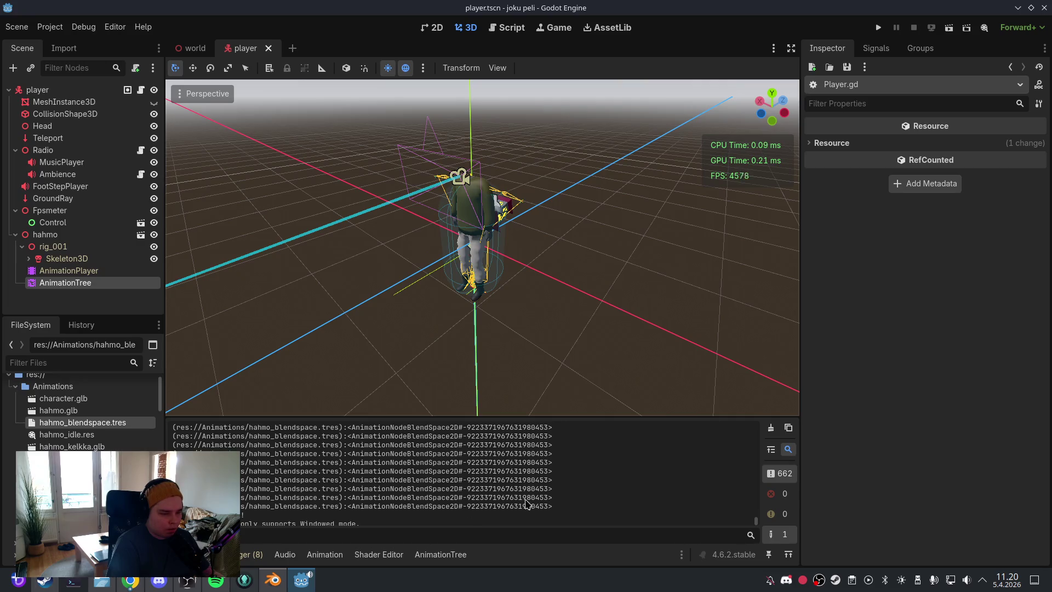
left_click_drag(553, 488, 241, 490)
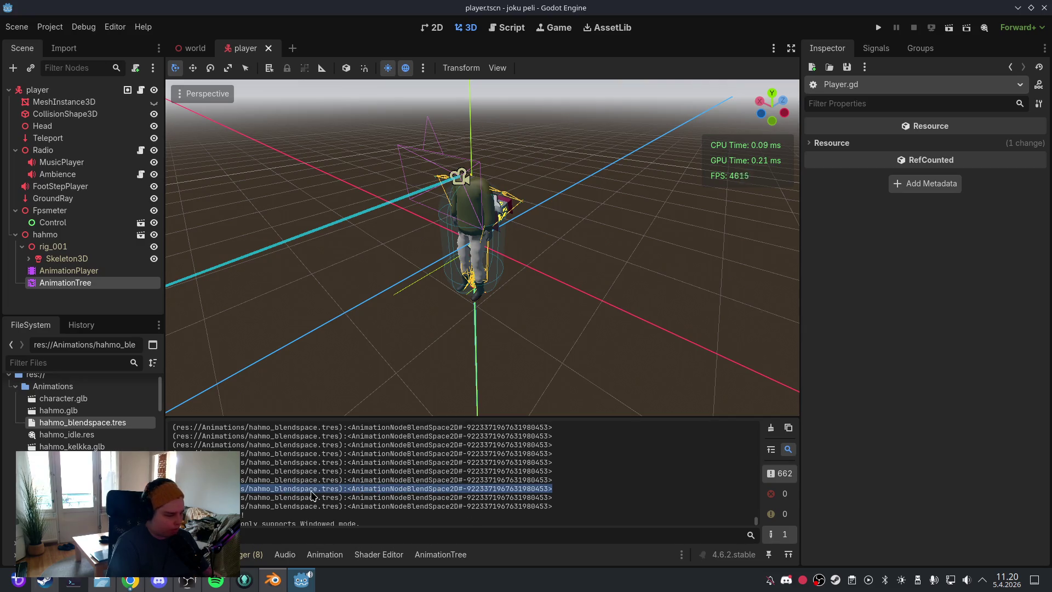
left_click(360, 494)
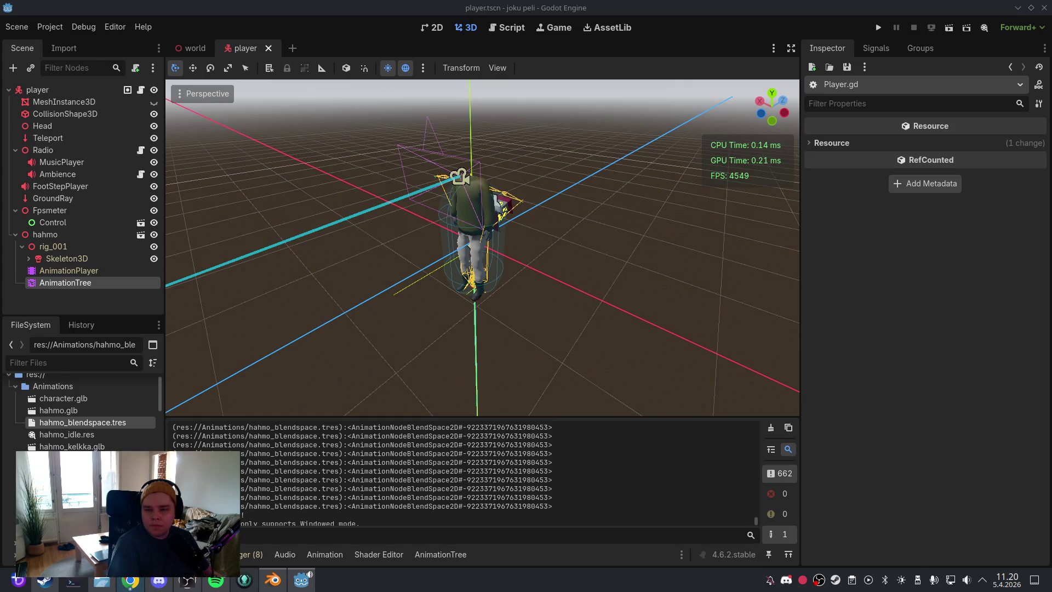
Step: Duplicate the tree_root print, add more indented debug prints, and save
left_click(493, 28)
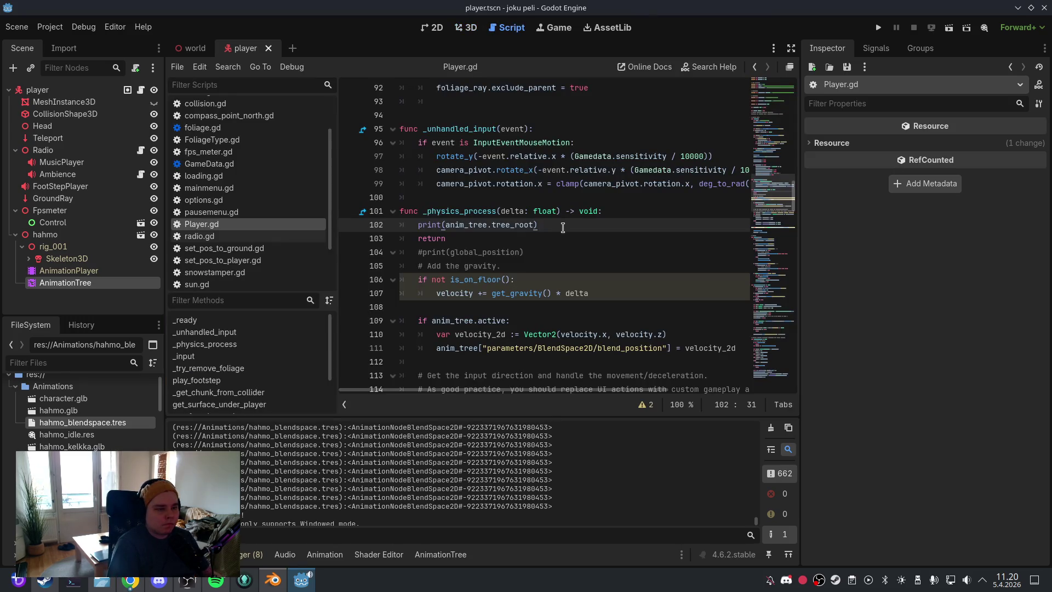
key("ctrl+shift+d")
type("print(anim_tree.active) print(anim_tree.get_parameter_list())")
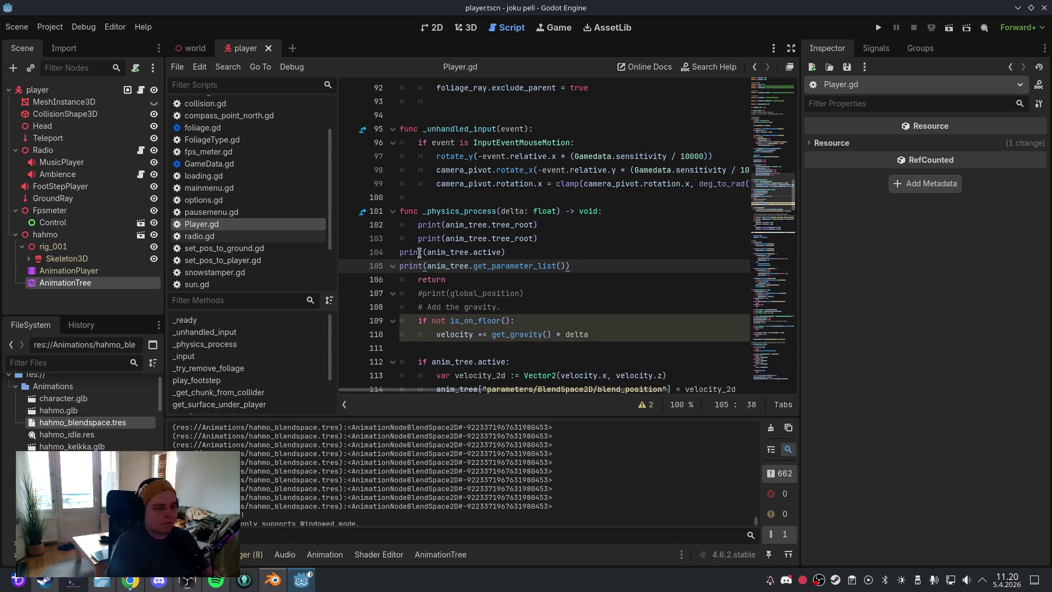
left_click(400, 252)
left_click_drag(400, 265, 472, 252)
key("Tab")
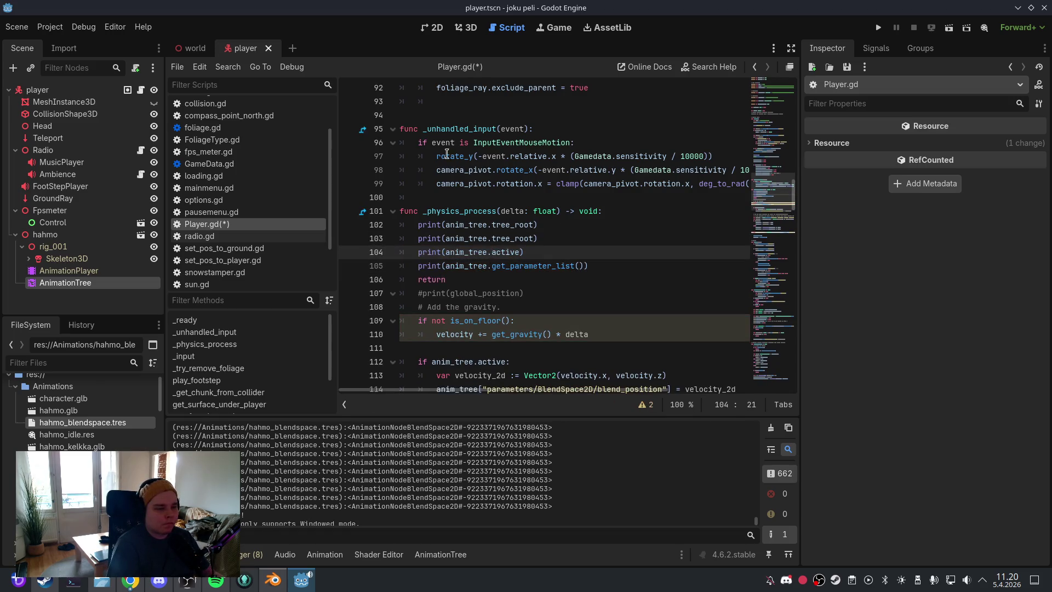
left_click(16, 26)
left_click(33, 110)
Step: Test-run, read the Errors tab, and remove the get_parameter_list print line
left_click(465, 27)
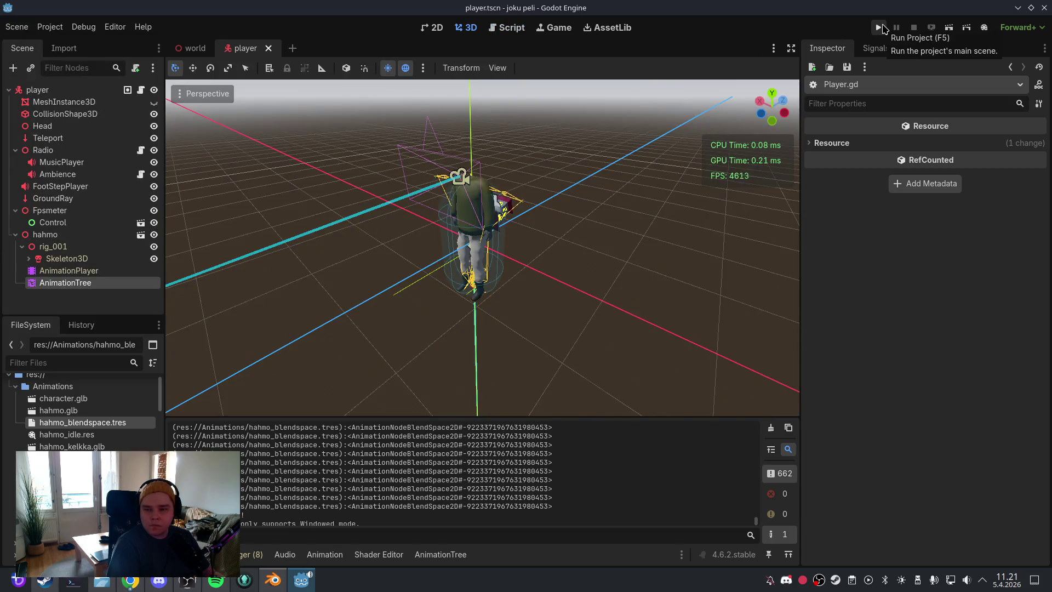
left_click(879, 27)
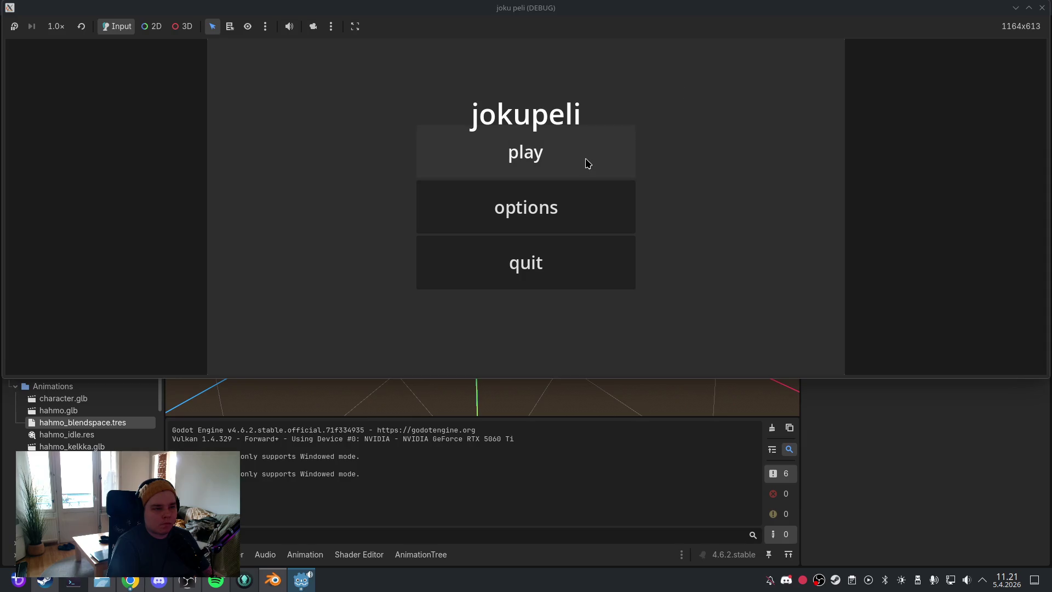
left_click(584, 162)
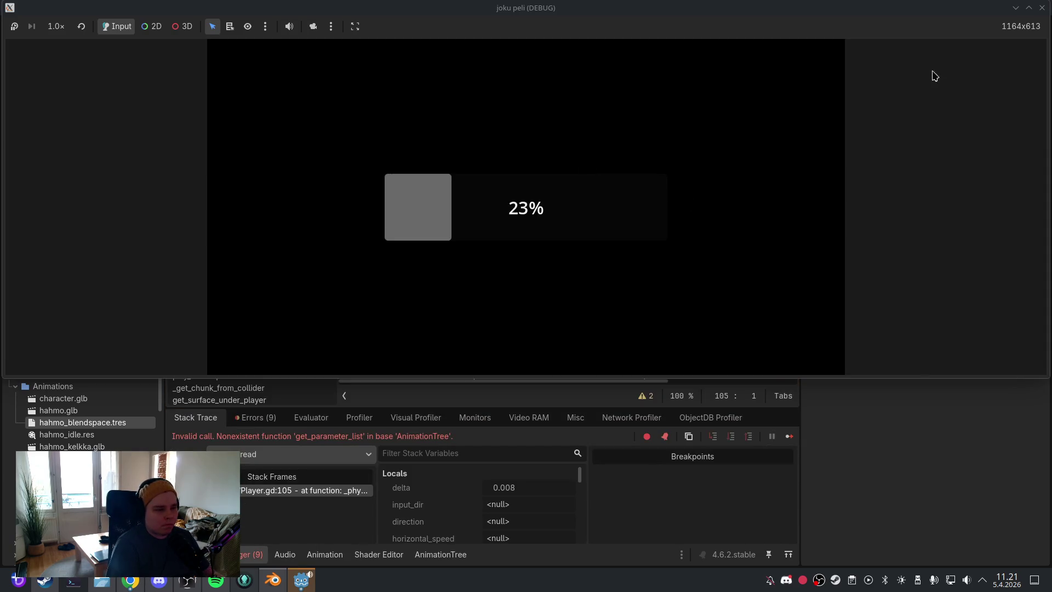
left_click(1039, 9)
left_click(255, 417)
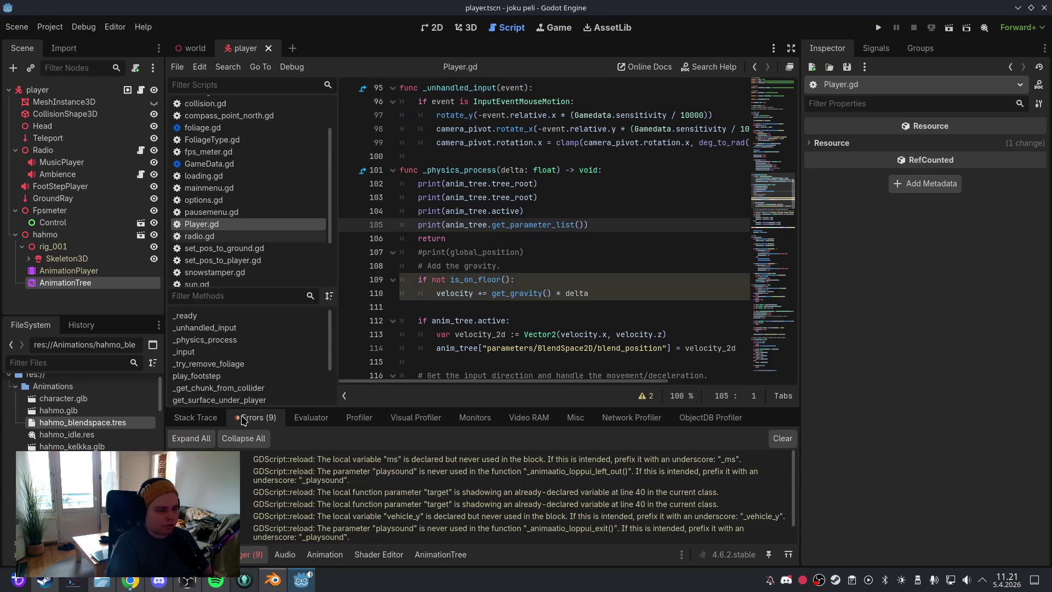
scroll(501, 484, "down", 3)
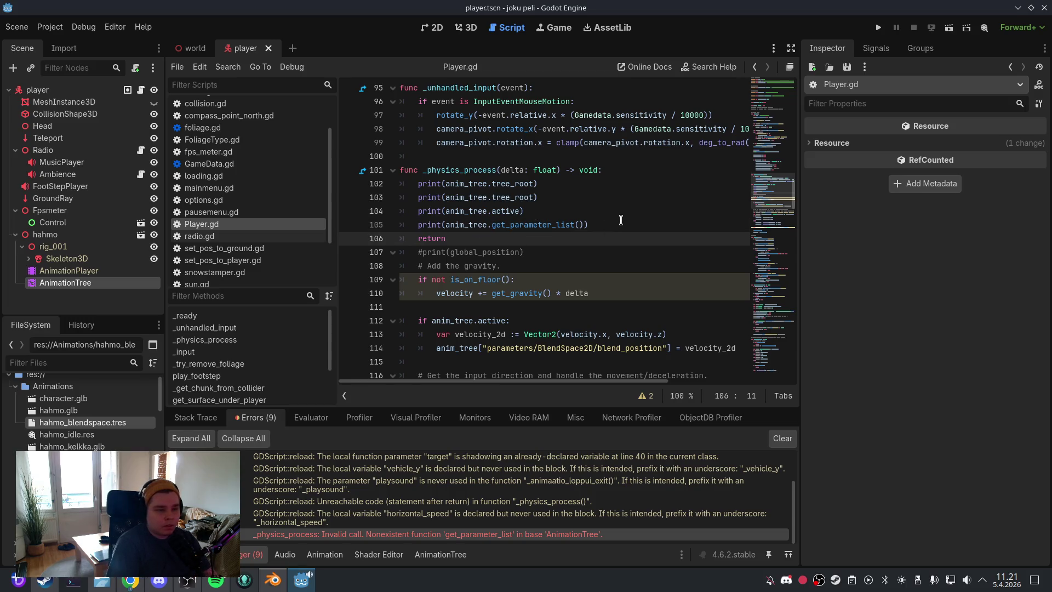
left_click_drag(621, 222, 408, 218)
key("ctrl+z")
left_click(16, 26)
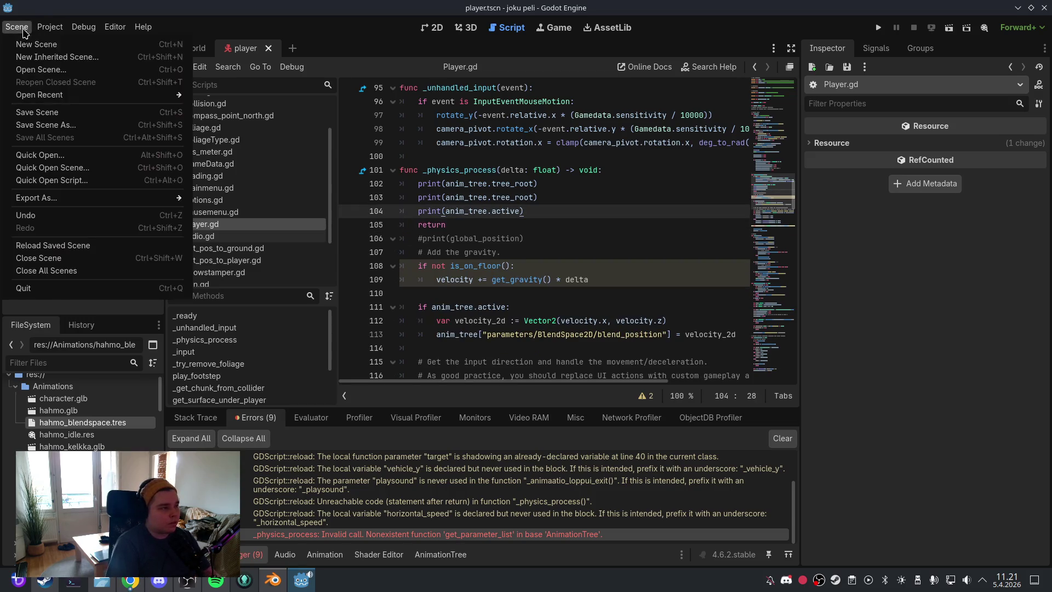
Step: Save, test-run the game error-free, quit via the pause menu, and reopen Player.gd
left_click(157, 102)
left_click(467, 27)
left_click(878, 28)
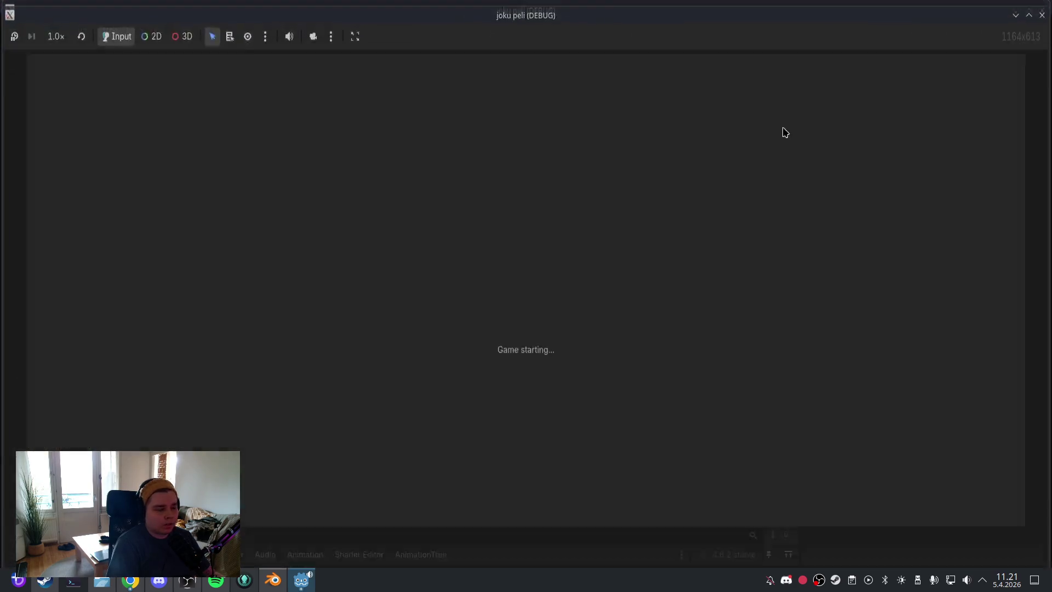
left_click(611, 174)
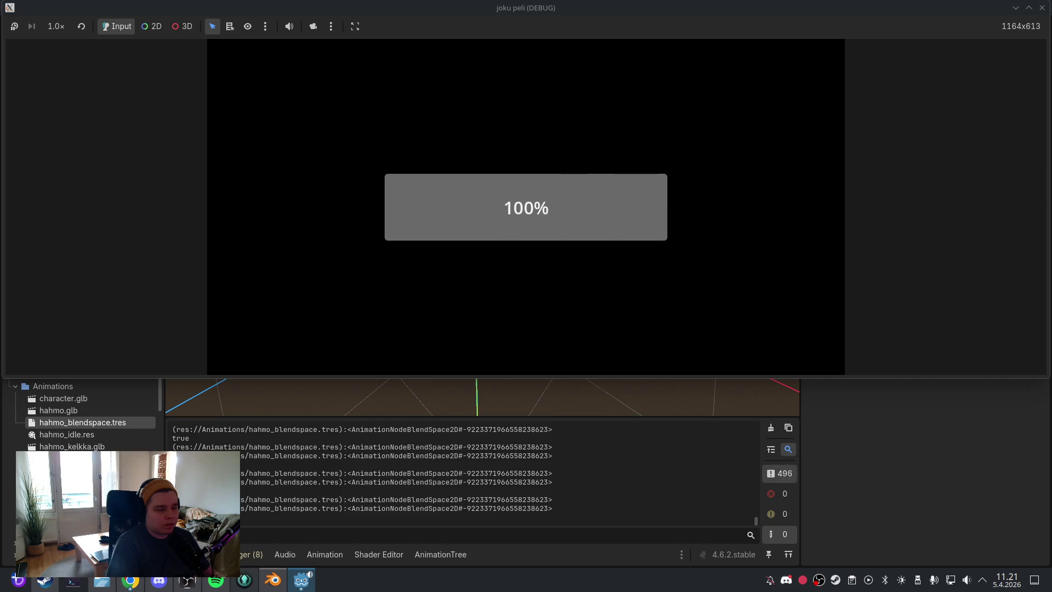
key("Escape")
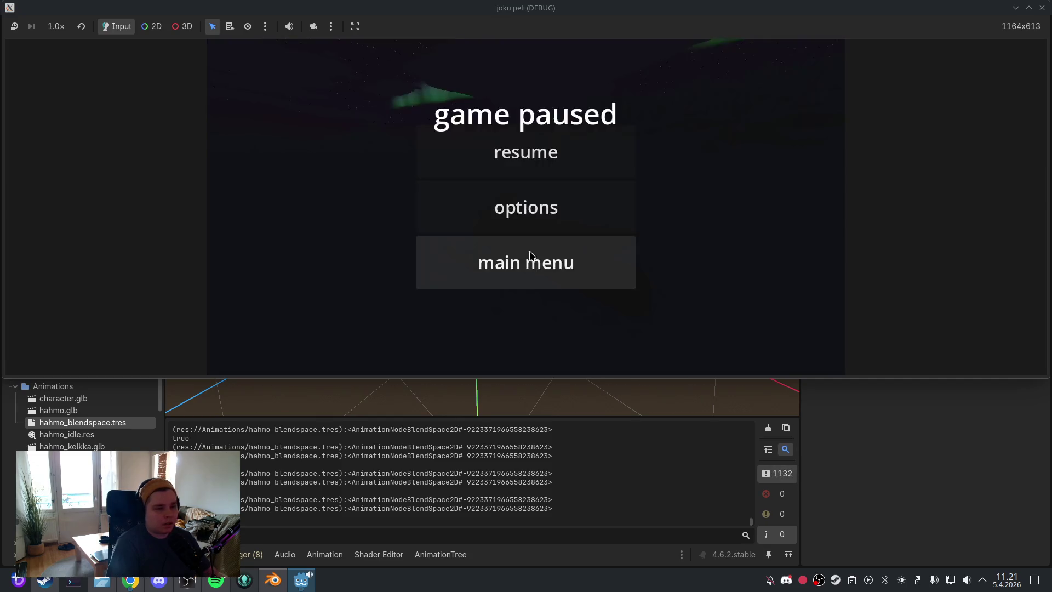
left_click(530, 255)
left_click(536, 262)
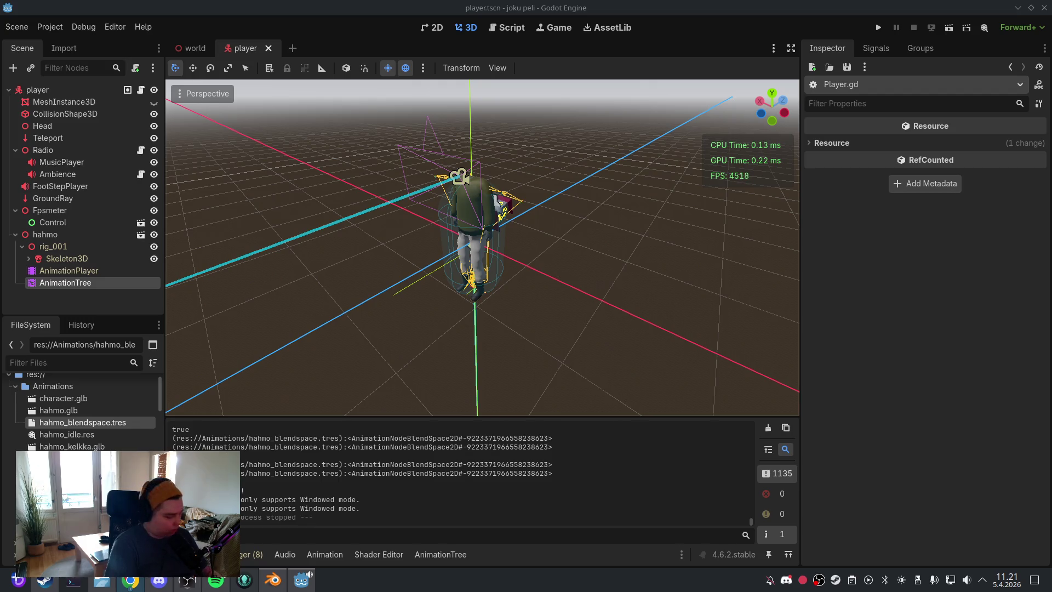
left_click(506, 27)
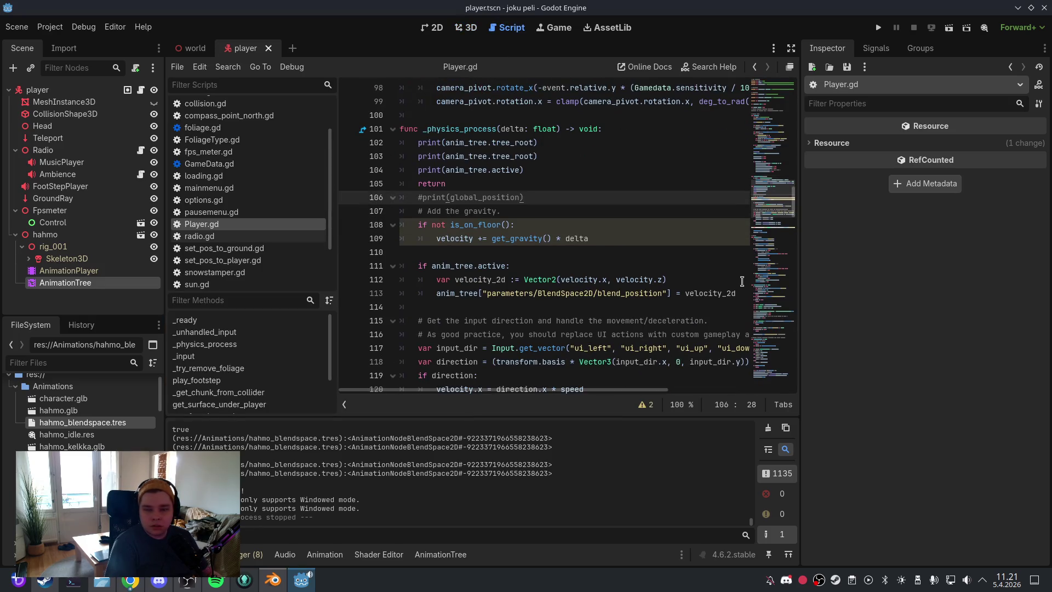
Step: Shorten the parameter path to parameters/blend_position and save
left_click_drag(742, 292, 431, 293)
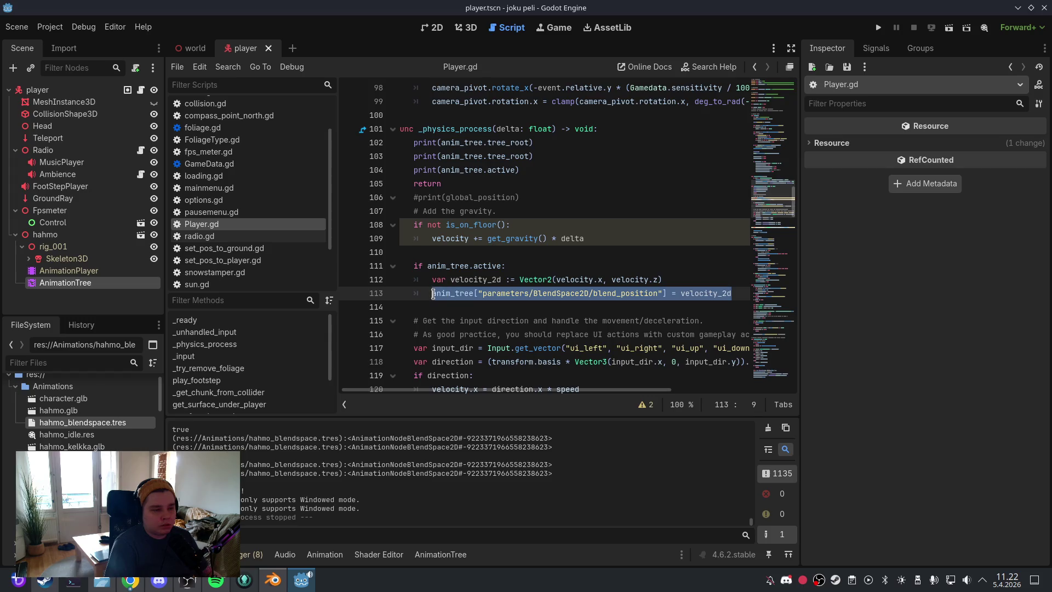
type("anim_tree[\"parameters/blend_position\"] = velocity_2d")
left_click(496, 293)
left_click(16, 26)
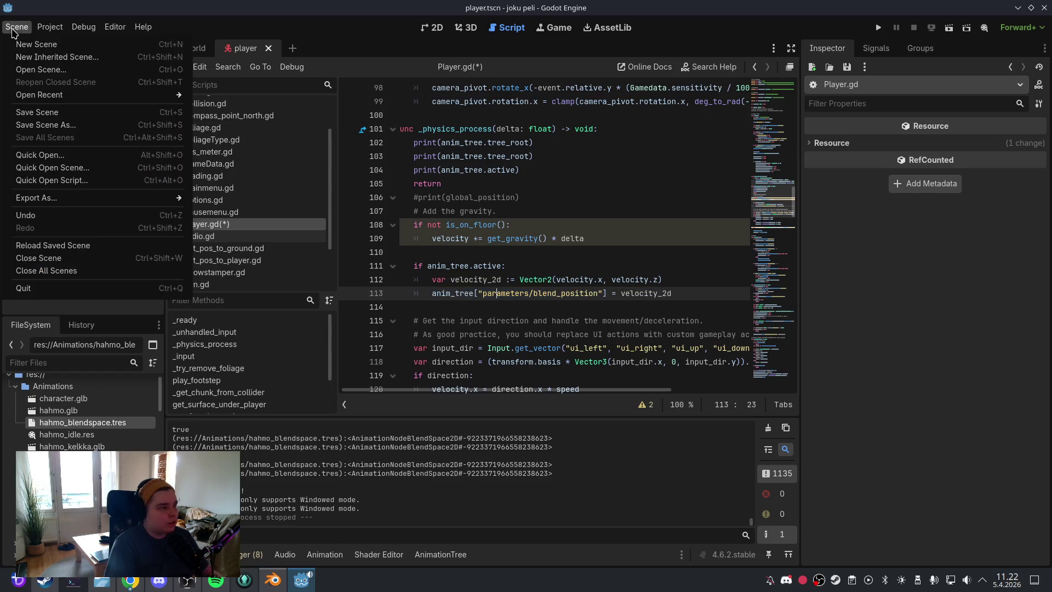
left_click(34, 112)
Step: Delete the debug prints, return and comment lines, save, and run the project
scroll(480, 304, "up", 3)
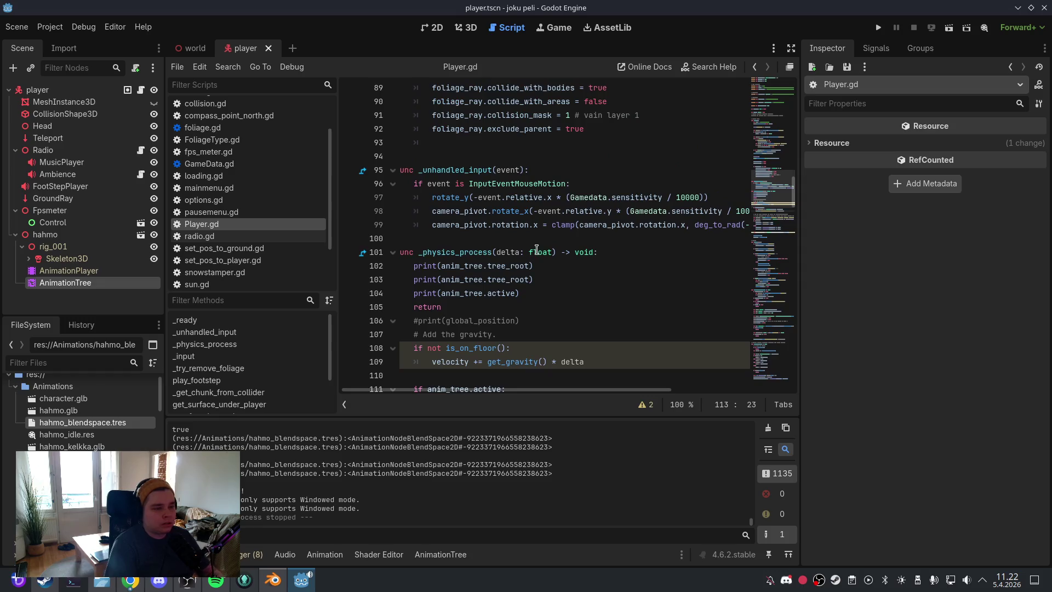
left_click(481, 305)
left_click_drag(480, 305, 399, 266)
key("BackSpace")
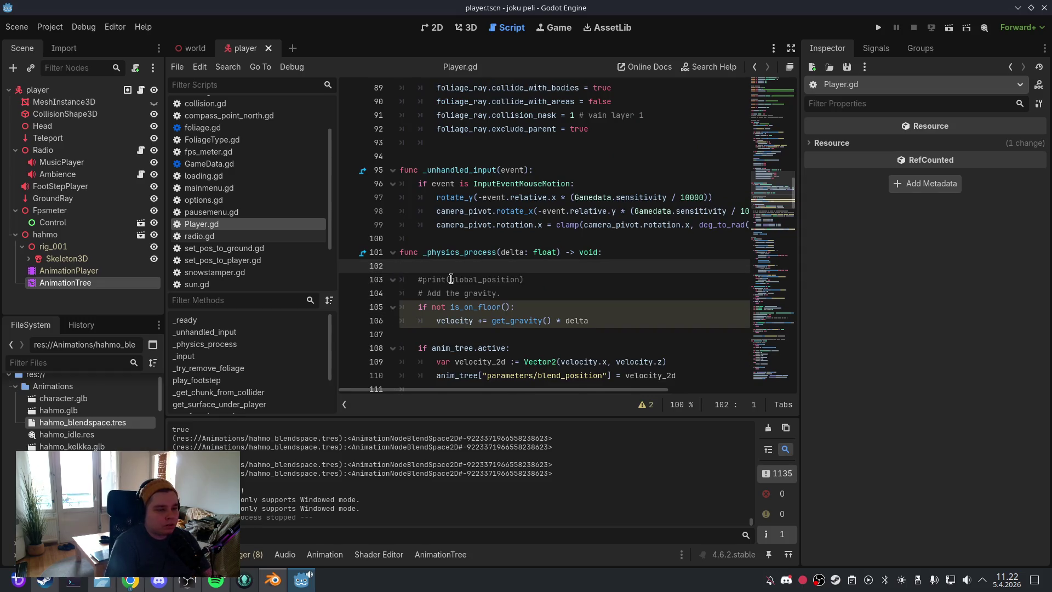
key("BackSpace")
left_click_drag(529, 281, 402, 266)
key("BackSpace")
key("BackSpace")
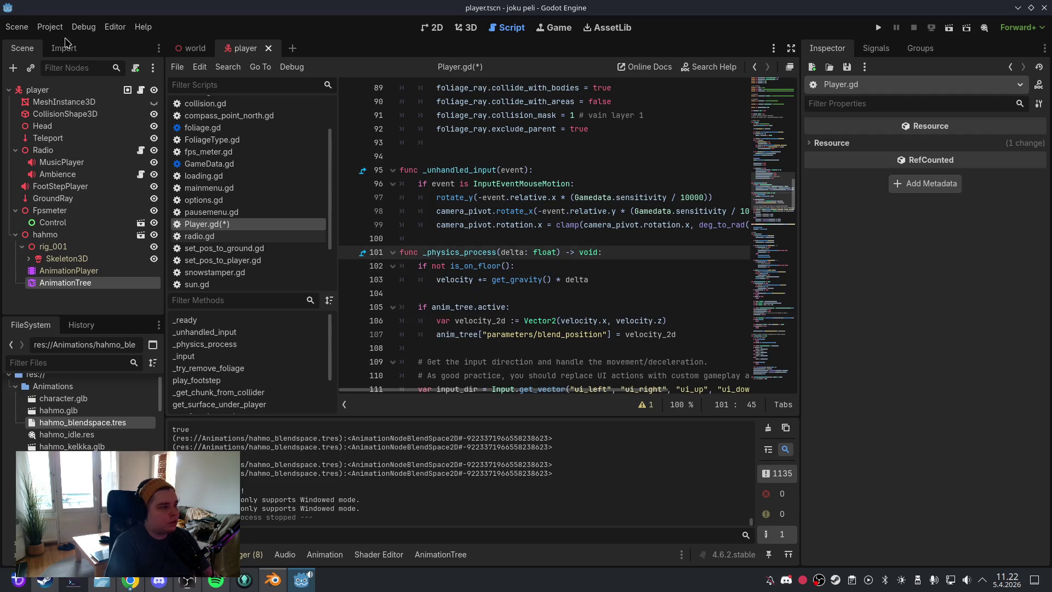
left_click(16, 26)
left_click(33, 113)
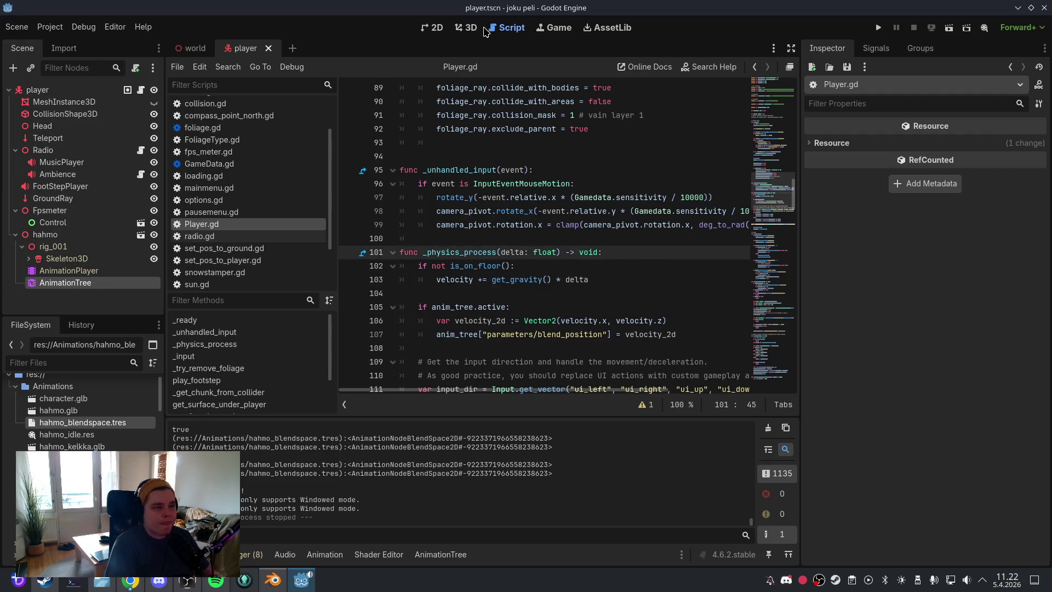
left_click(474, 29)
left_click(877, 27)
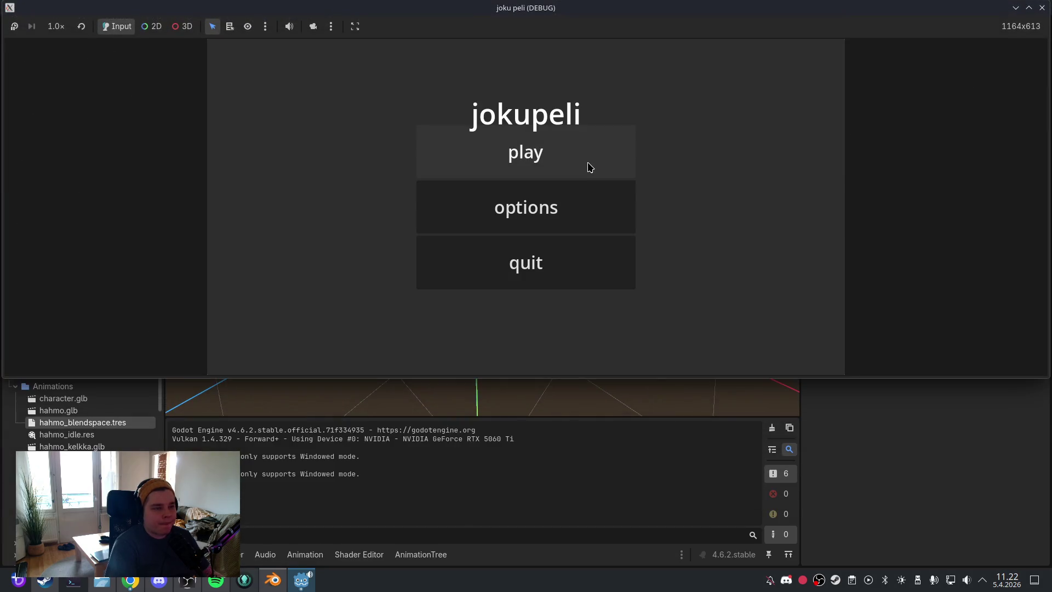
Step: Test-run the game, then inspect the move_toward() Nil-to-float error from Player.gd line 117
left_click(588, 165)
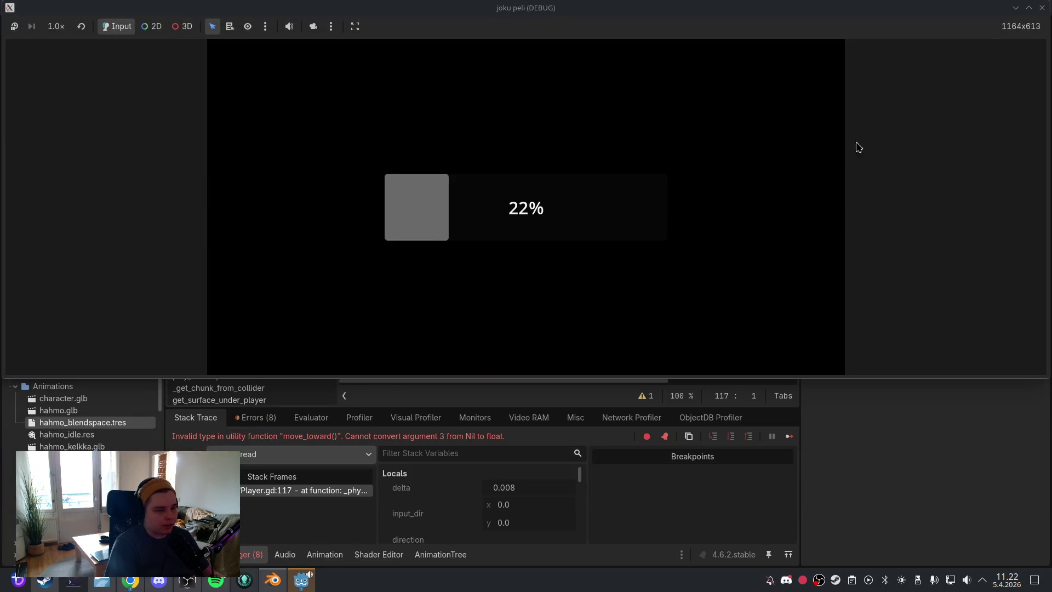
left_click(1042, 8)
left_click(258, 417)
scroll(419, 540, "down", 2)
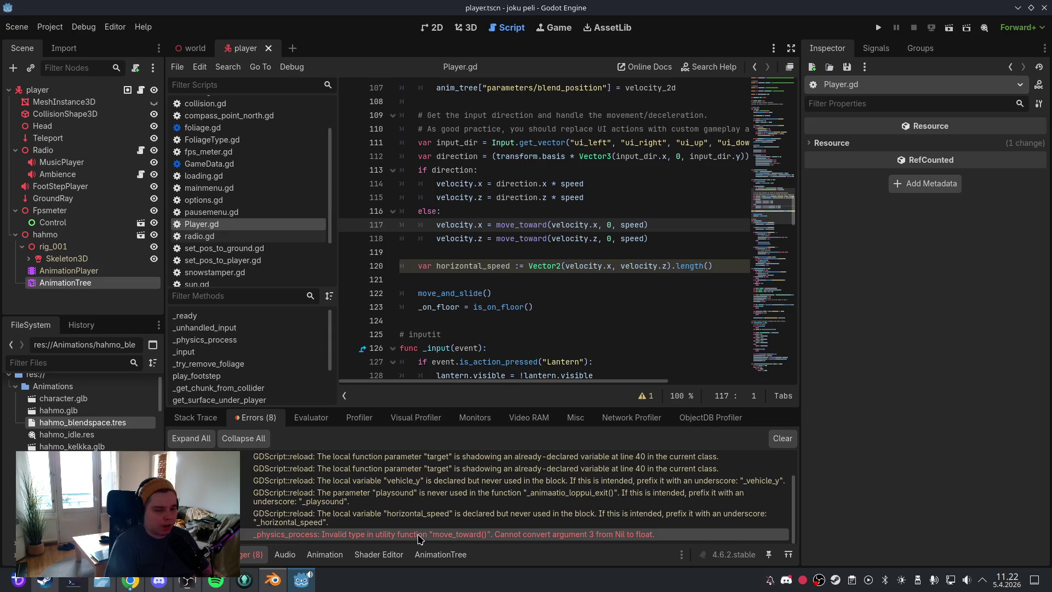
mouse_move(419, 540)
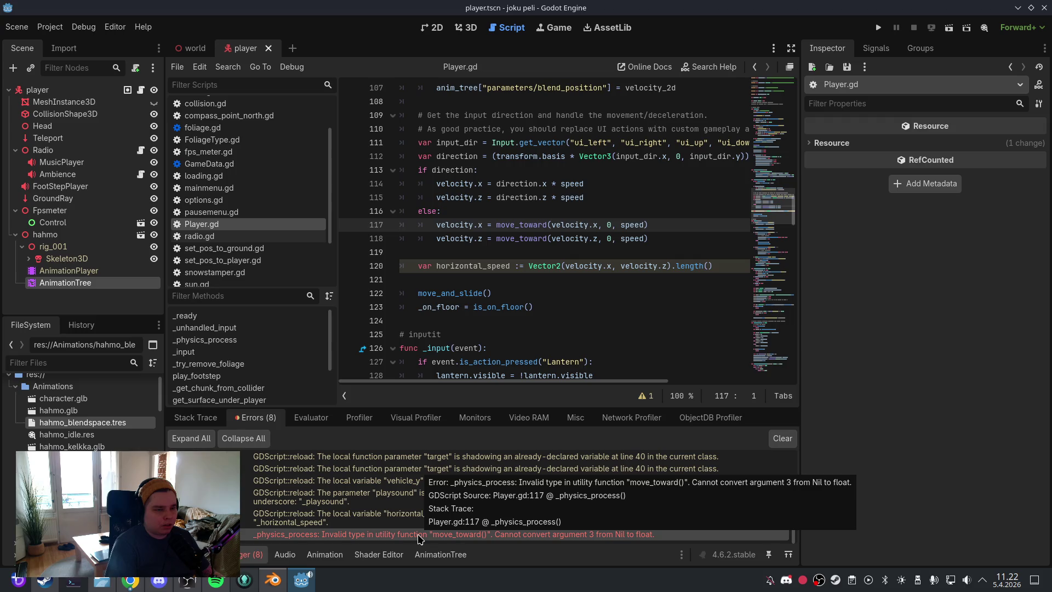
right_click(419, 539)
left_click(438, 541)
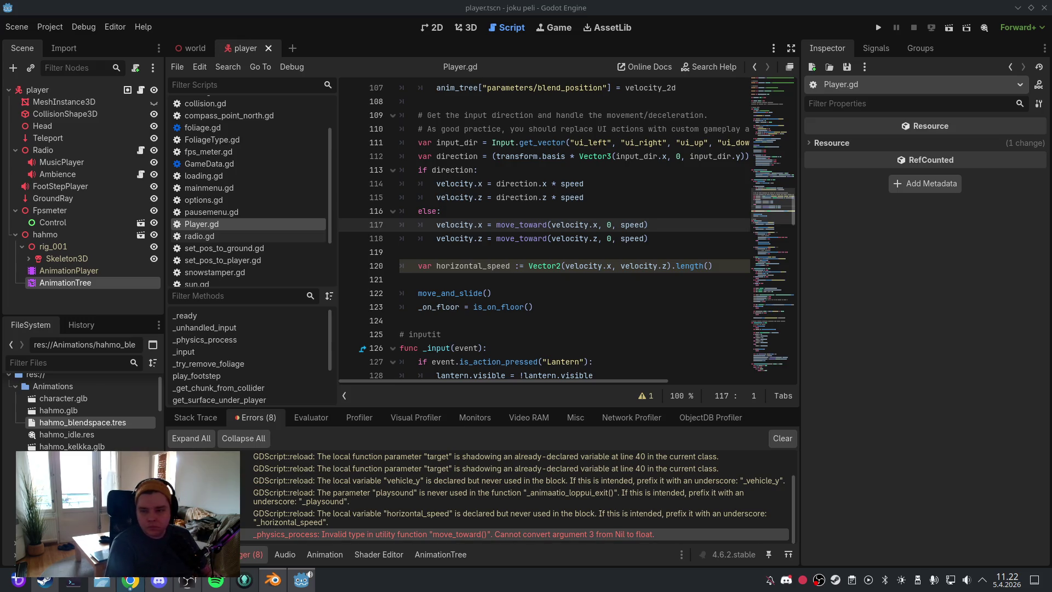
Step: Change line 4 to 'var speed: float = WALK_SPEED' and save the script
scroll(794, 195, "up", 20)
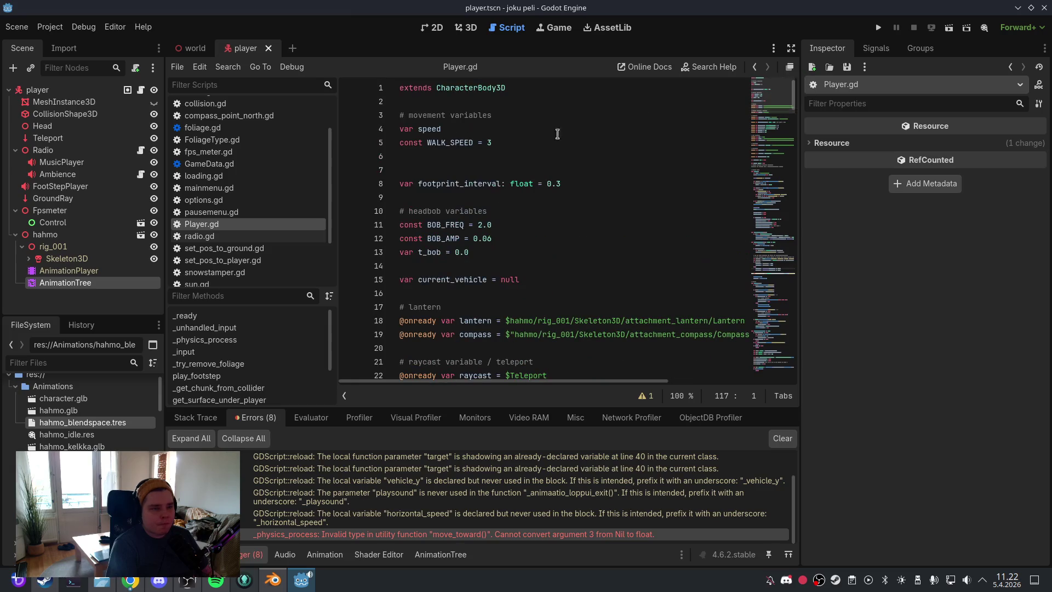
left_click_drag(441, 129, 400, 129)
type("var speed: float = WALK_SPEED")
left_click(446, 157)
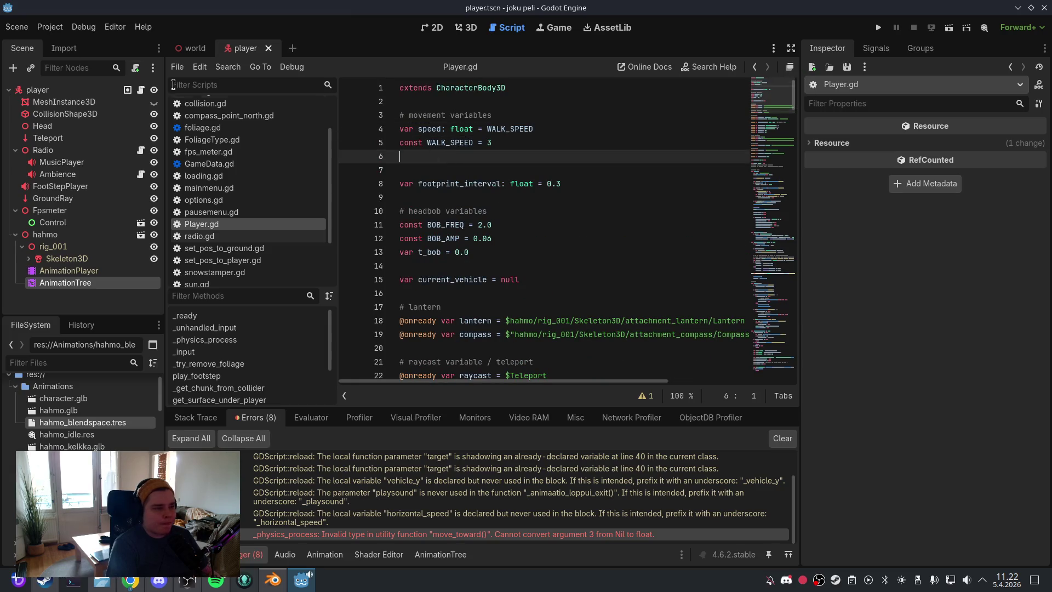
left_click(17, 27)
left_click(49, 115)
Step: Clear the old errors and run the game again from its main menu
left_click(468, 27)
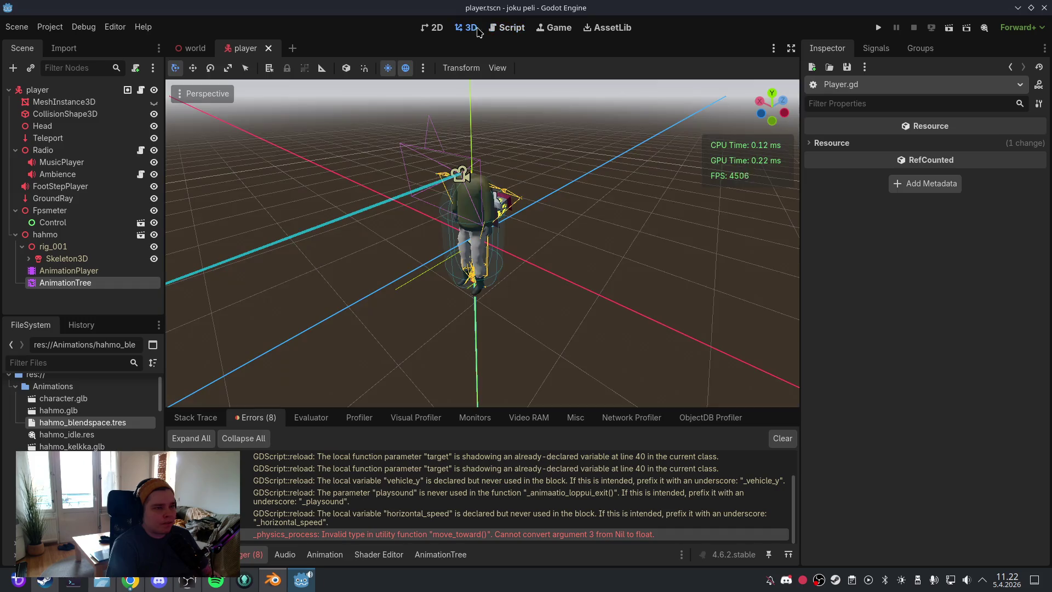
left_click(784, 439)
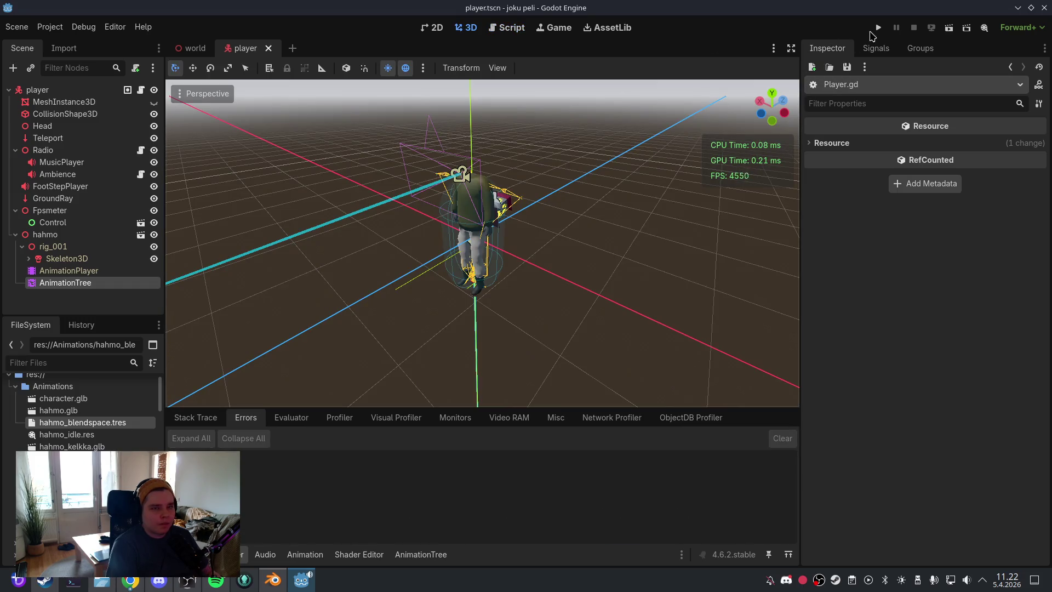
left_click(878, 27)
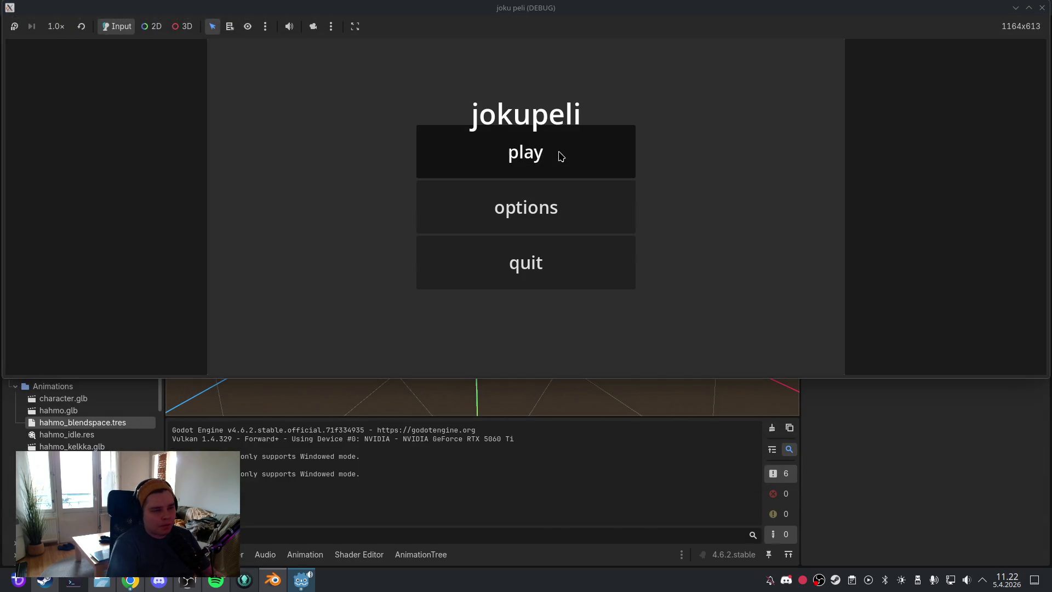
left_click(558, 155)
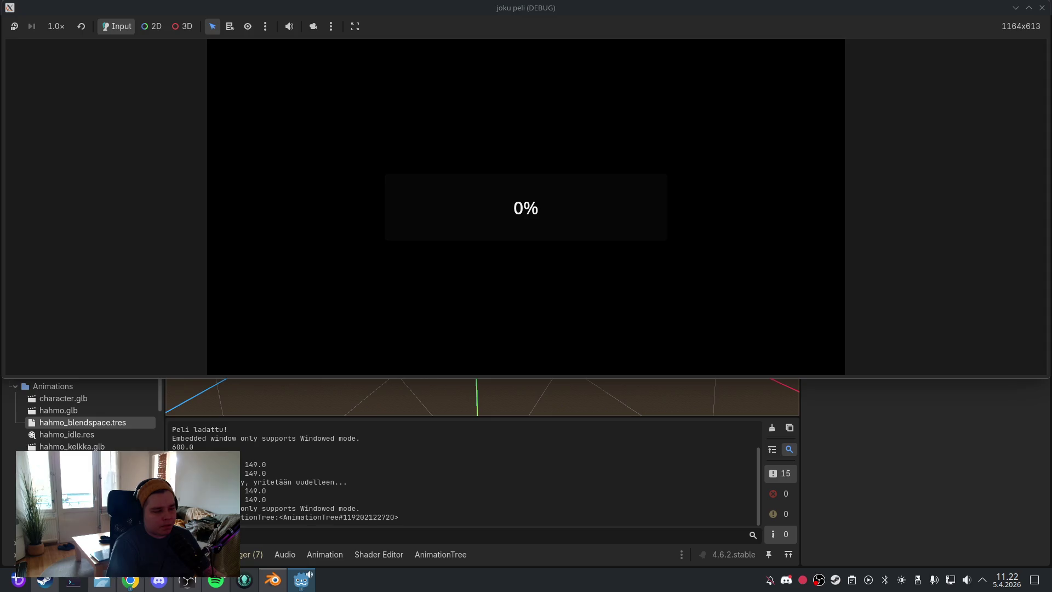
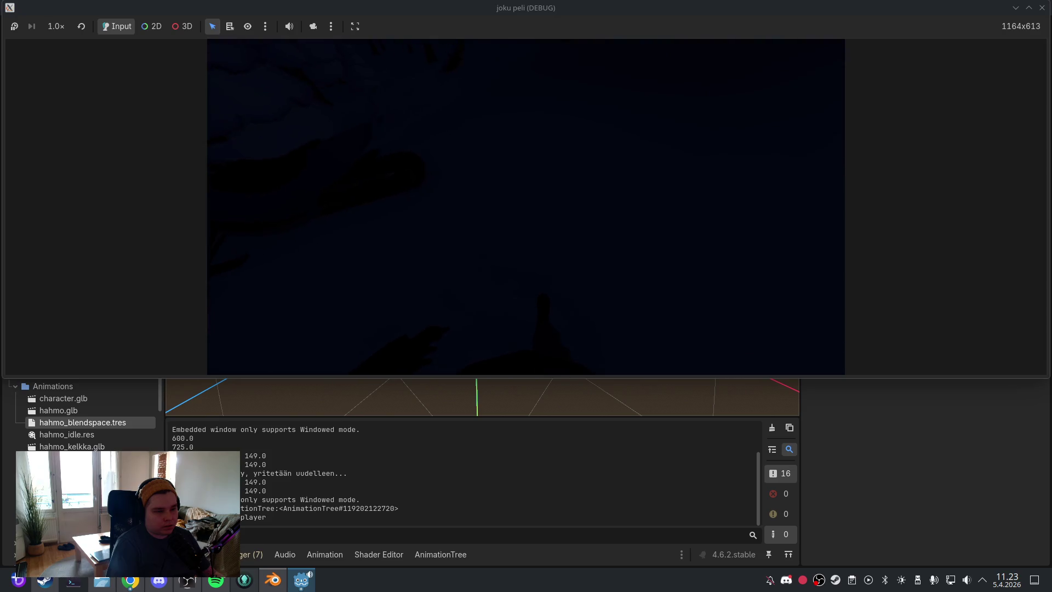
Step: Quit the running test game through its pause menu and reopen the AnimationTree blend space editor
key("Escape")
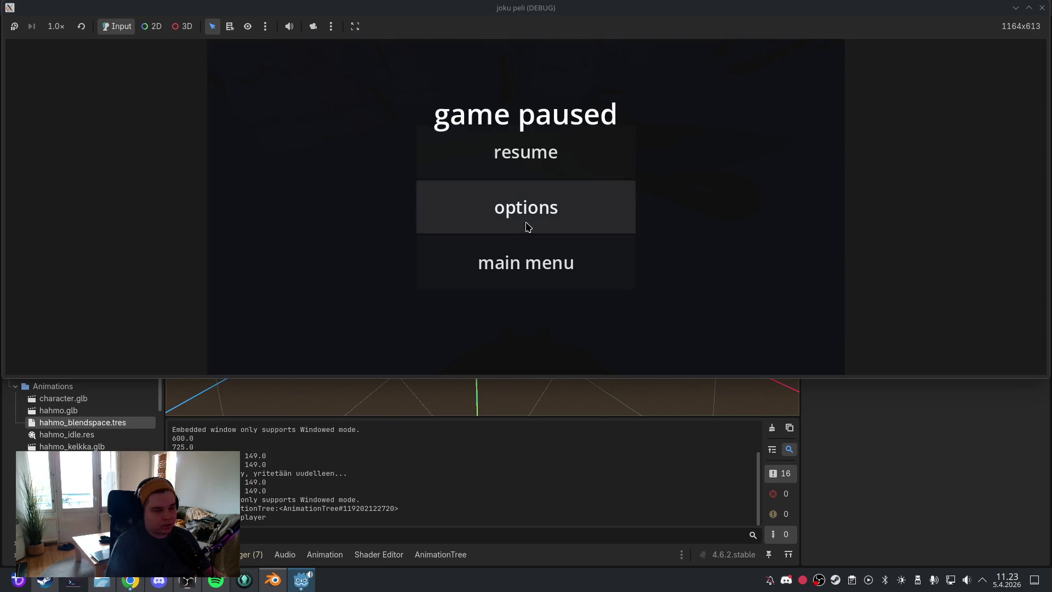
left_click(530, 259)
left_click(529, 260)
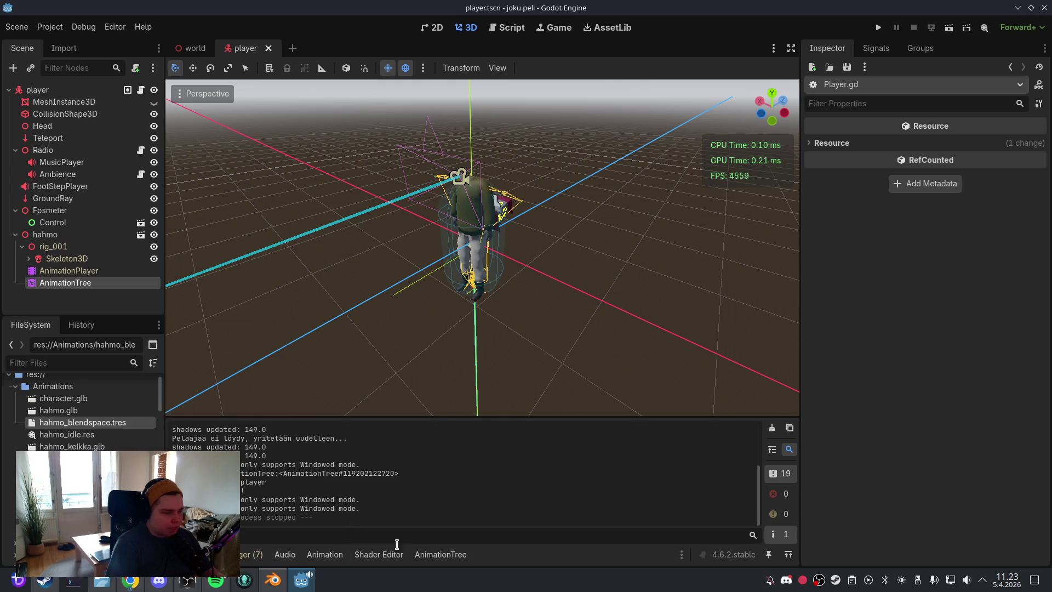
left_click(440, 553)
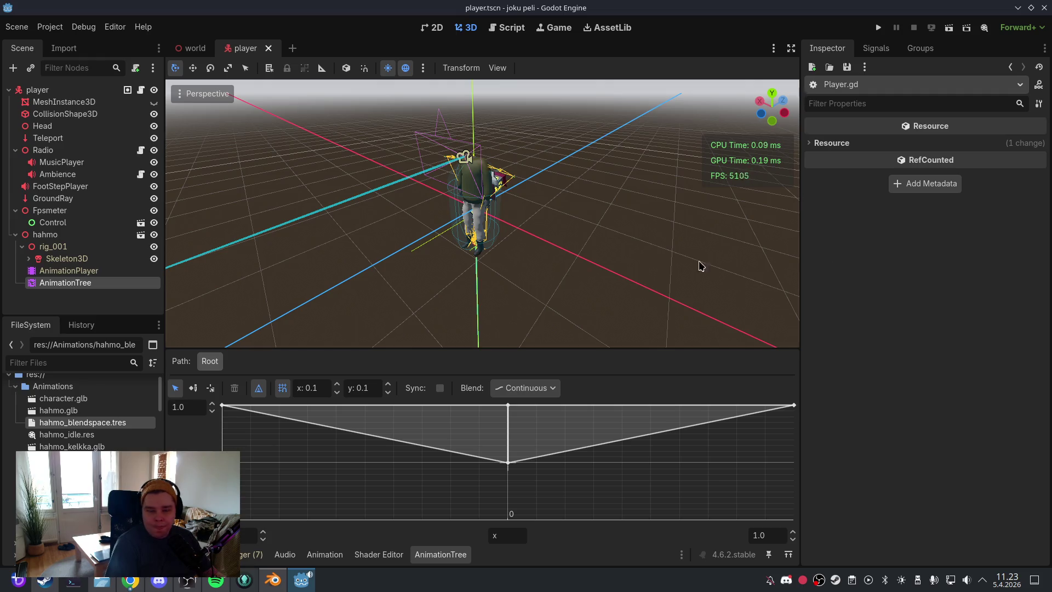
Step: Select the AnimationPlayer under hahmo to show its Idle animation in the timeline
left_click(103, 271)
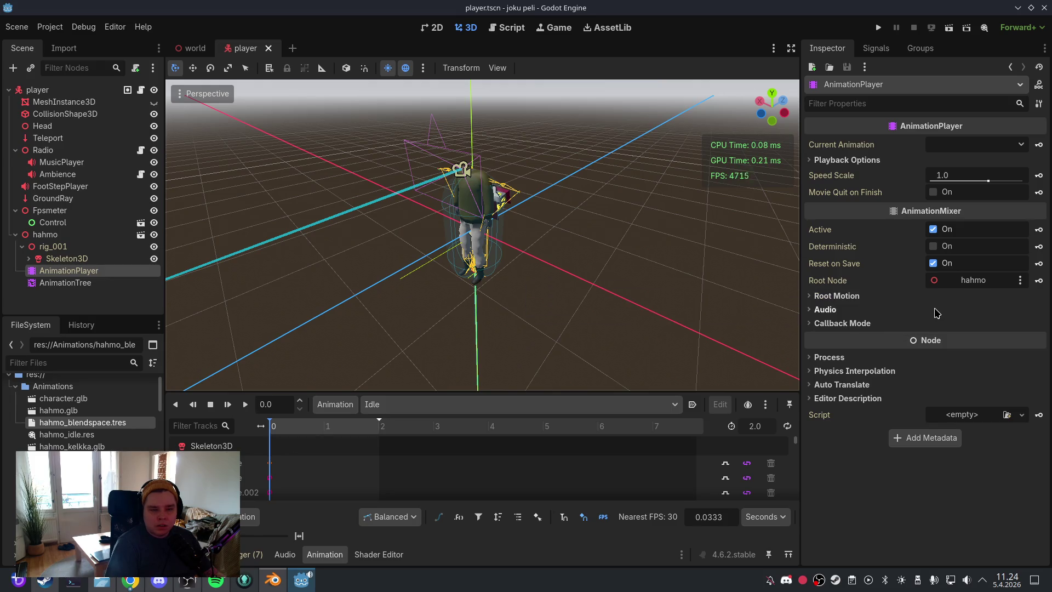
Step: Show Walk_Forward in the timeline, try to make it loop, and dismiss the imported-animation warning
mouse_move(911, 195)
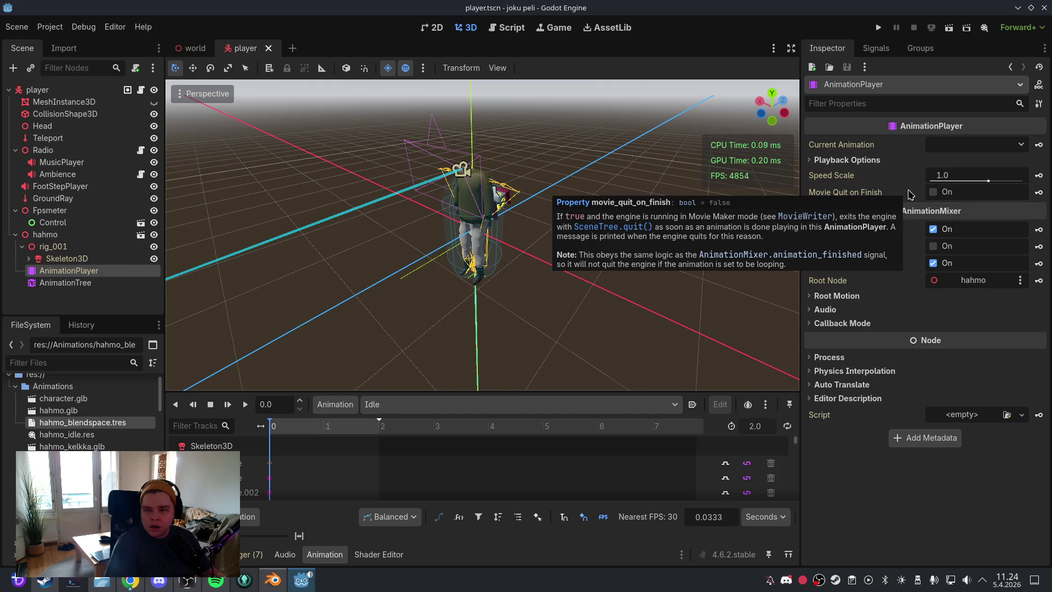
left_click(385, 406)
left_click(398, 438)
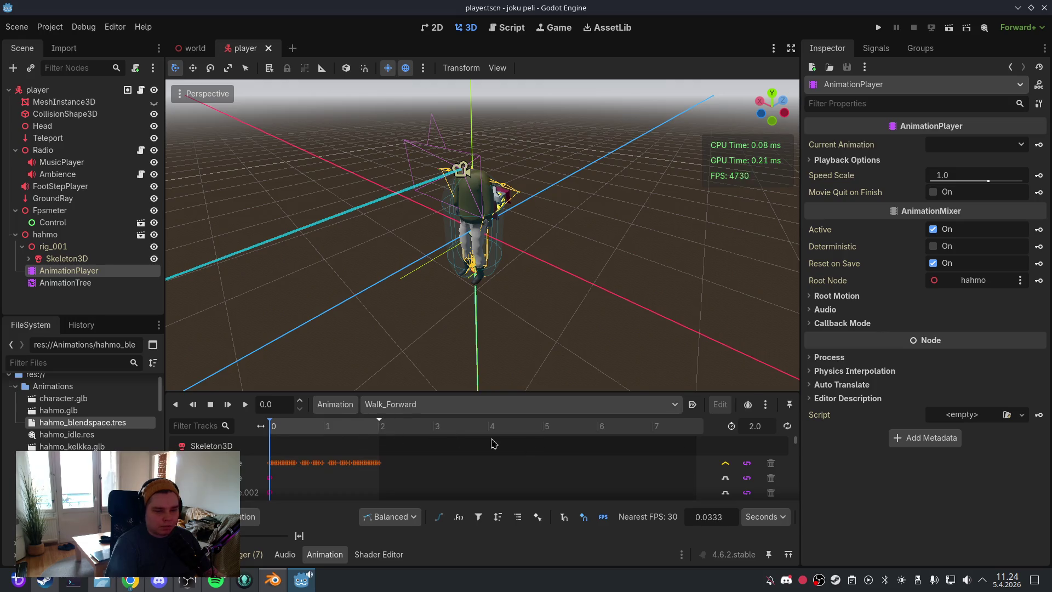
left_click(787, 426)
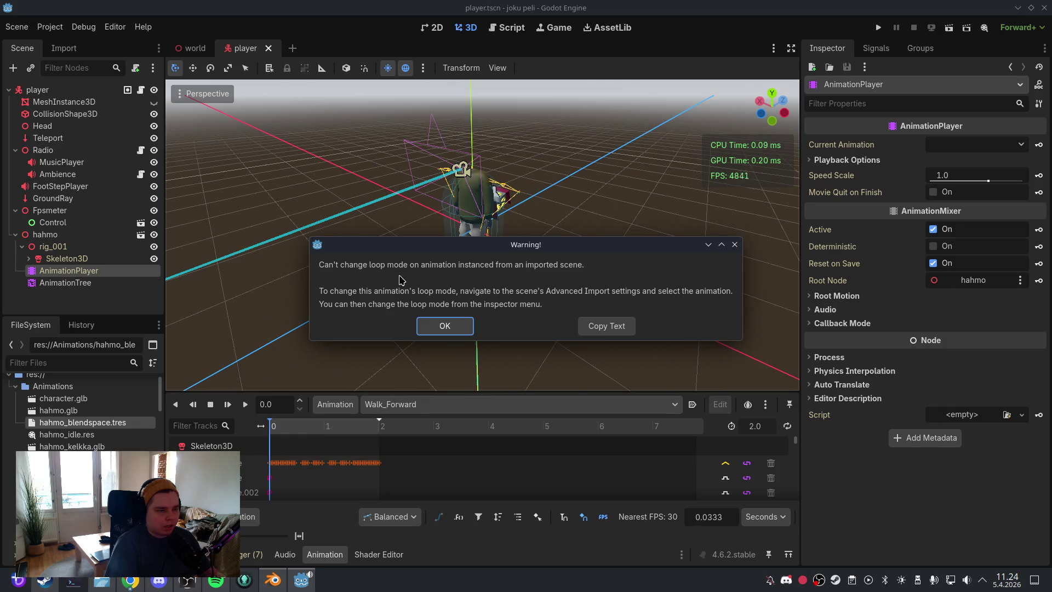
key("Return")
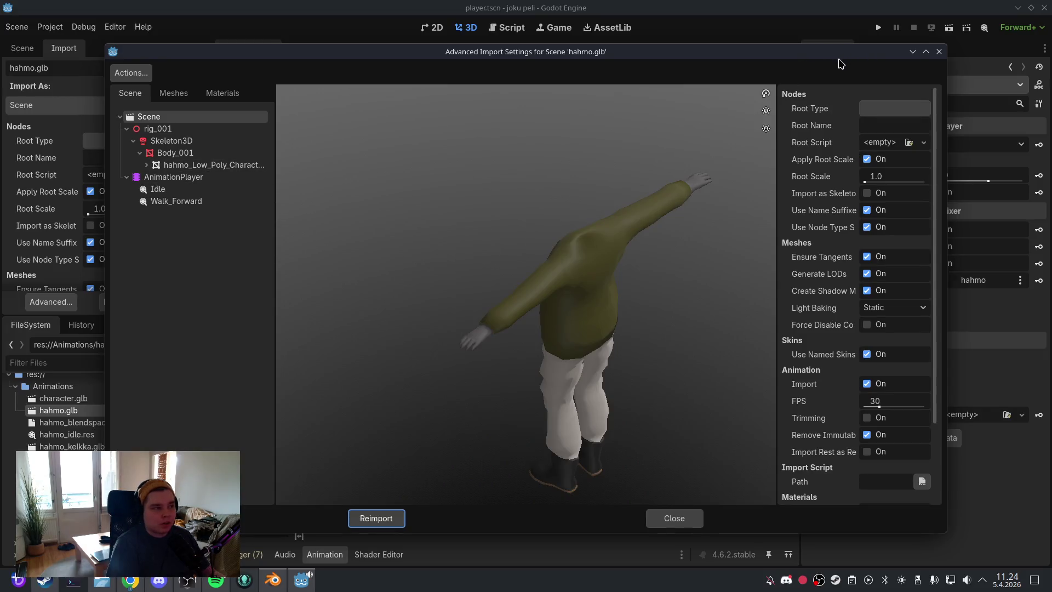
Step: Reopen the Advanced Import Settings for hahmo.glb
left_click(939, 51)
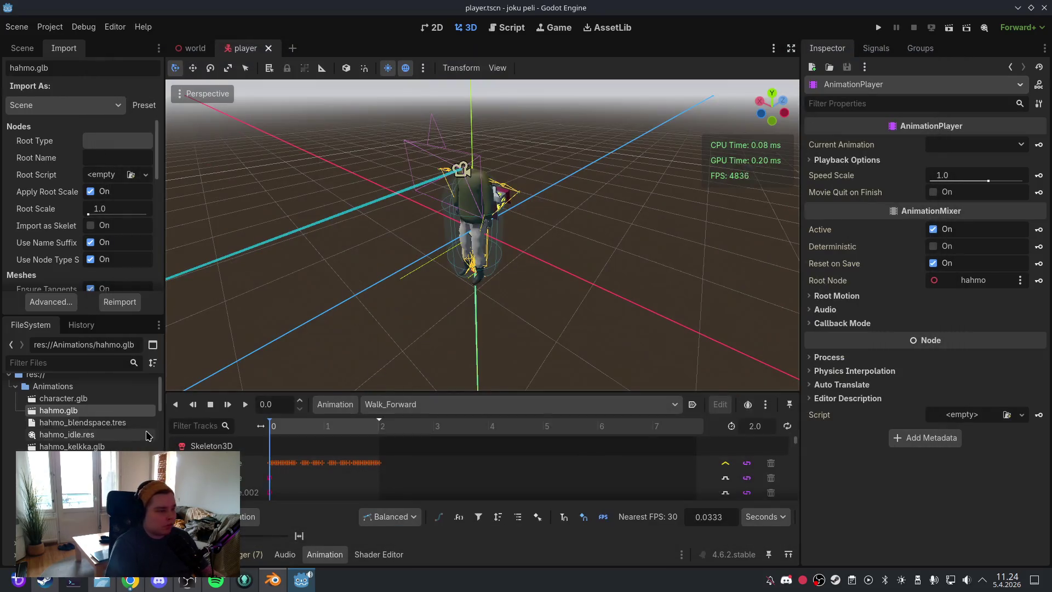
right_click(100, 415)
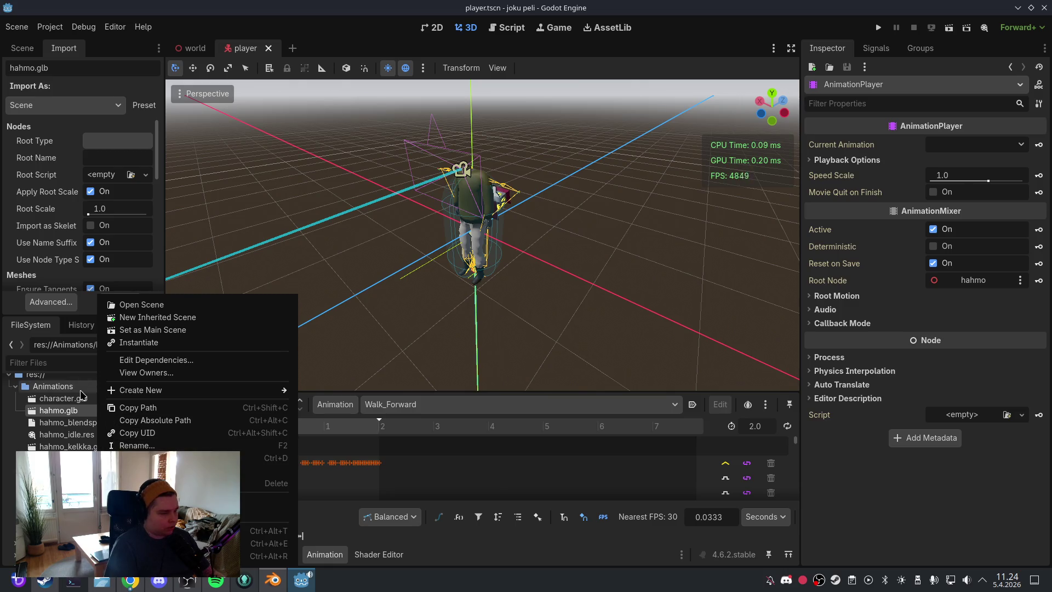
left_click(81, 410)
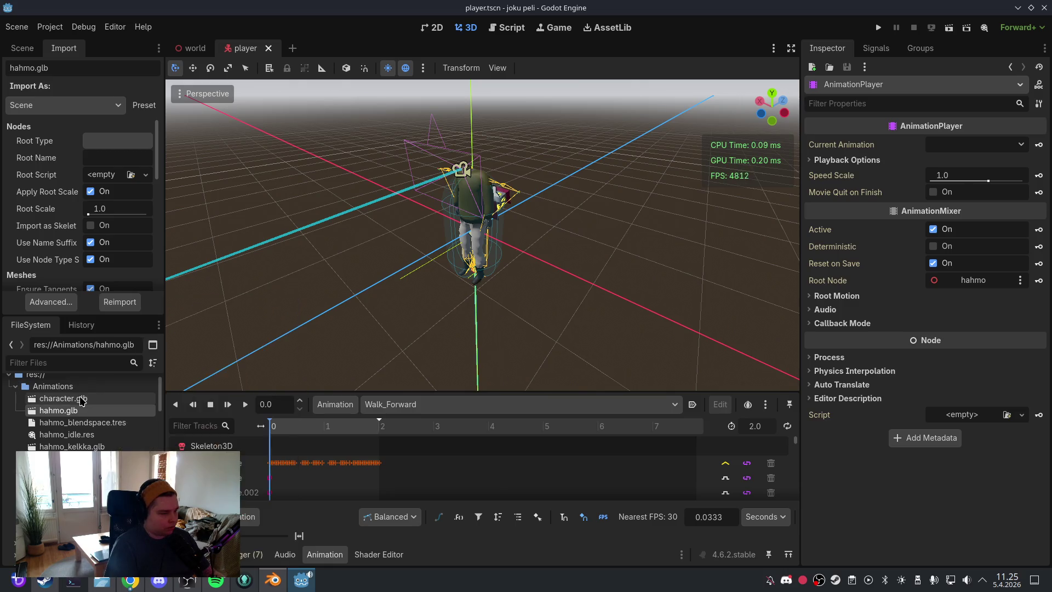
left_click(51, 302)
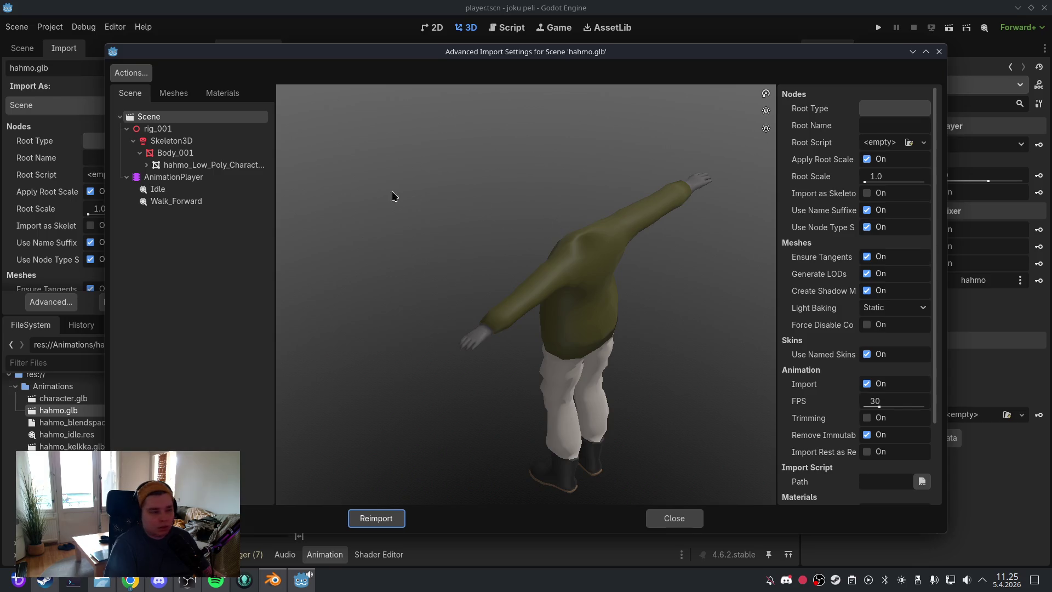
Step: Set Walk_Forward's Loop Mode to Linear and reimport hahmo.glb
left_click(234, 202)
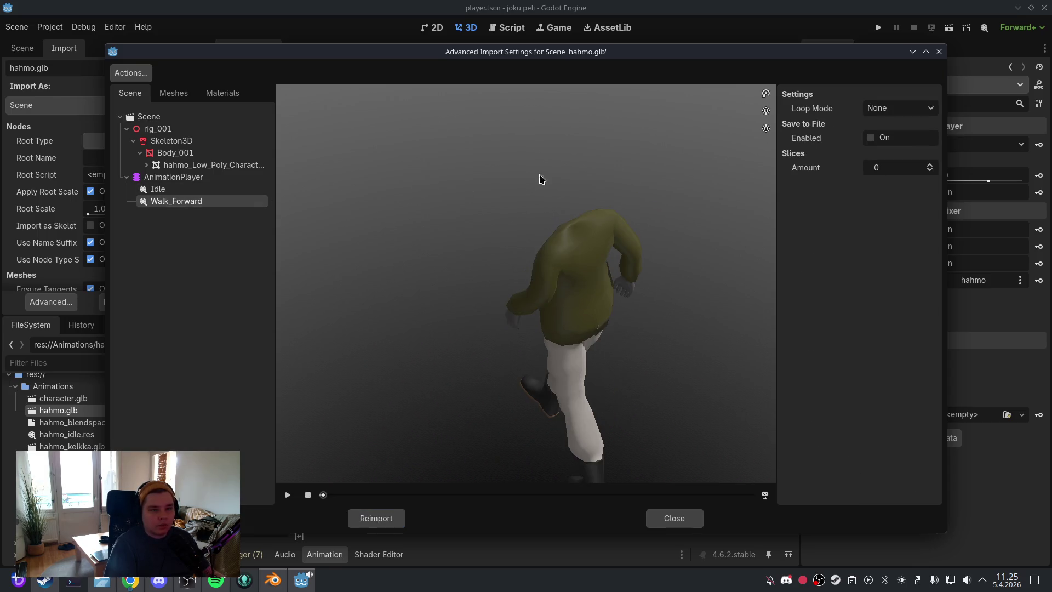
left_click(880, 109)
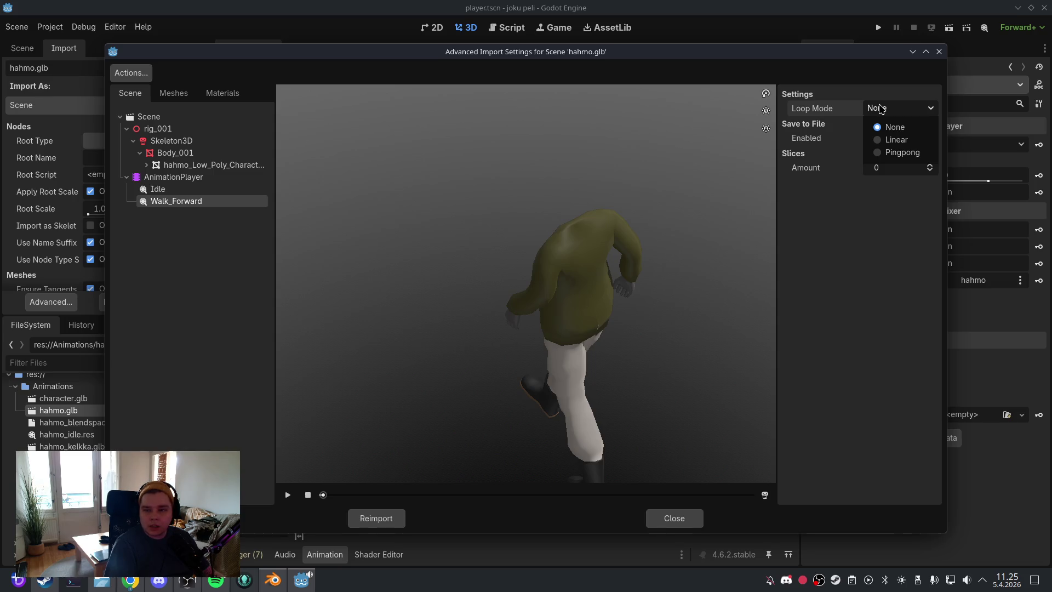
left_click(876, 140)
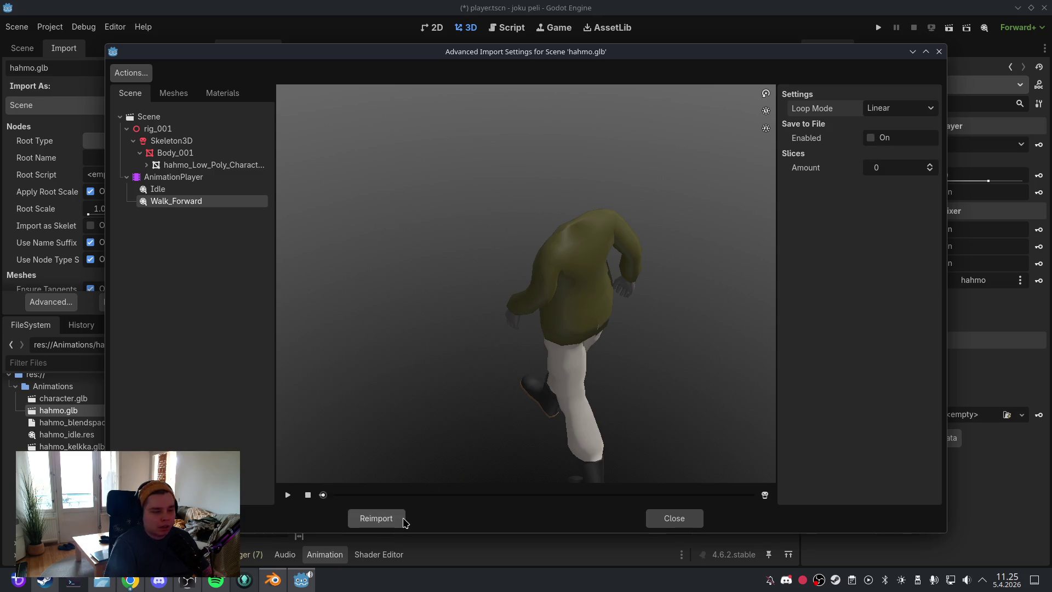
left_click(402, 519)
Step: Check Walk_Forward in the animation timeline, then switch back to Idle
left_click(509, 404)
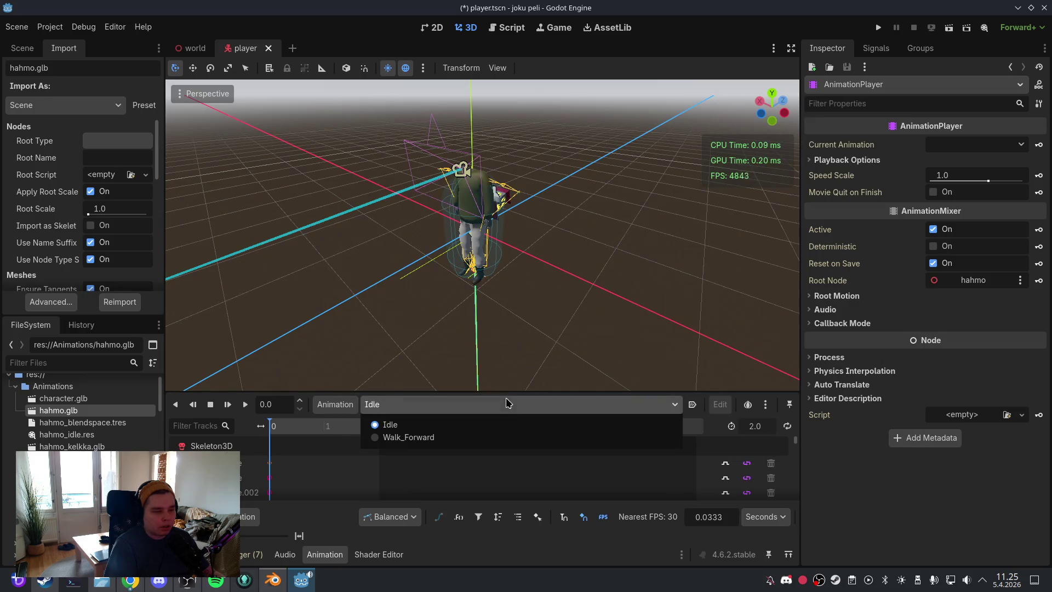
left_click(507, 437)
left_click(505, 403)
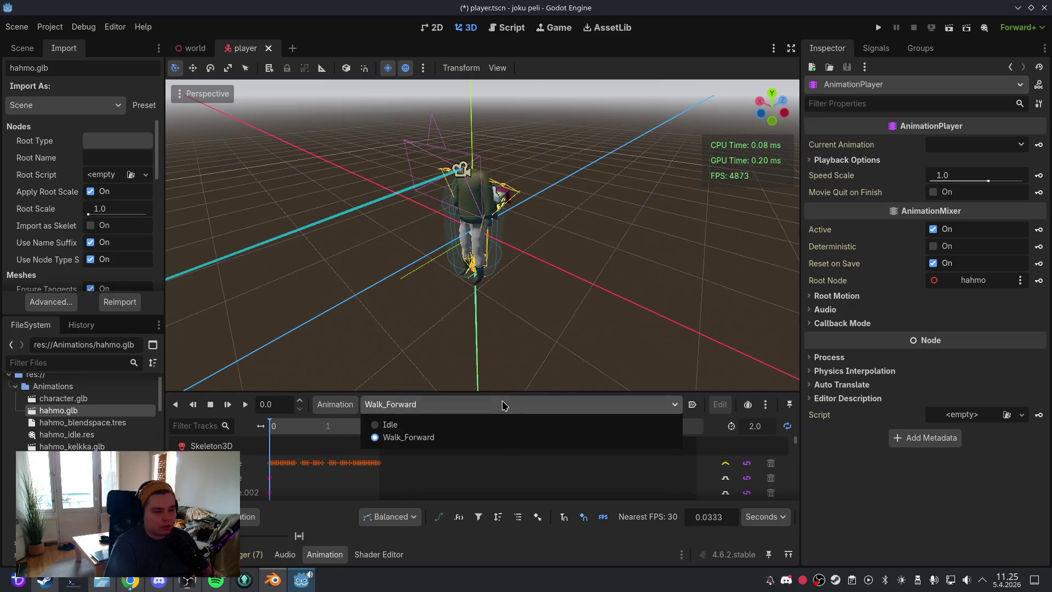
left_click(505, 424)
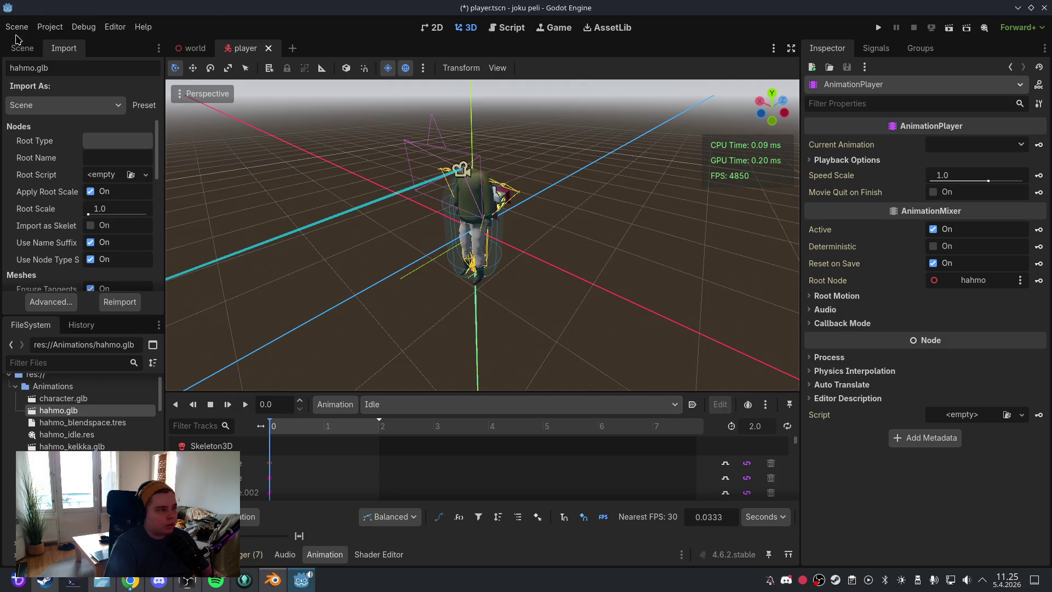
Step: Save the player scene and run the project
left_click(16, 27)
left_click(32, 112)
left_click(878, 27)
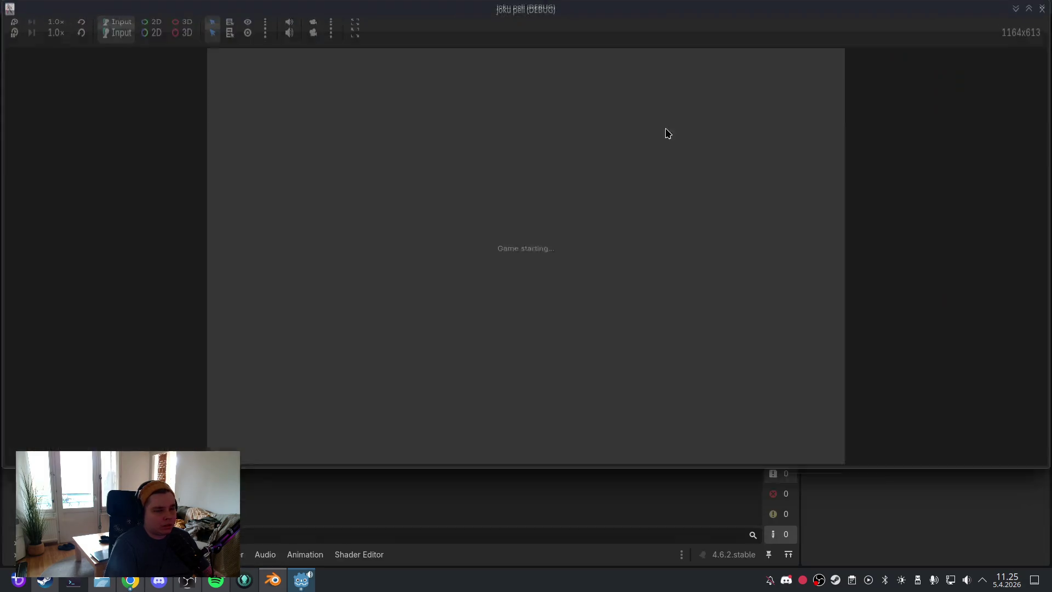
Step: Play a test run, quit the game, and reopen hahmo.glb's Advanced Import Settings
left_click(633, 152)
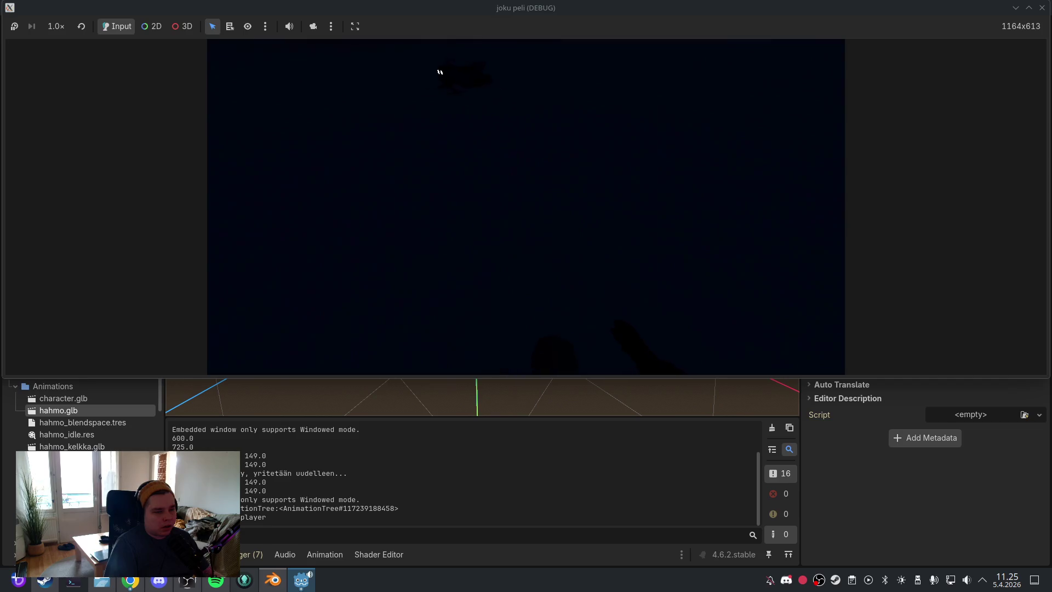
key("Escape")
left_click(534, 261)
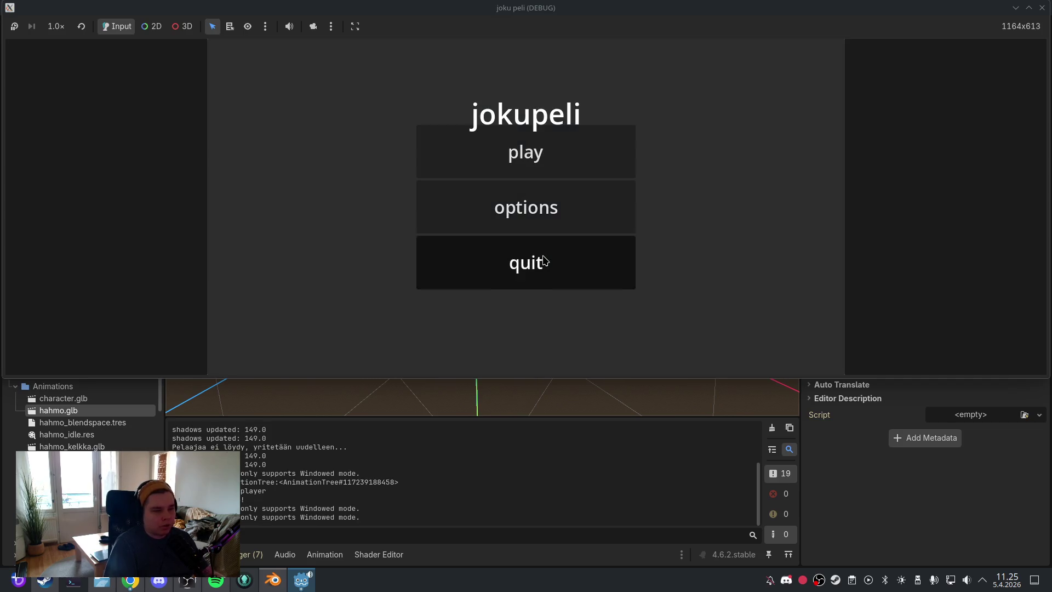
left_click(534, 261)
left_click(51, 302)
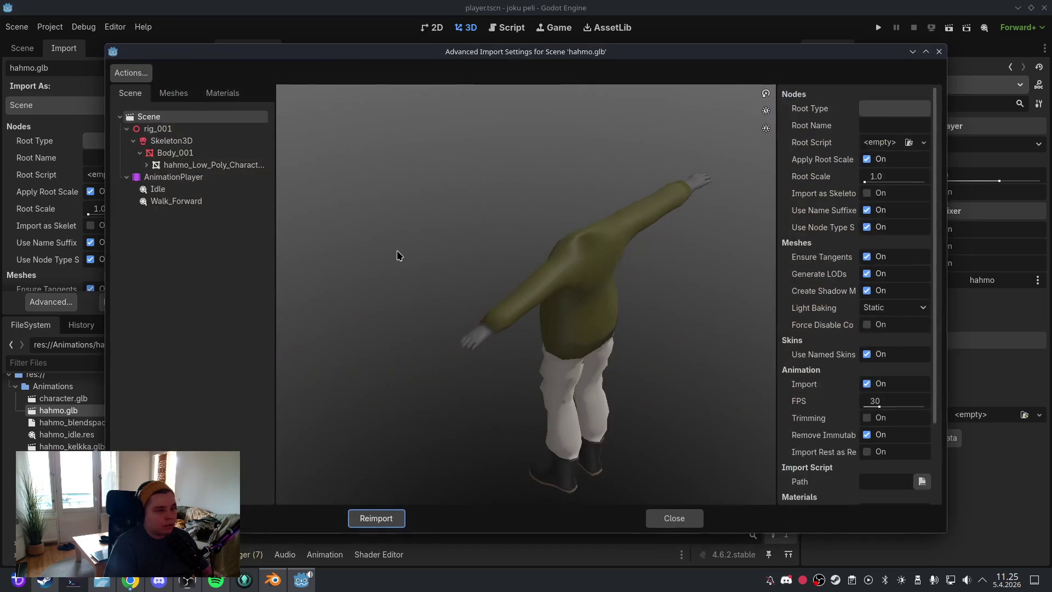
Step: Preview Walk_Forward from the side to confirm it loops, then close the import window
left_click(209, 203)
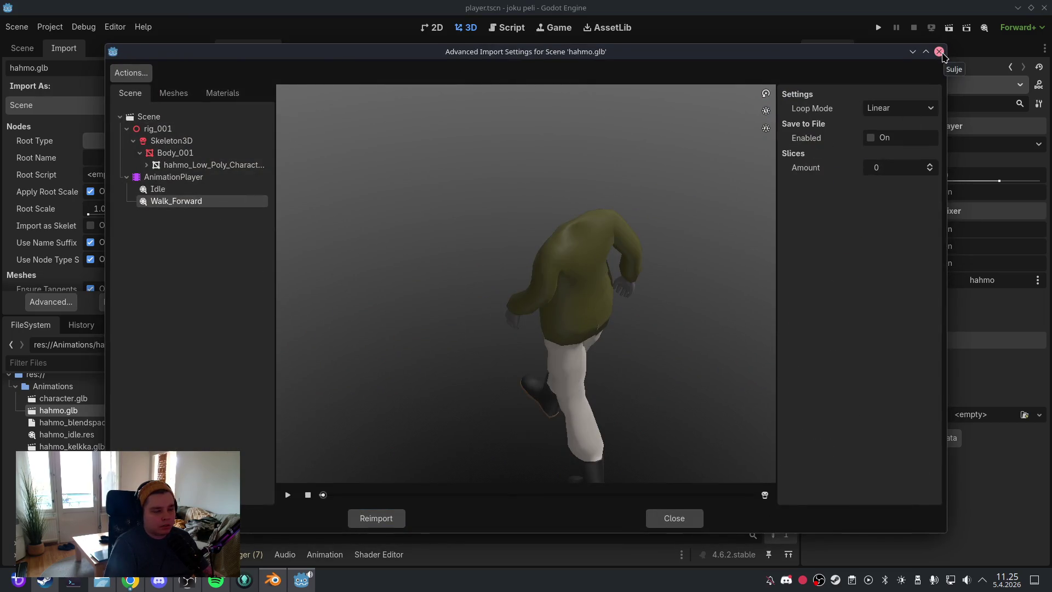
left_click(288, 495)
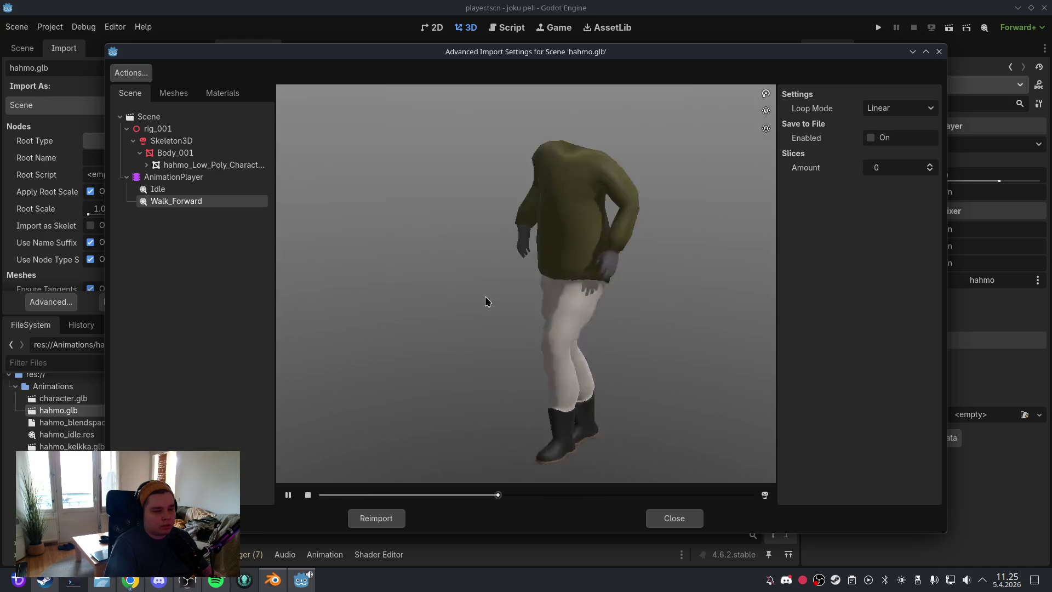
left_click_drag(484, 301, 557, 297)
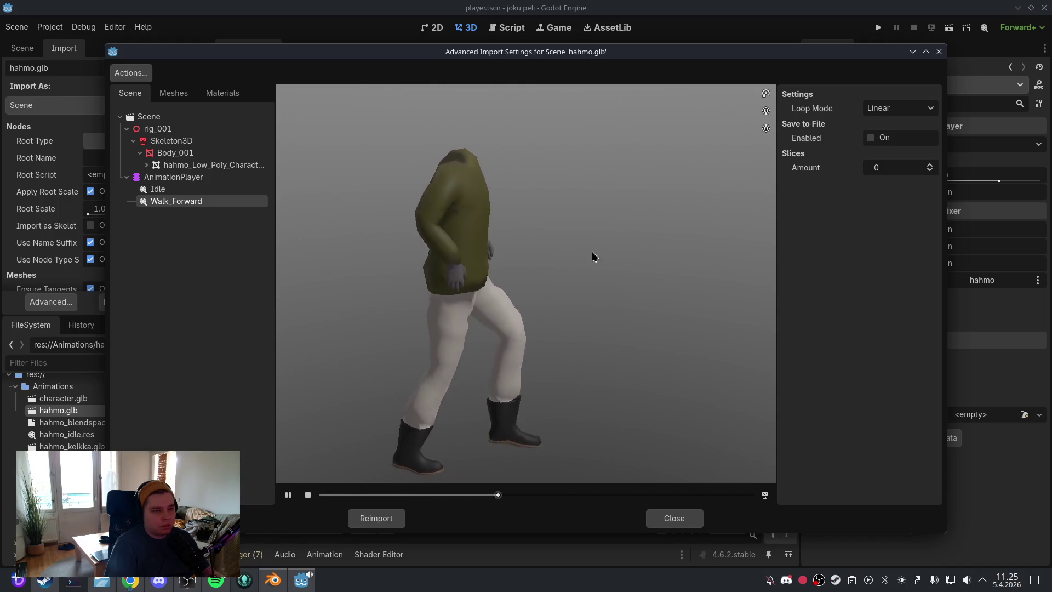
left_click(938, 53)
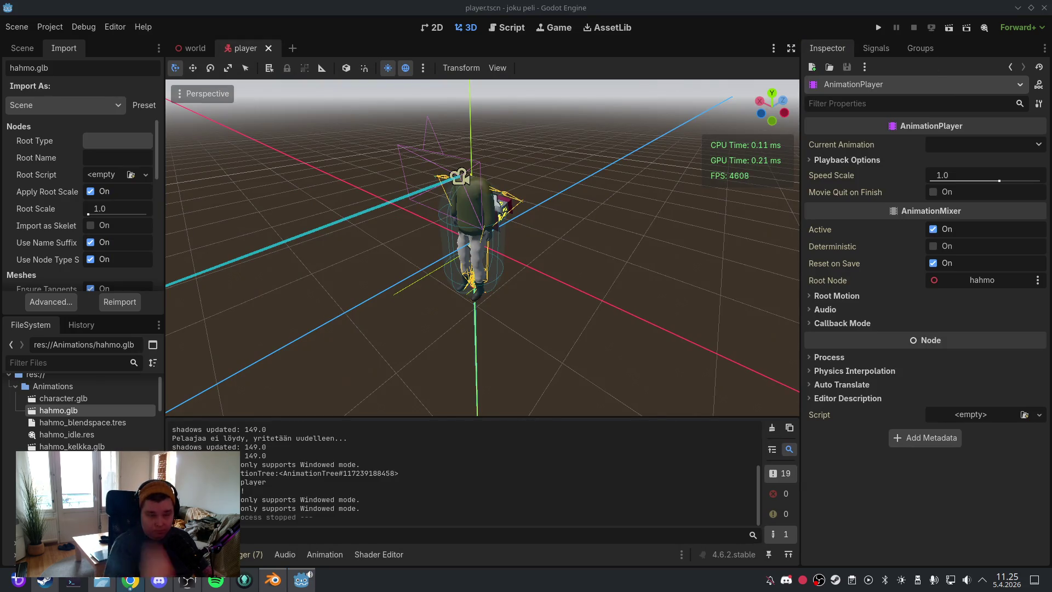
Step: Select hahmo_blendspace.tres and open the AnimationTree's blend space editor
left_click(103, 422)
left_click(400, 555)
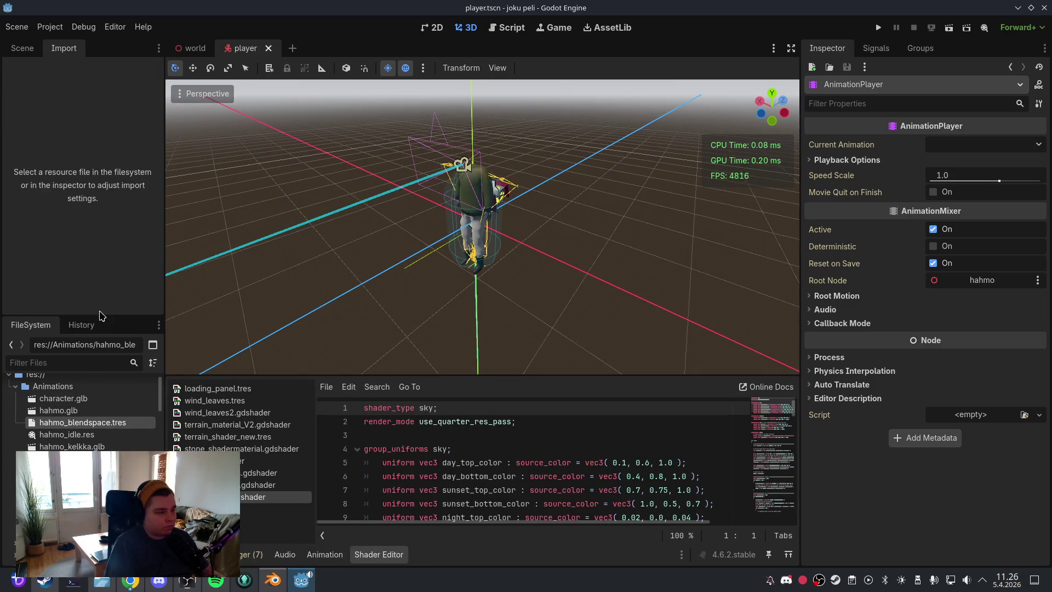
left_click(22, 48)
left_click(88, 283)
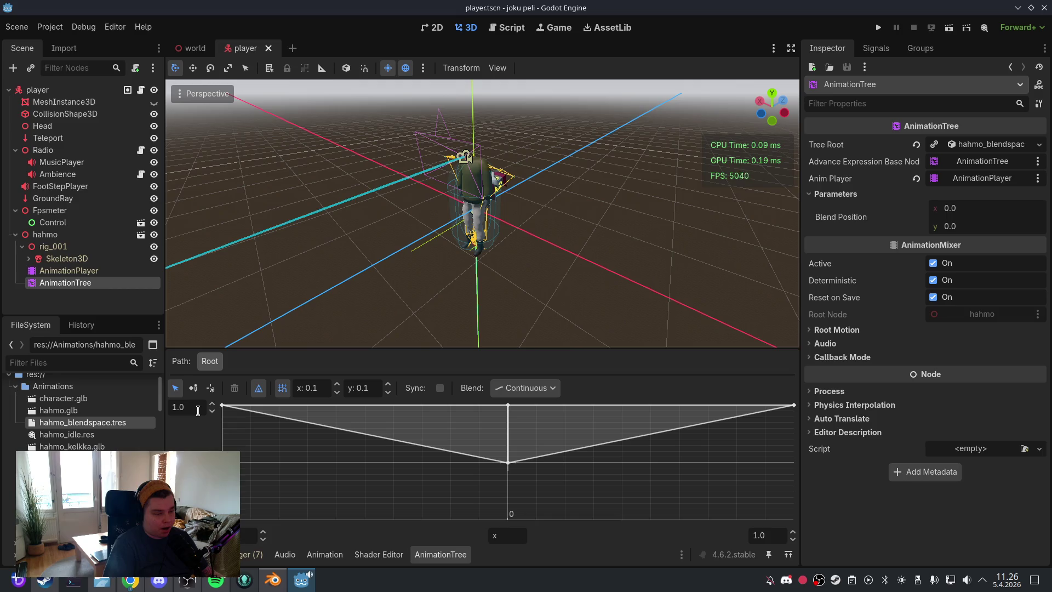
Step: Save the player scene and select the AnimationPlayer node again
left_click(16, 26)
left_click(33, 113)
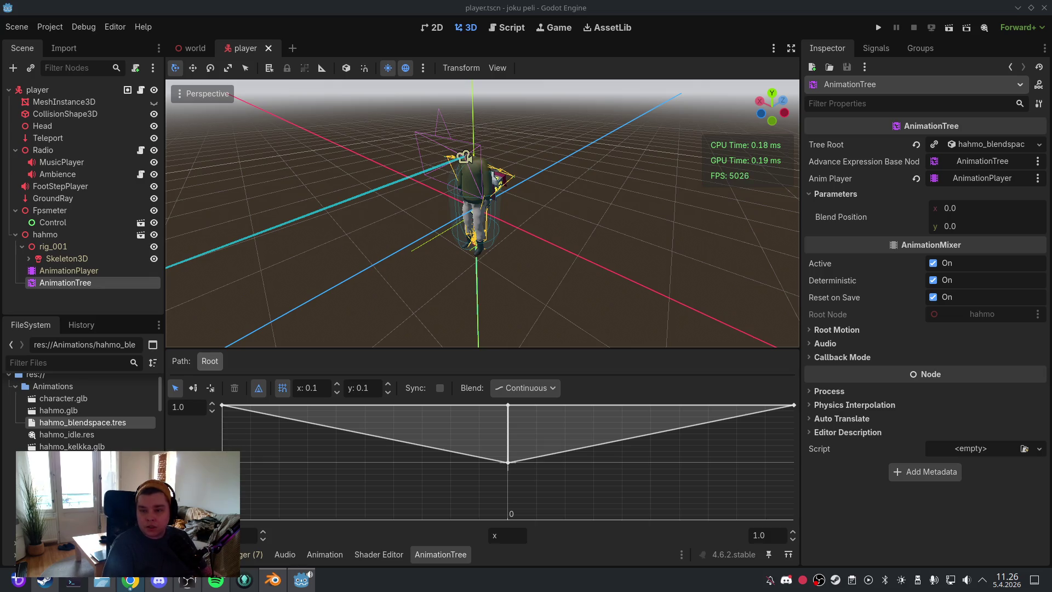
left_click(68, 271)
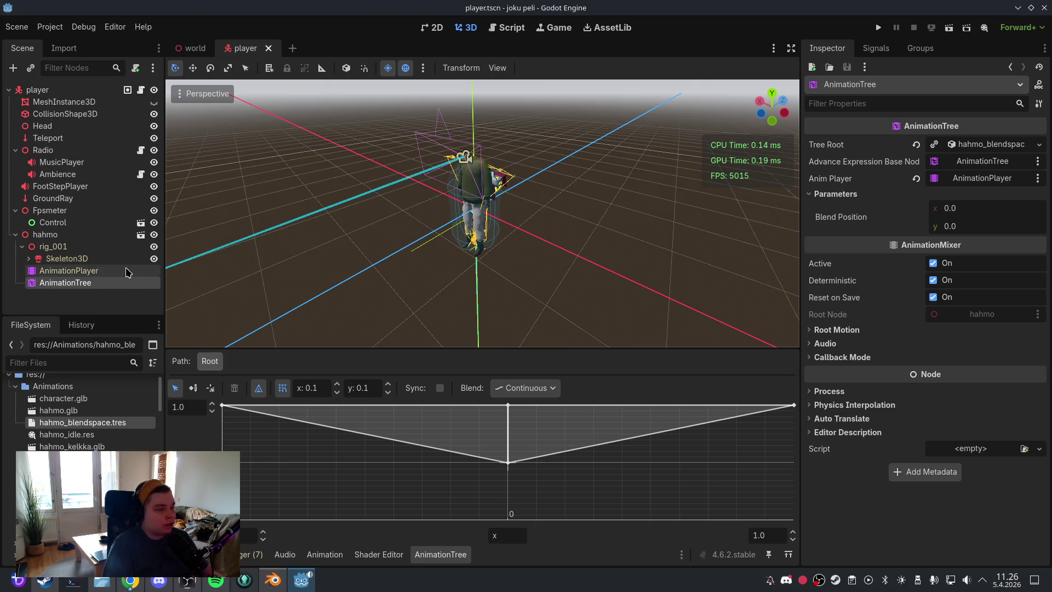
Step: Set the AnimationPlayer's Speed Scale to 2.5 and save the player scene
left_click(978, 175)
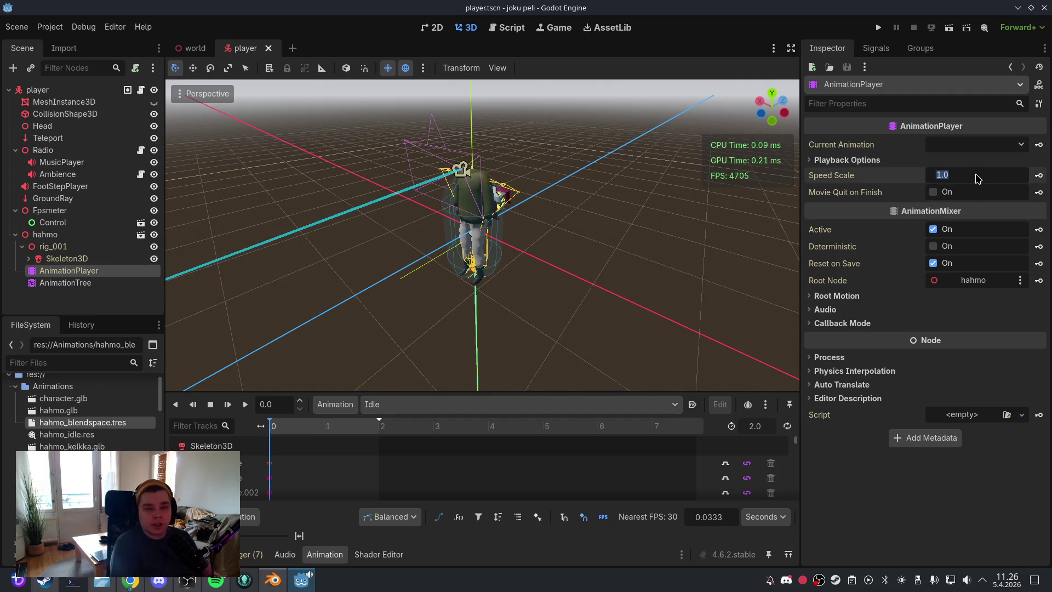
type("2.5")
key("Return")
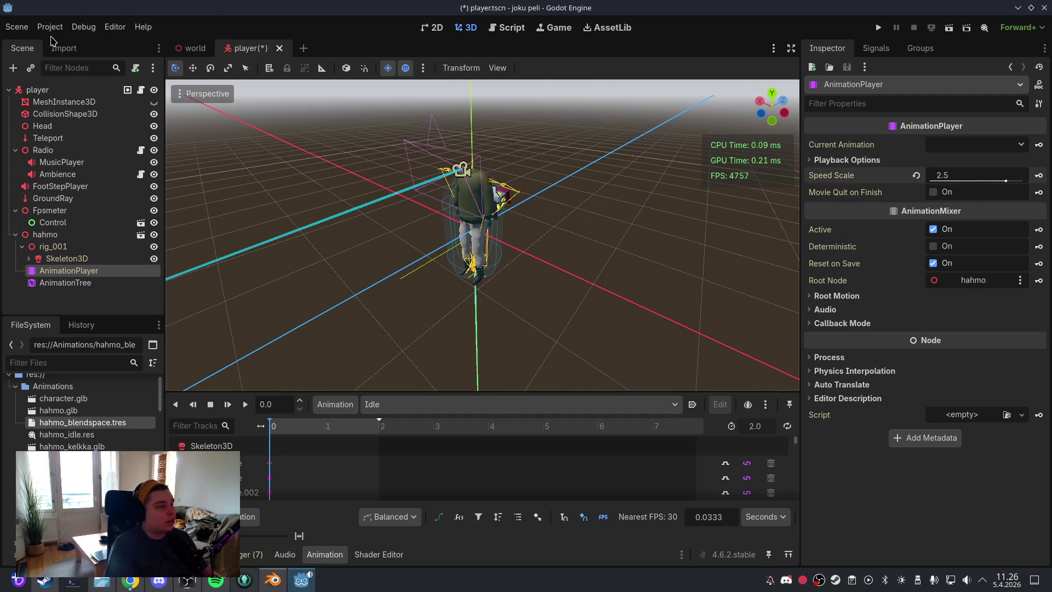
left_click(17, 26)
left_click(43, 112)
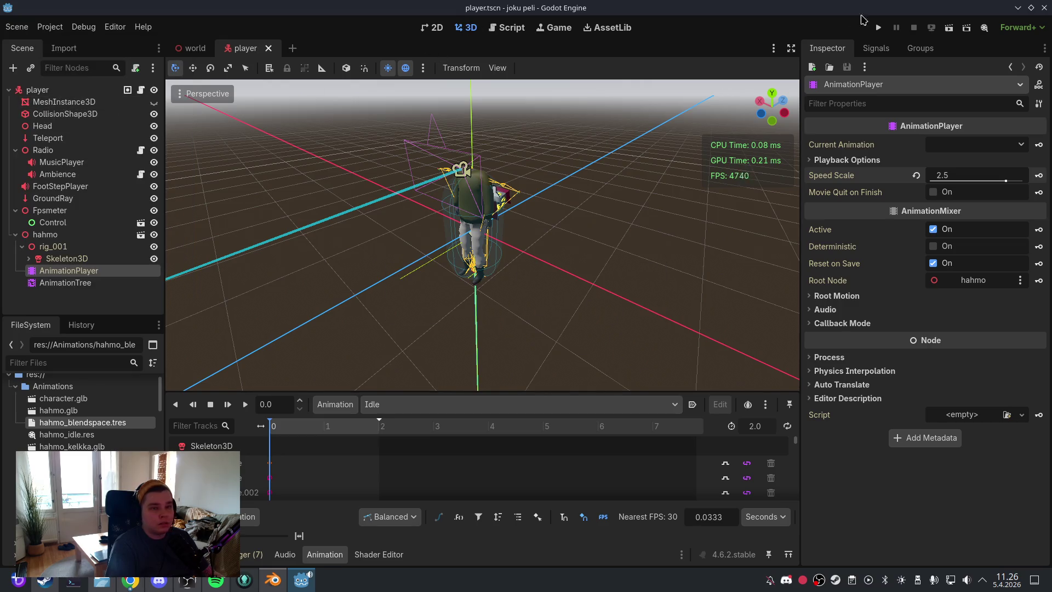
Step: Run the project, play to test the faster animation, then quit the game
left_click(877, 28)
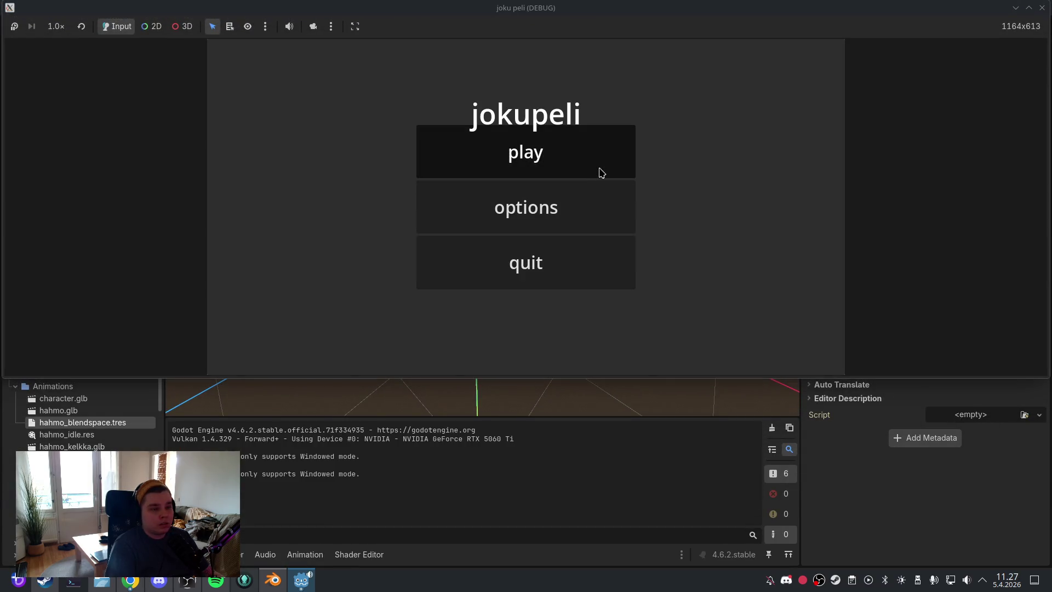
left_click(601, 171)
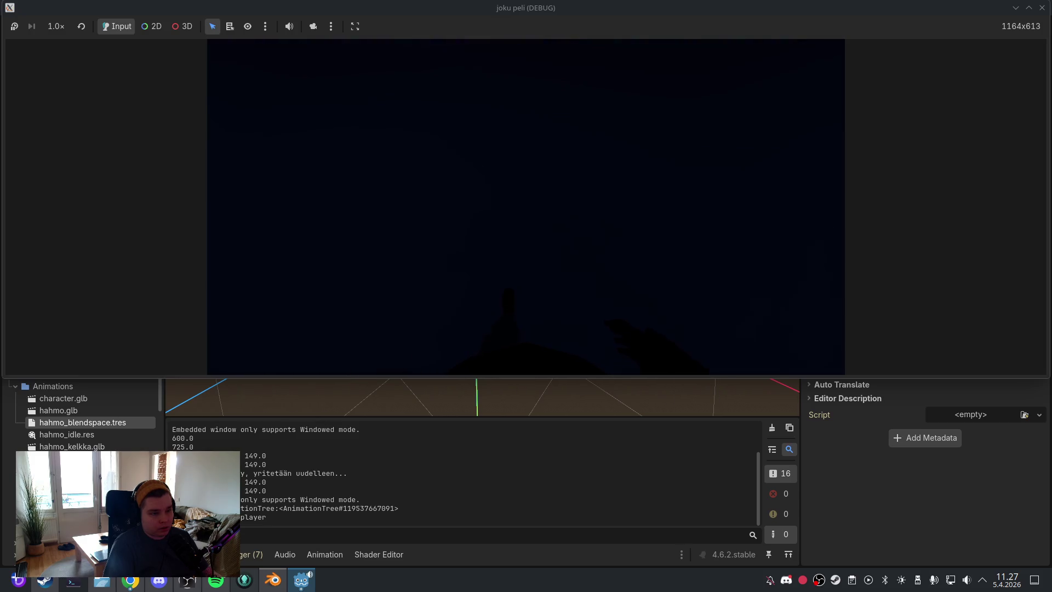
key("Escape")
left_click(535, 262)
left_click(535, 262)
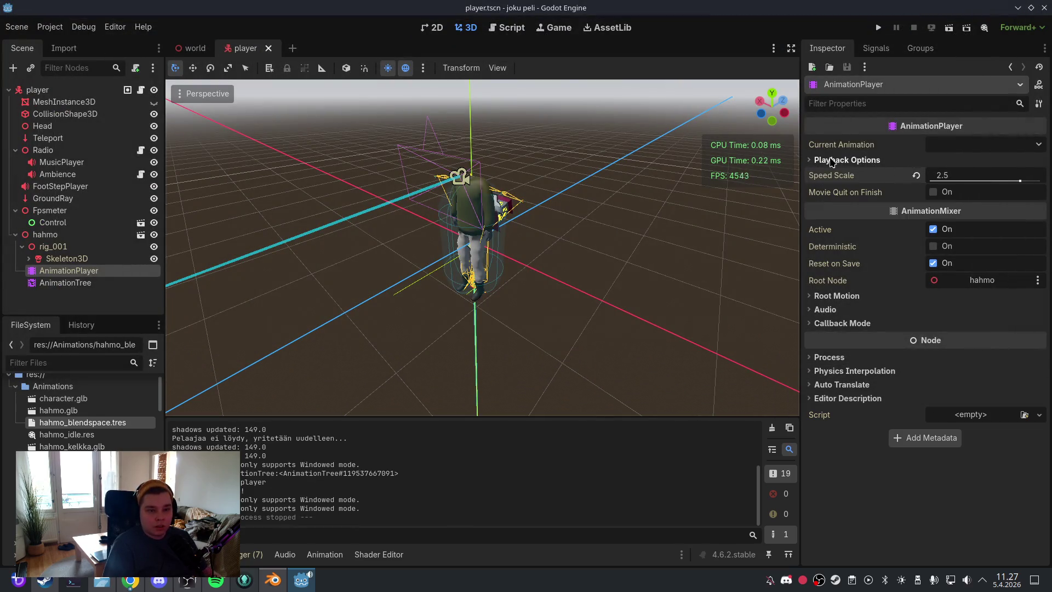
left_click(819, 163)
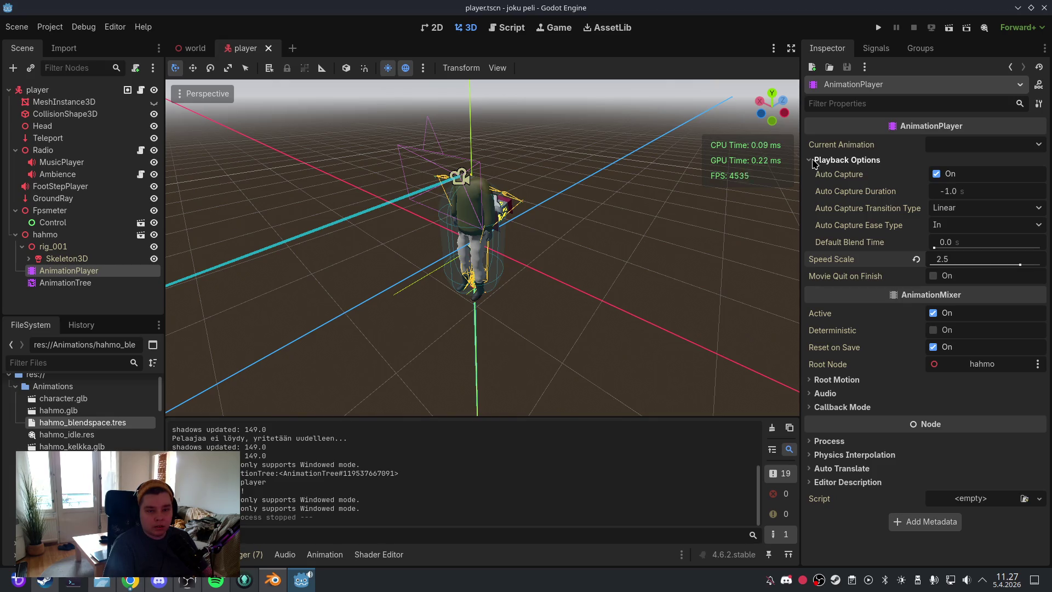
left_click(814, 162)
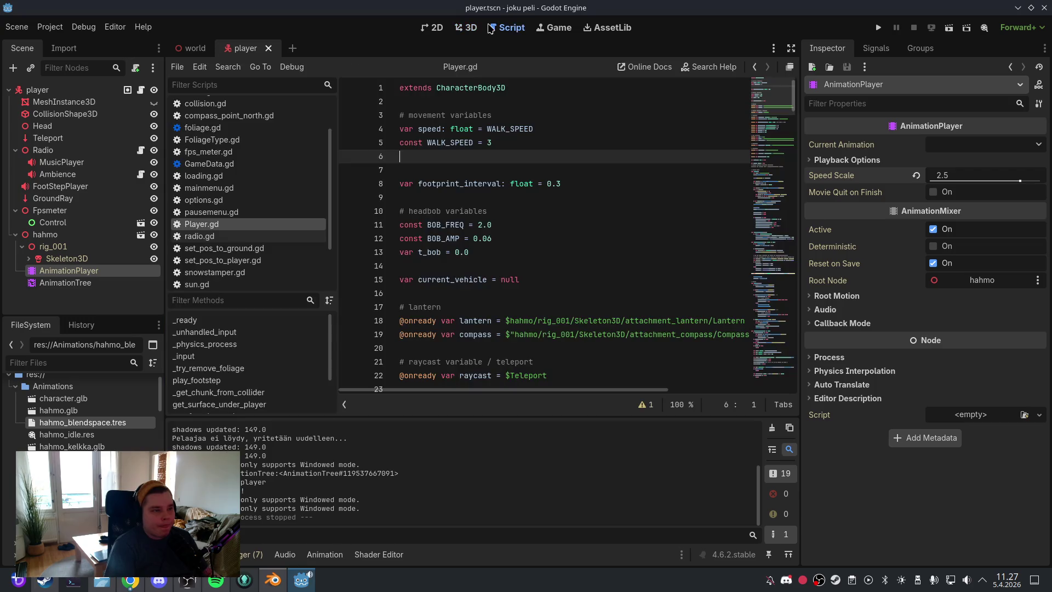
left_click(504, 27)
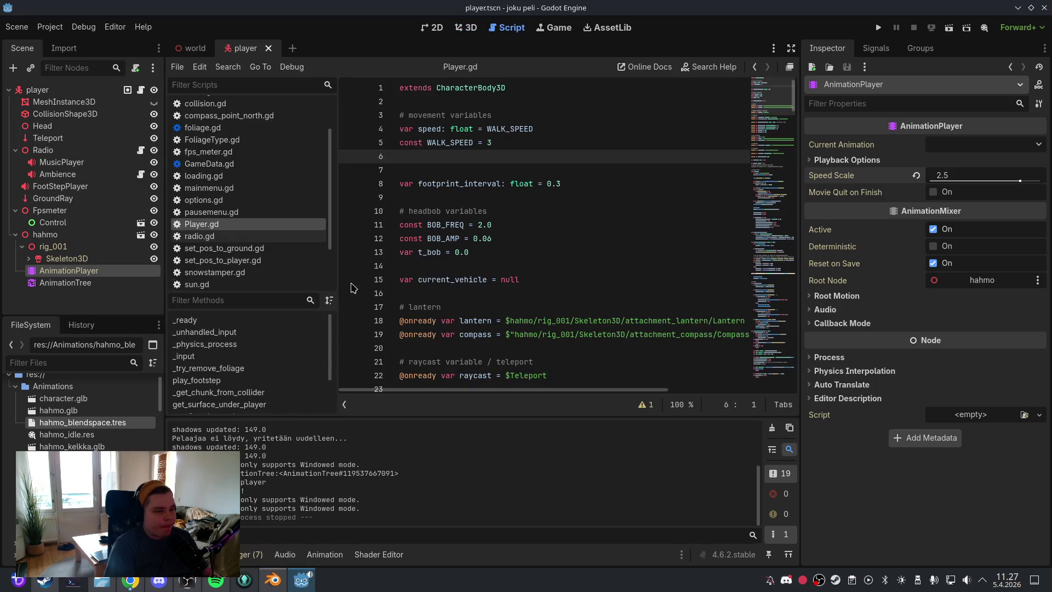
Step: In _physics_process, replace the velocity_2d and blend_position lines with the pasted local_vel code
left_click(245, 351)
scroll(542, 276, "down", 4)
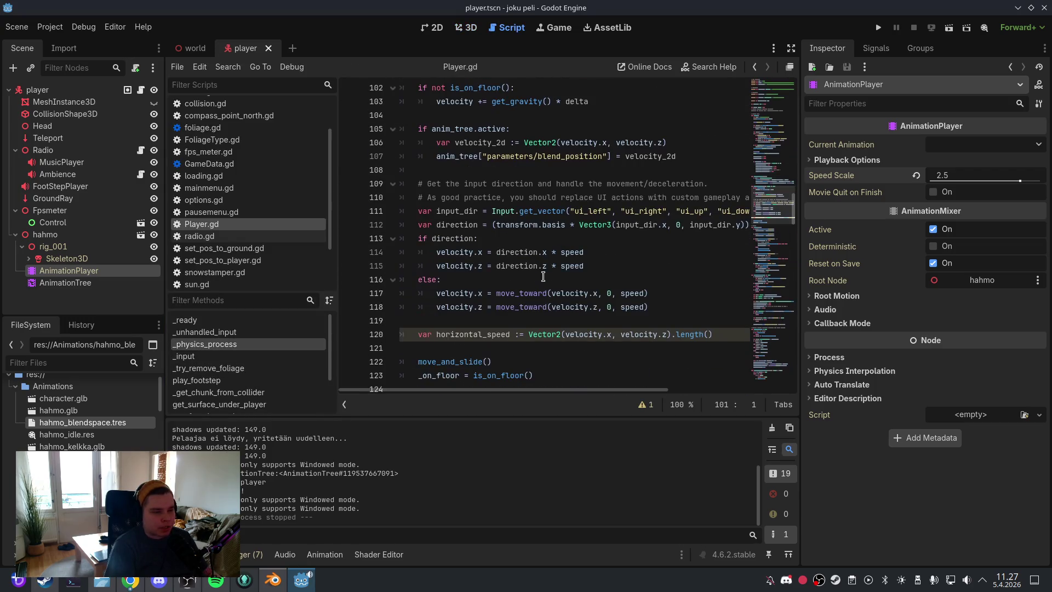
scroll(542, 276, "up", 3)
scroll(542, 276, "down", 6)
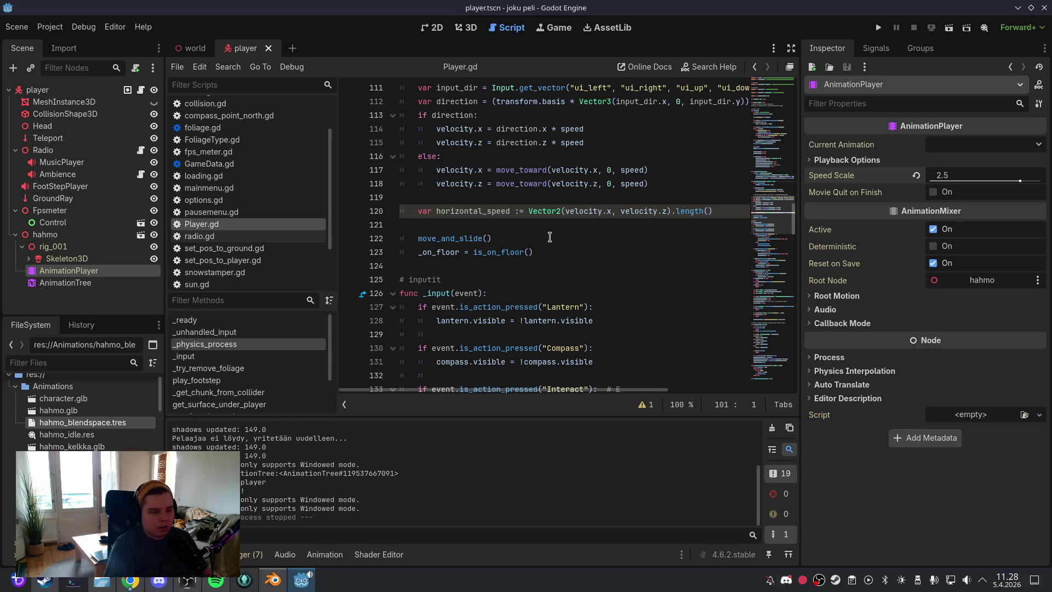
key("ctrl+f")
type("velocit")
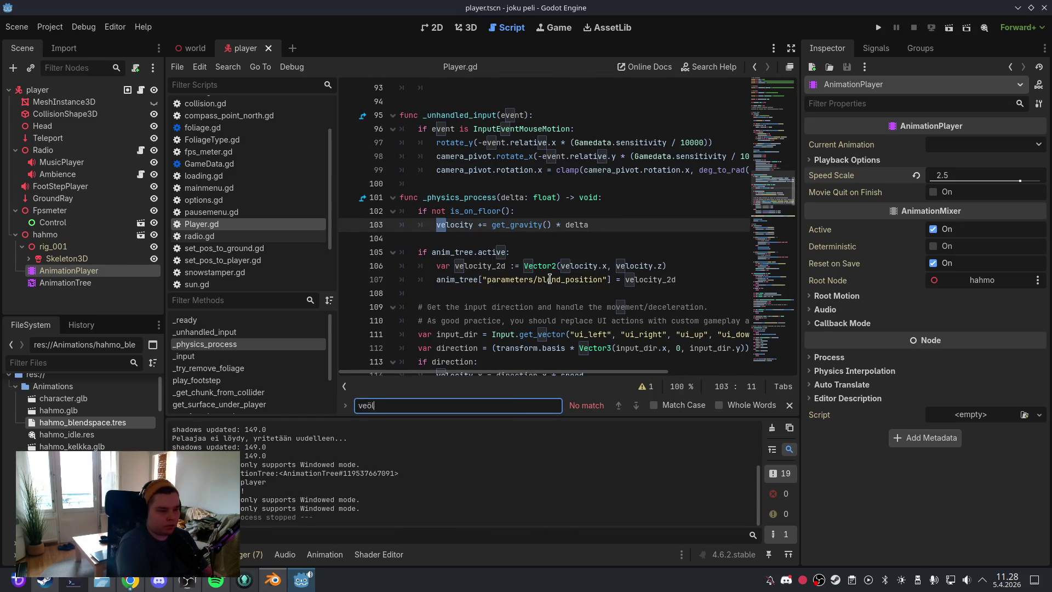
type("y")
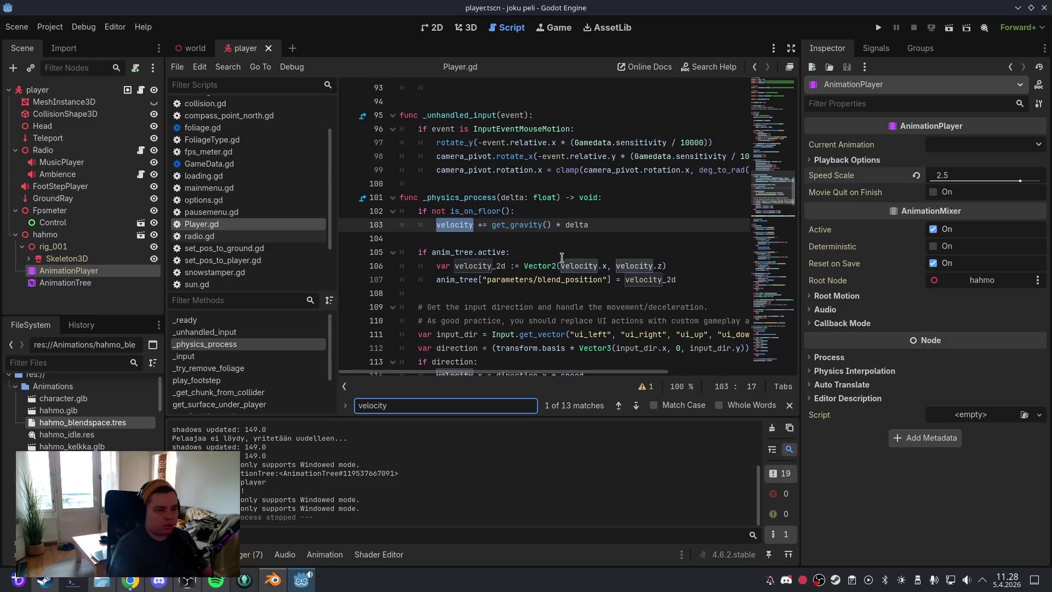
left_click(595, 279)
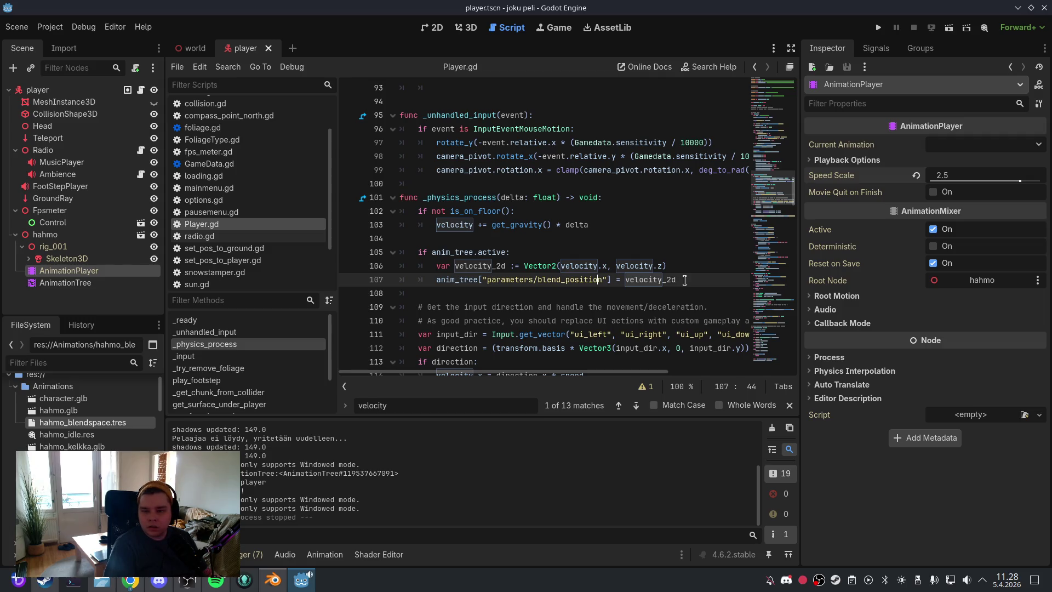
left_click_drag(685, 280, 437, 266)
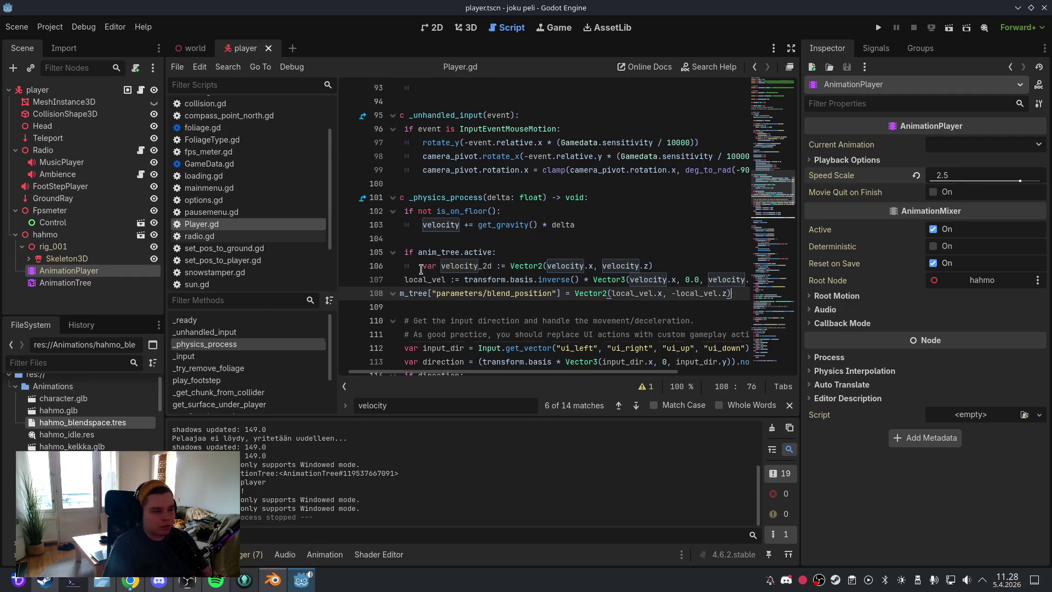
key("ctrl+v")
Step: Indent the new local_vel and blend_position lines inside the if block
scroll(465, 279, "up", 1)
left_click(400, 239)
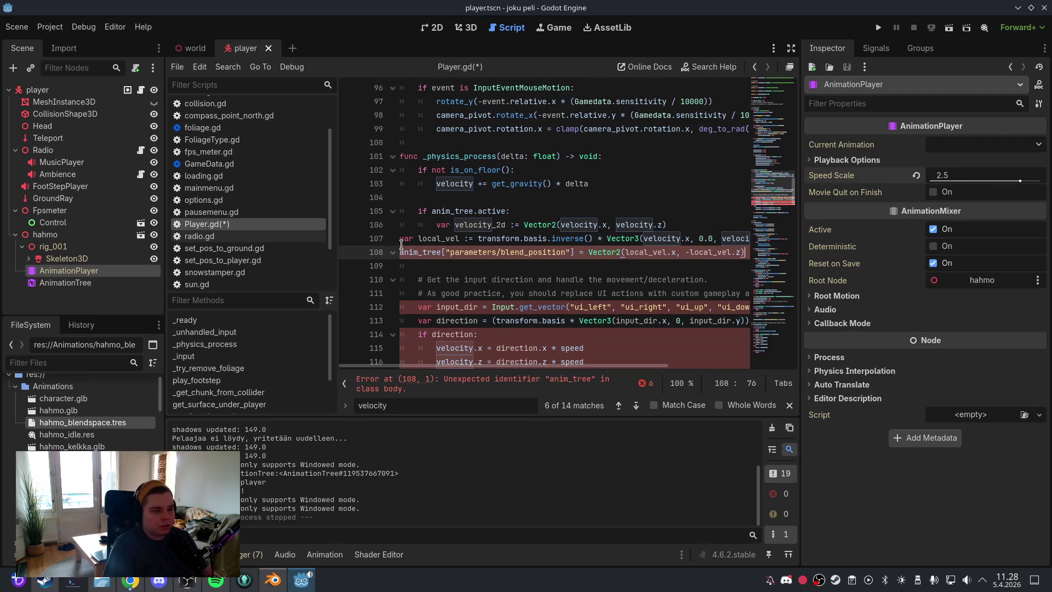
key("Tab")
key("Tab")
left_click(400, 252)
key("Tab")
key("Tab")
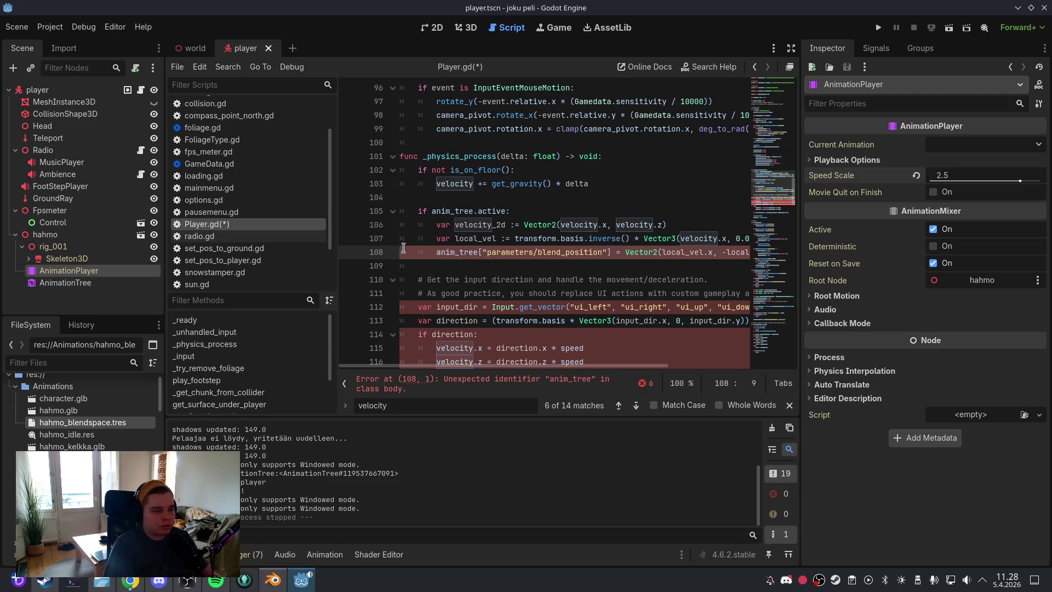
left_click(466, 229)
Step: Save Player.gd and run the project
left_click(16, 27)
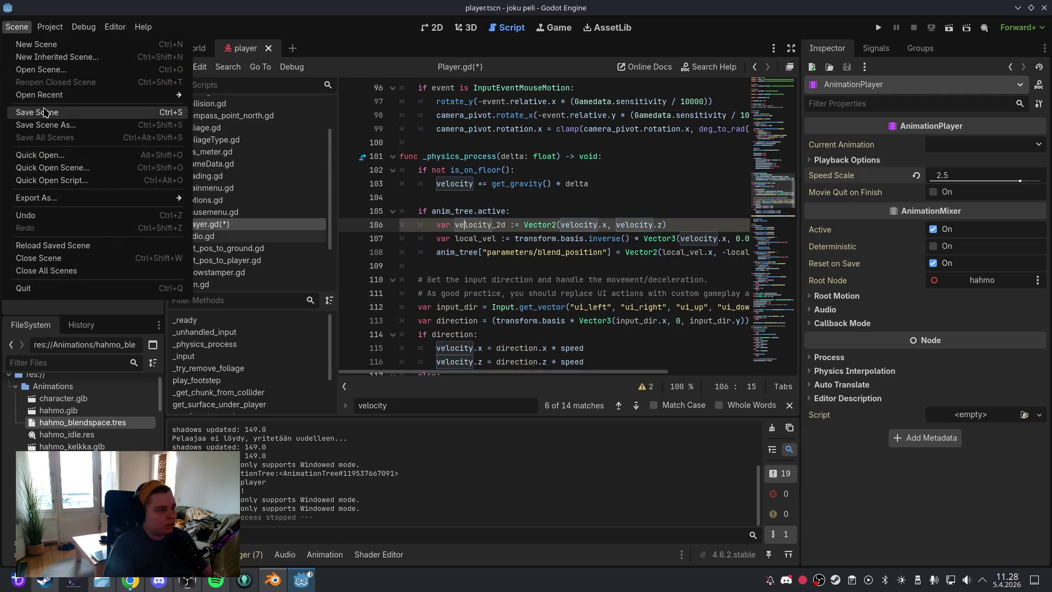
left_click(45, 111)
left_click(471, 29)
left_click(878, 27)
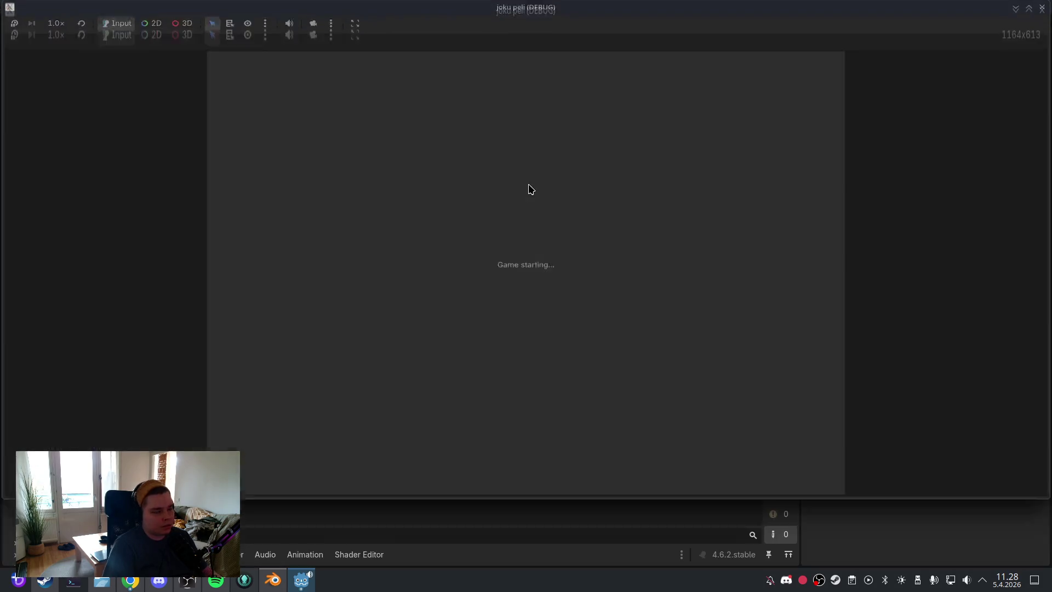
Step: Play the game to test movement with the local_vel blend code, then quit back to the editor
left_click(587, 152)
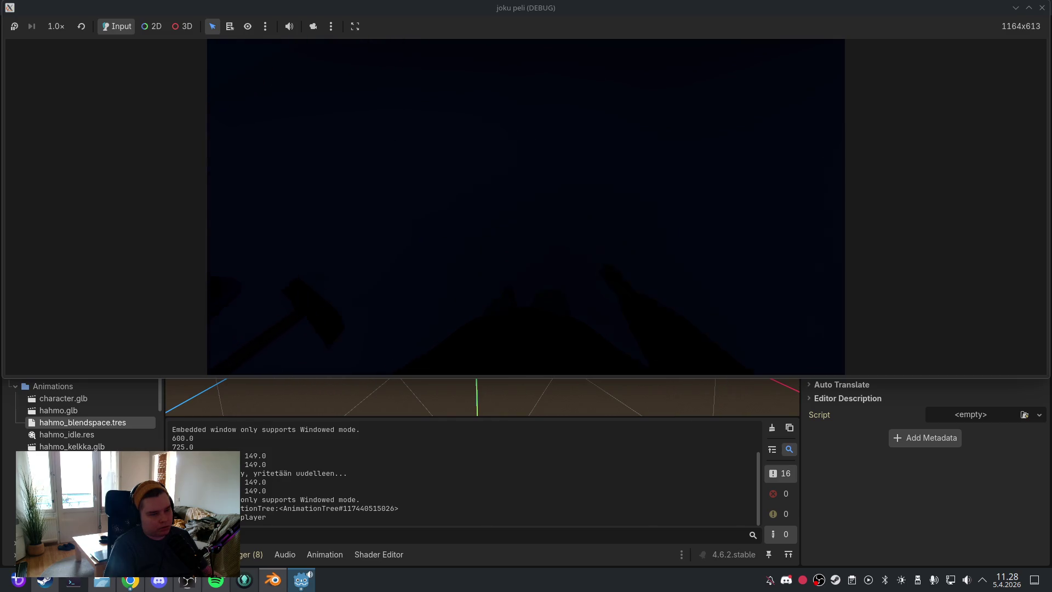
key("Escape")
left_click(526, 266)
left_click(525, 268)
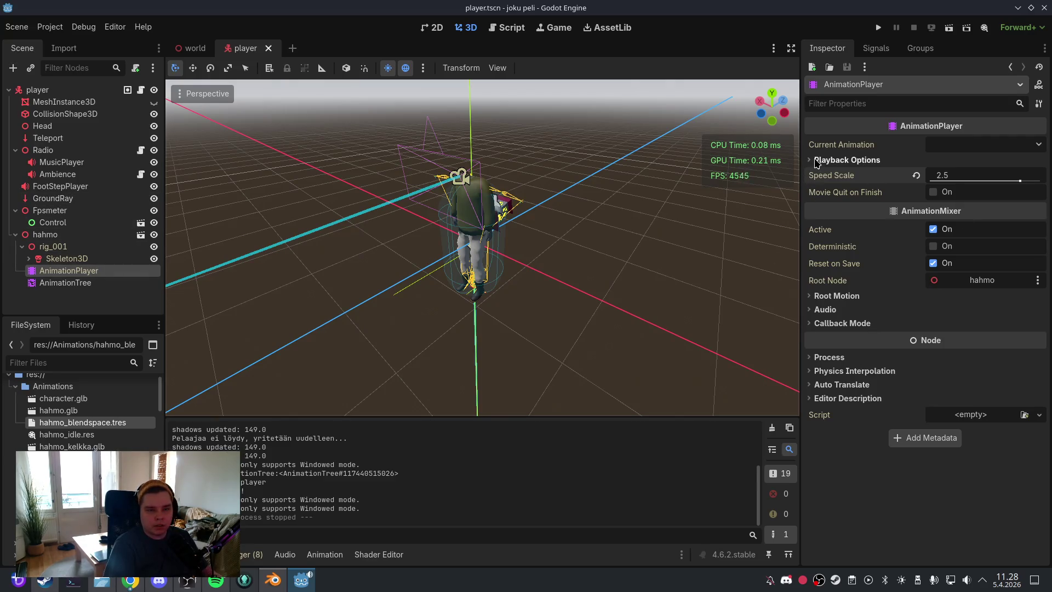
Step: Set the AnimationPlayer's Default Blend Time to 0.2 s in Playback Options
left_click(815, 161)
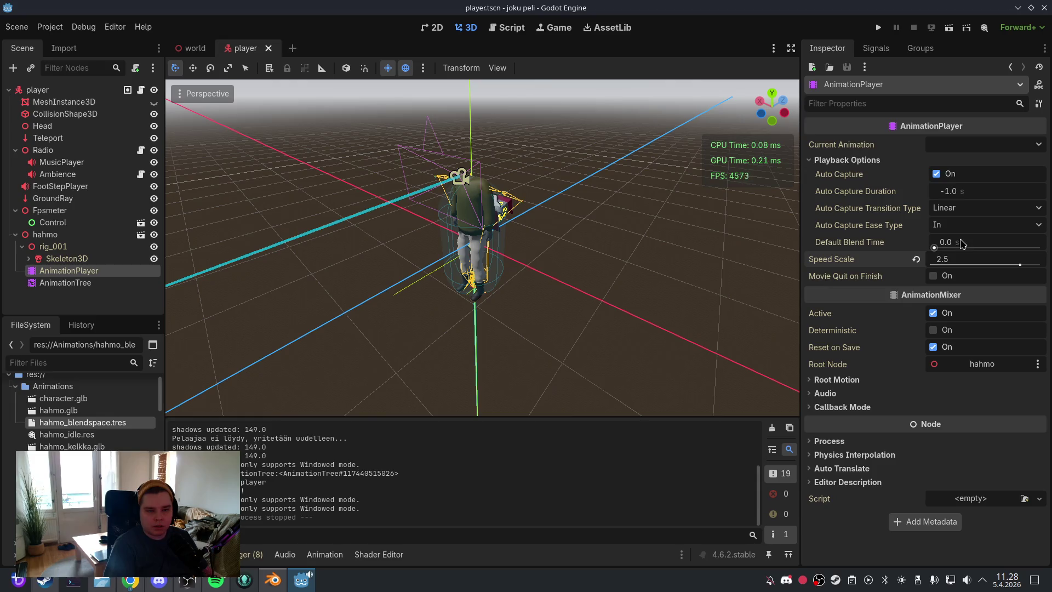
left_click(964, 243)
type("0.2")
key("Return")
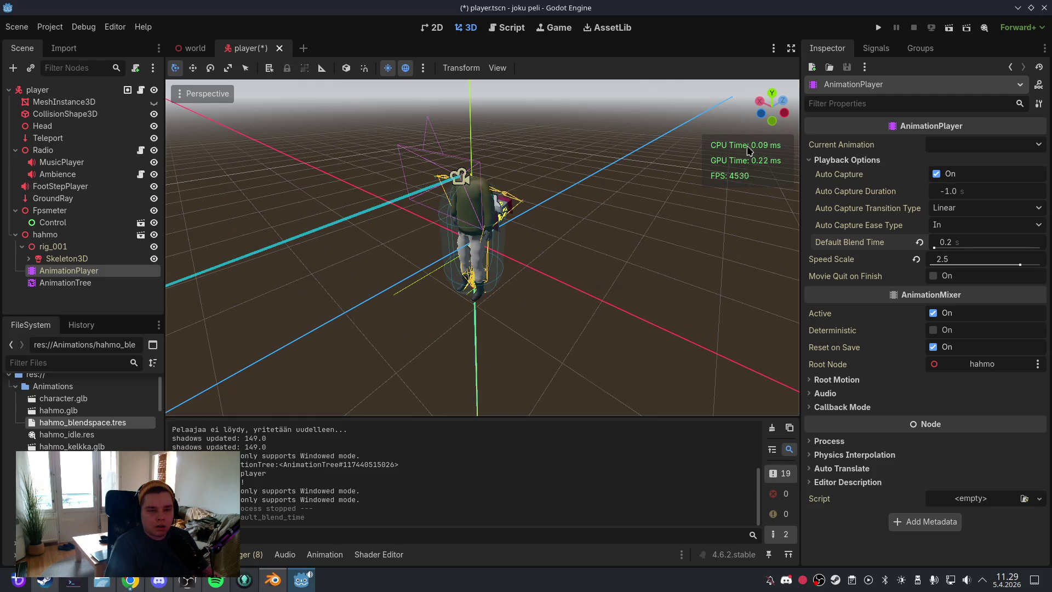
Step: Save the player scene, then launch the game and start playing from its main menu
left_click(16, 26)
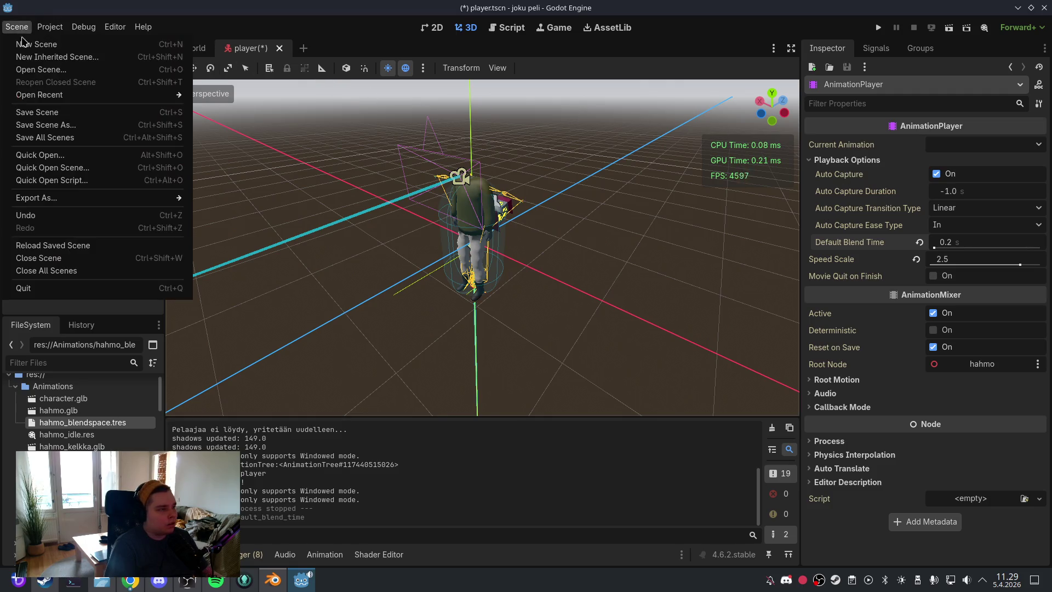
left_click(25, 112)
left_click(879, 27)
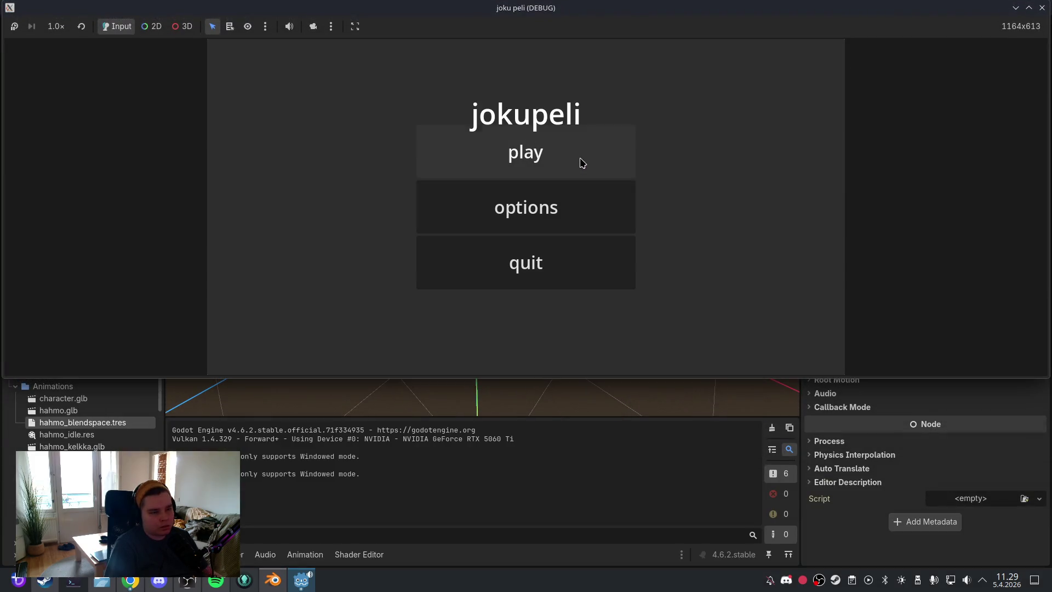
left_click(581, 161)
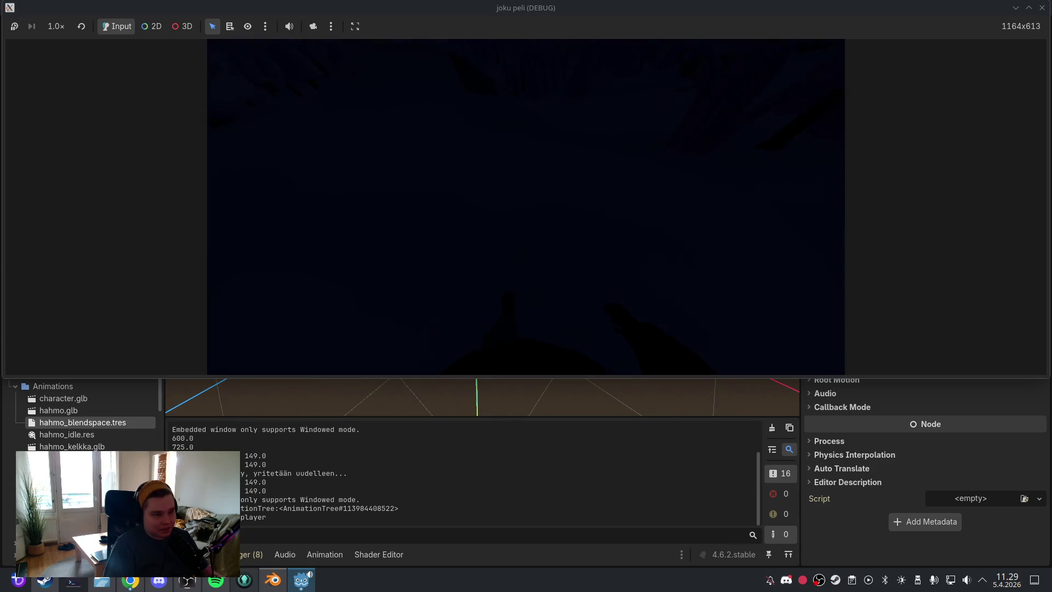
Step: Quit the test run through the pause and main menus, then save the player scene
key("Escape")
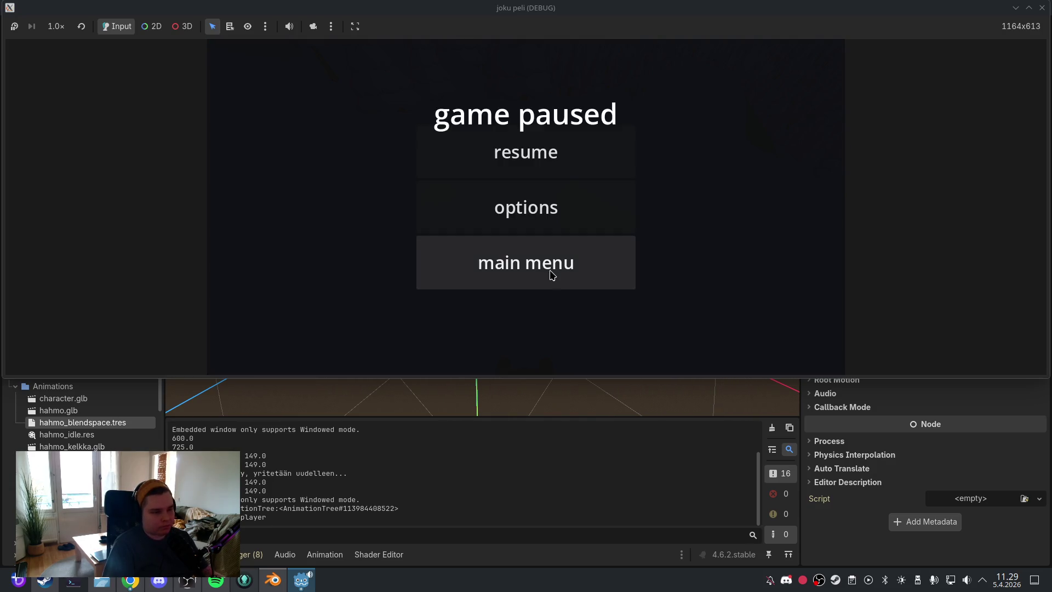
left_click(548, 267)
left_click(547, 268)
left_click(19, 26)
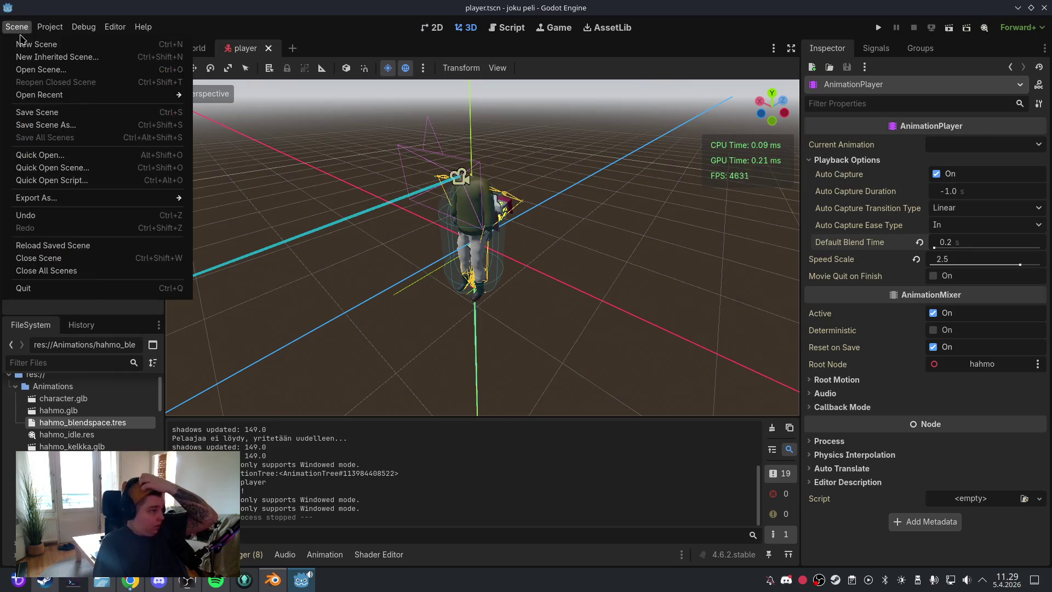
left_click(32, 111)
Step: Duplicate the Walk_Forward action as Walk_Left and protect it with a fake user
left_click(273, 581)
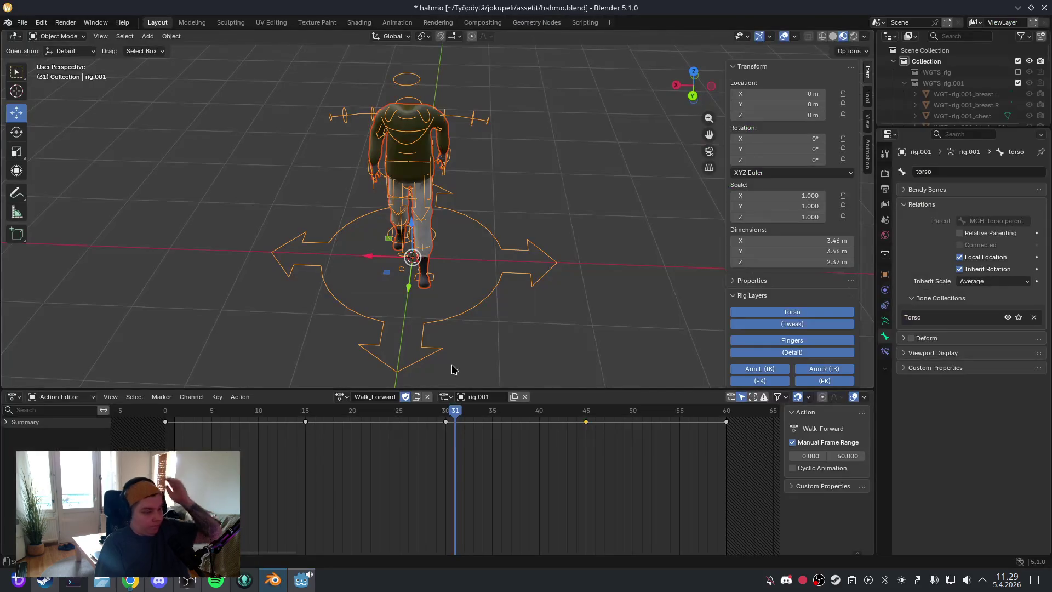
mouse_move(454, 414)
left_mouse_down()
mouse_move(211, 415)
mouse_move(464, 415)
left_mouse_up()
left_click(416, 396)
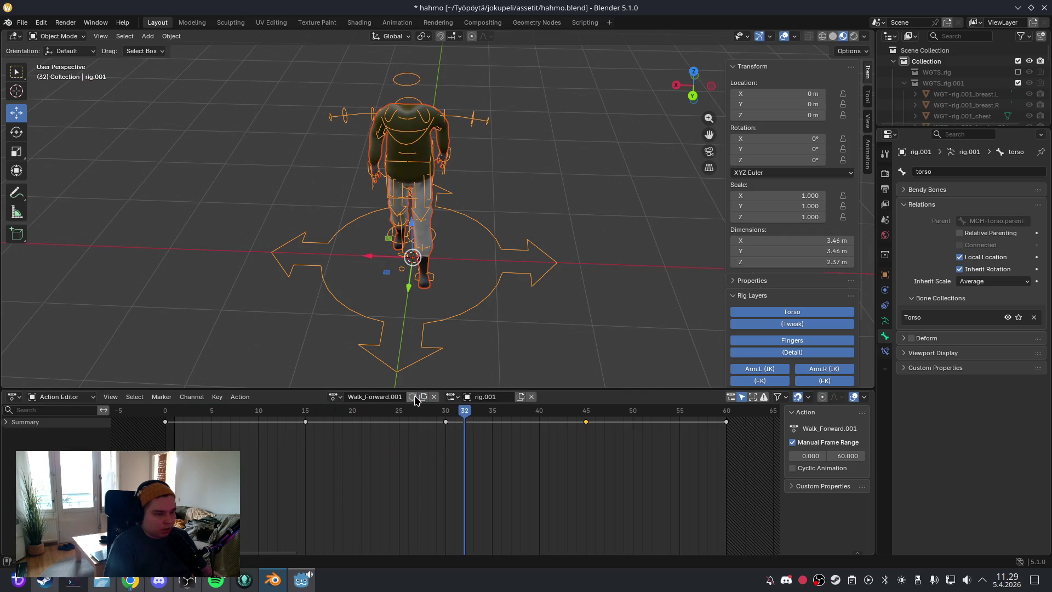
left_click(394, 396)
key("Left")
key("Left")
key("Left")
key("Return")
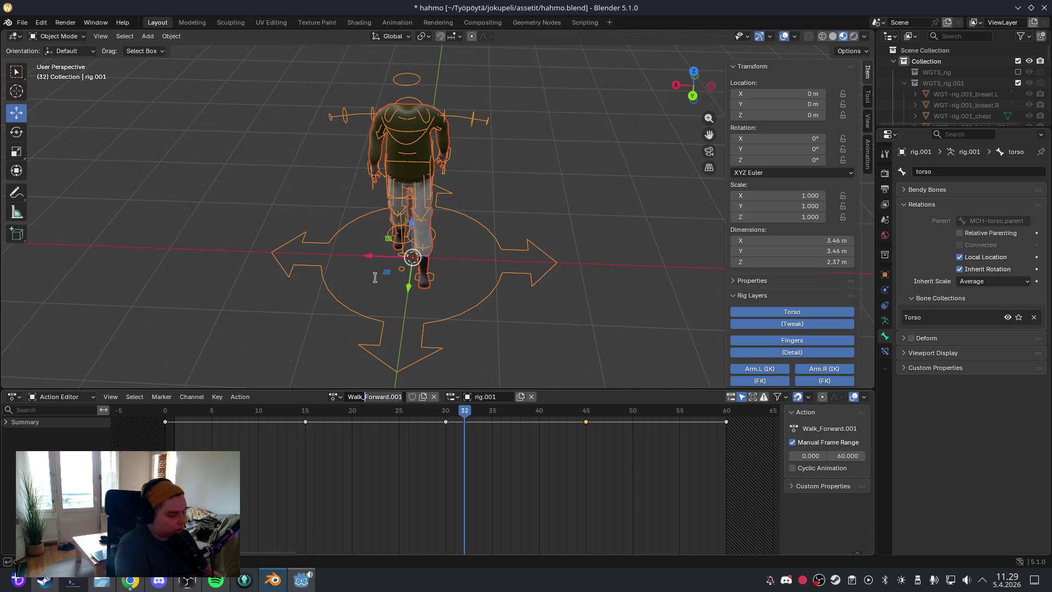
key("shift+End")
type("Lef")
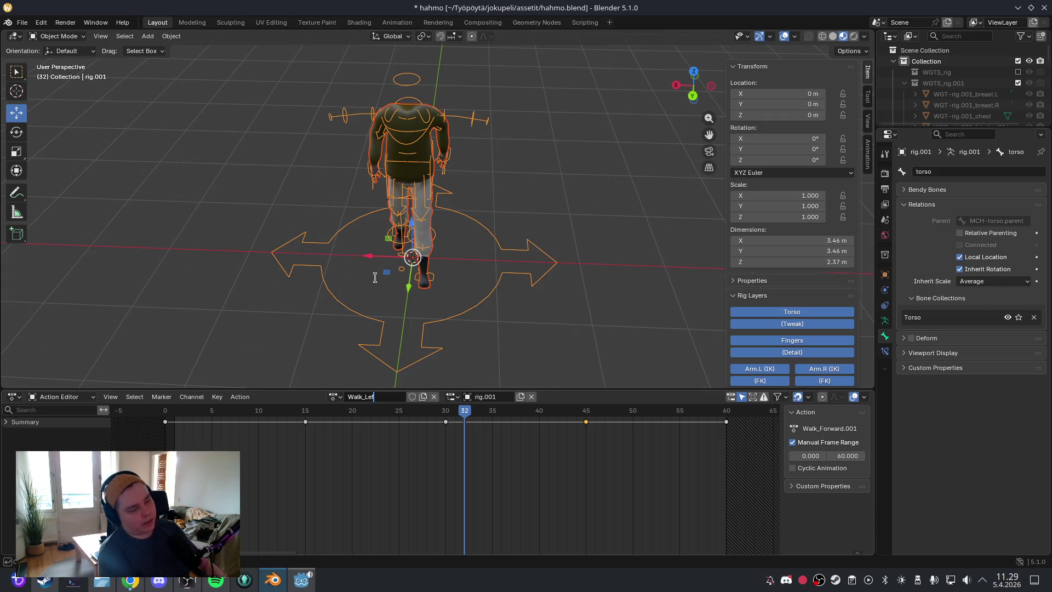
key("Return")
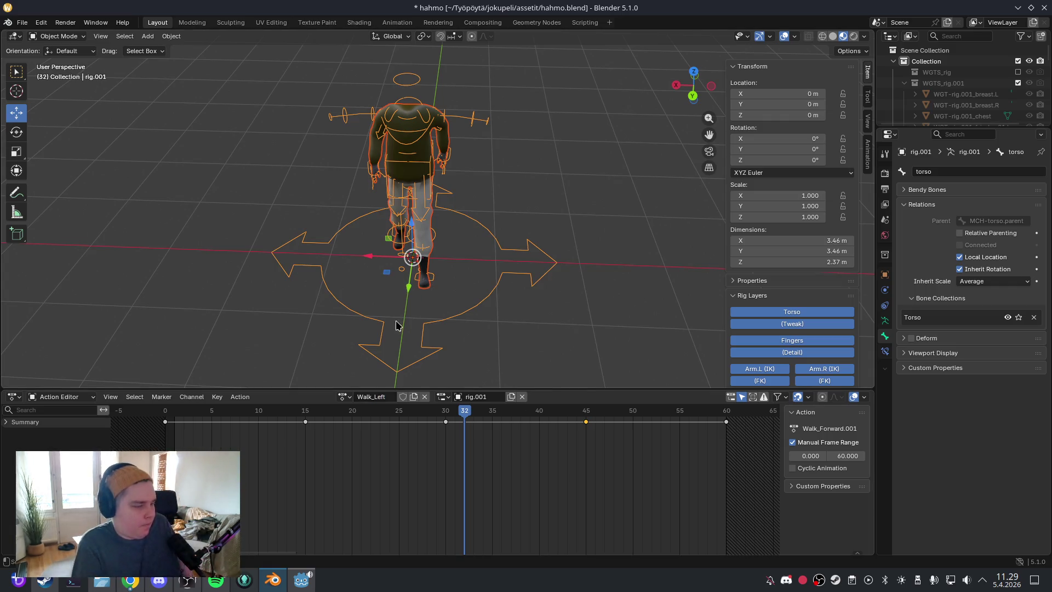
left_click(404, 397)
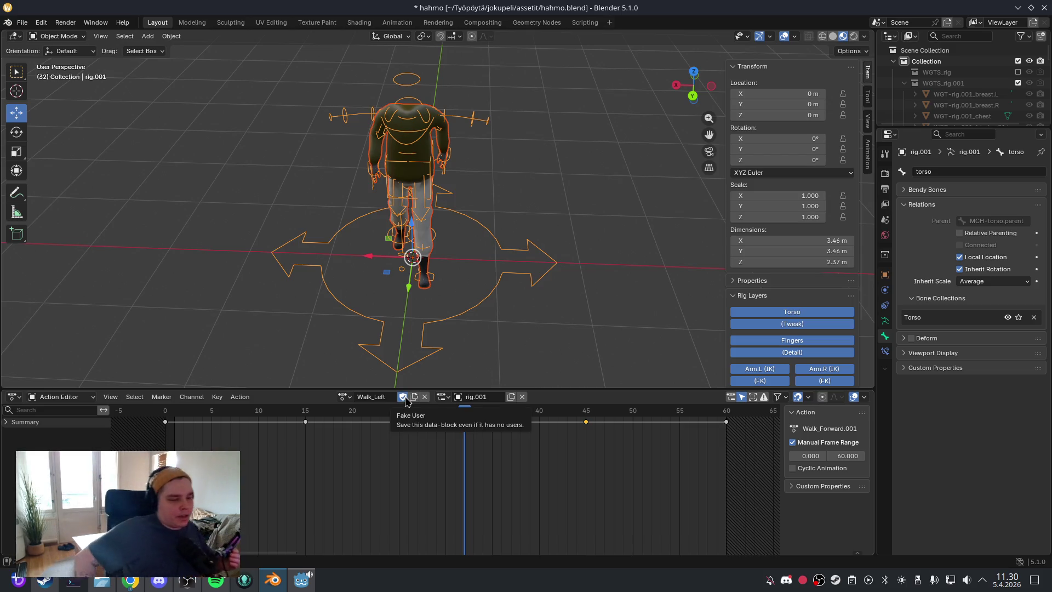
Step: Rename the action to Walk_Left_Forward and save hahmo.blend
left_click(520, 161)
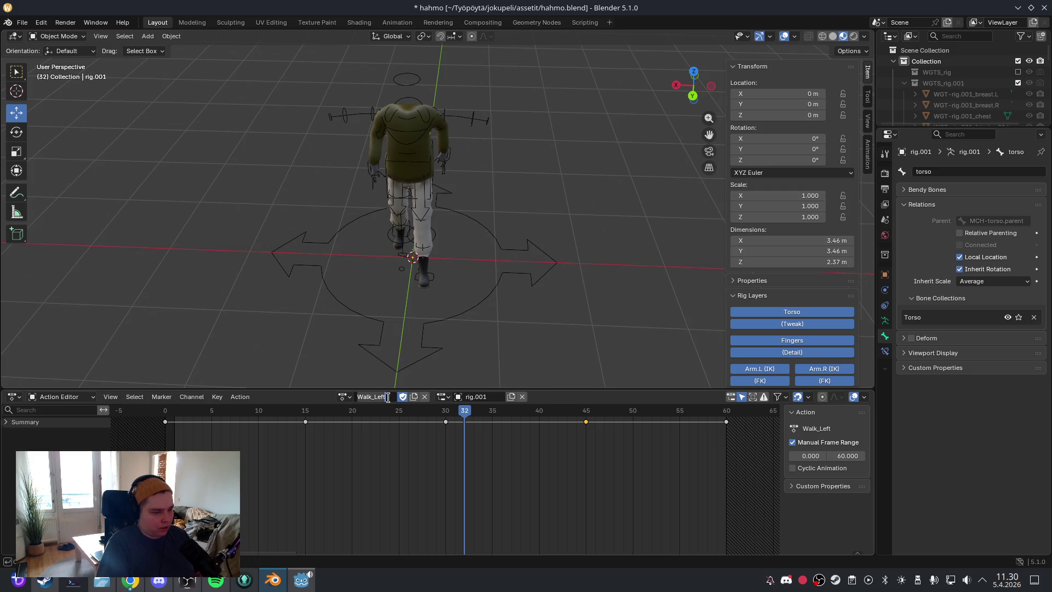
left_click(442, 301)
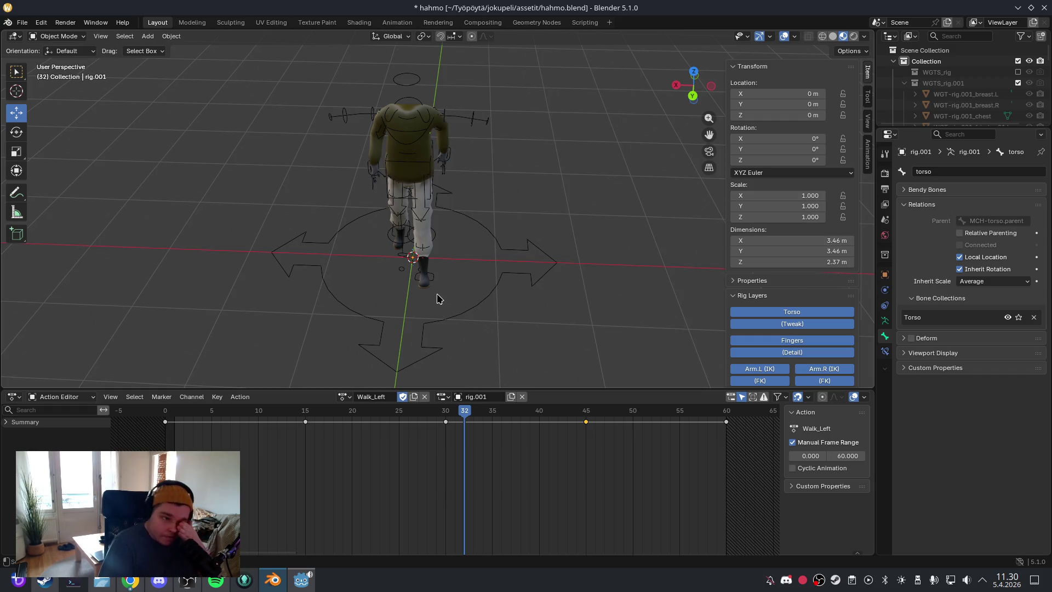
left_click(386, 396)
type("_forwar")
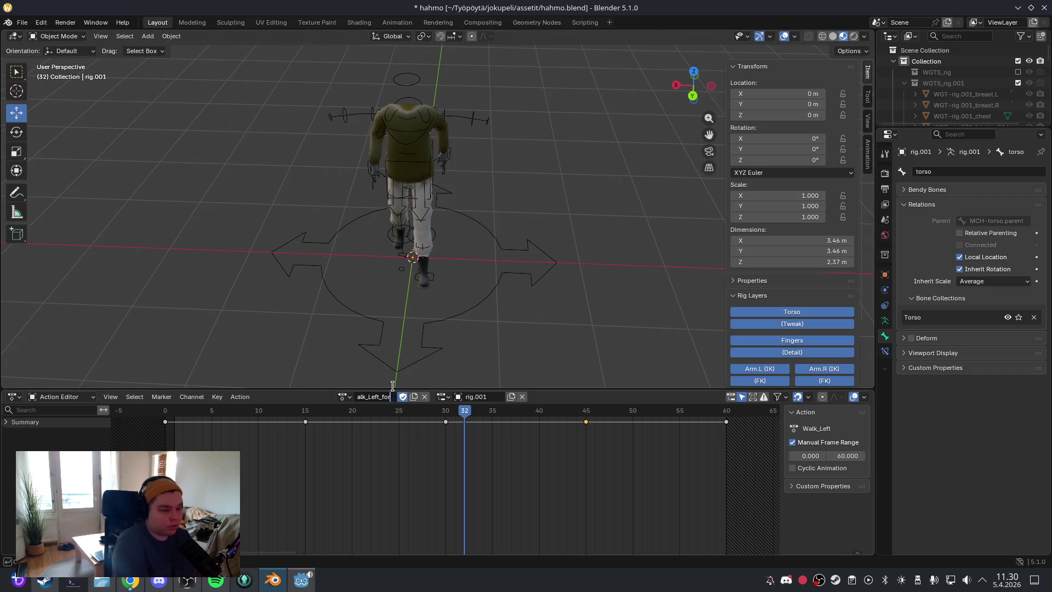
type("d")
key("Return")
type("orward")
key("Return")
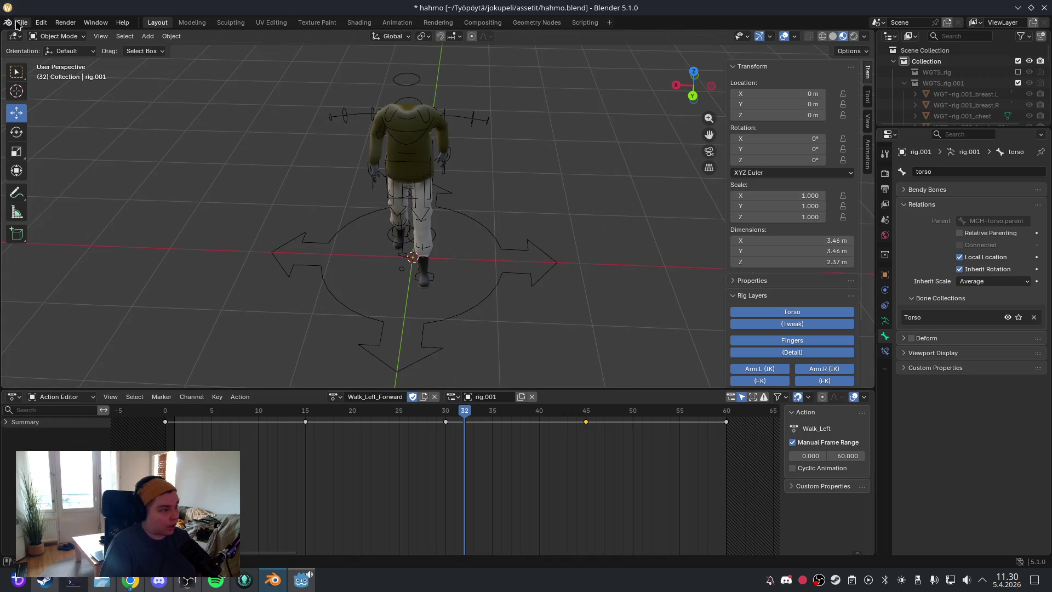
left_click(22, 23)
left_click(66, 98)
left_click_drag(472, 422, 170, 408)
Step: Select the rig in Pose Mode with Walk_Left_Forward active at the first frame
left_click(490, 240)
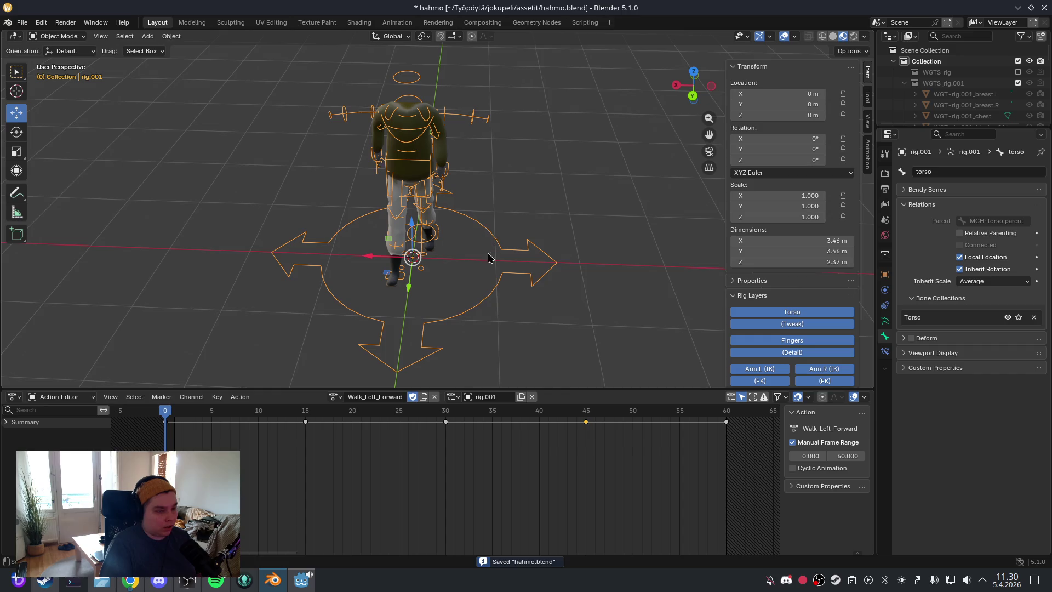
left_click(58, 36)
left_click(52, 72)
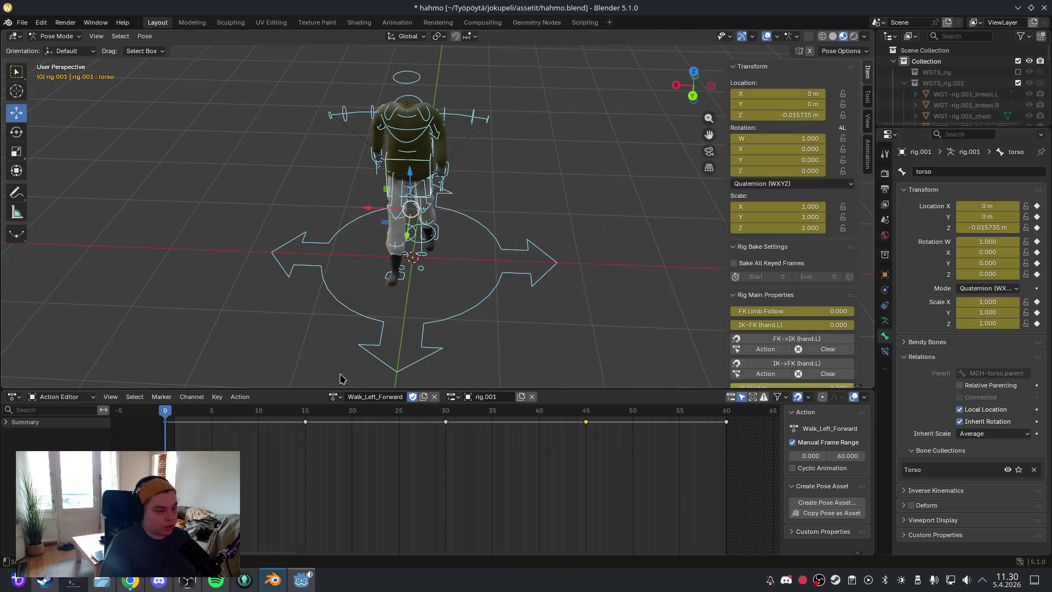
left_click(331, 396)
left_click(329, 401)
mouse_move(172, 416)
left_mouse_down()
mouse_move(235, 412)
mouse_move(157, 415)
left_mouse_up()
Step: Turn the torso bone about 21.6° around the vertical Z axis at frame 0
type("rz")
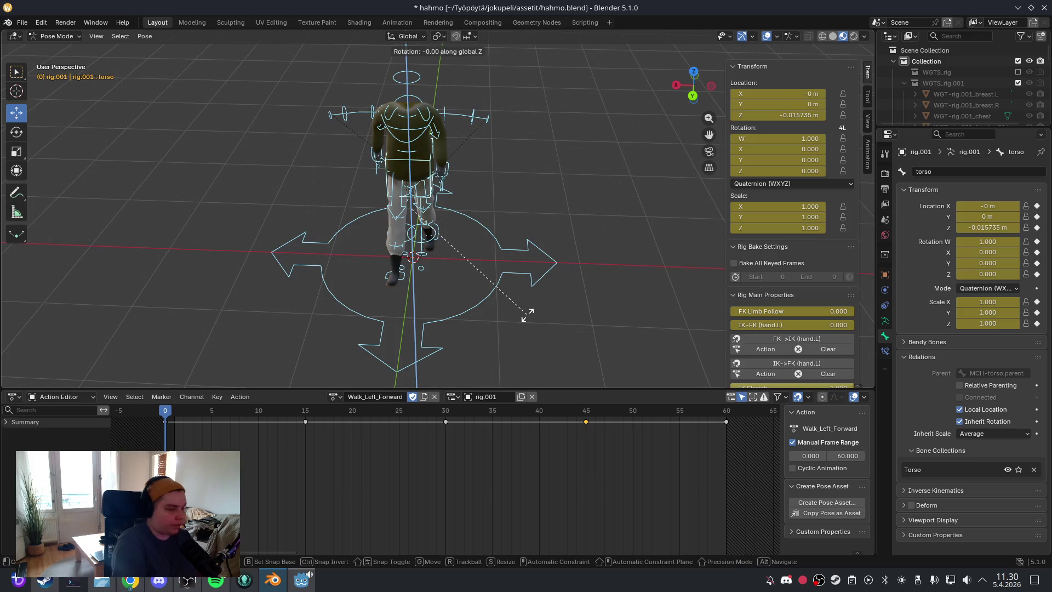
type("45")
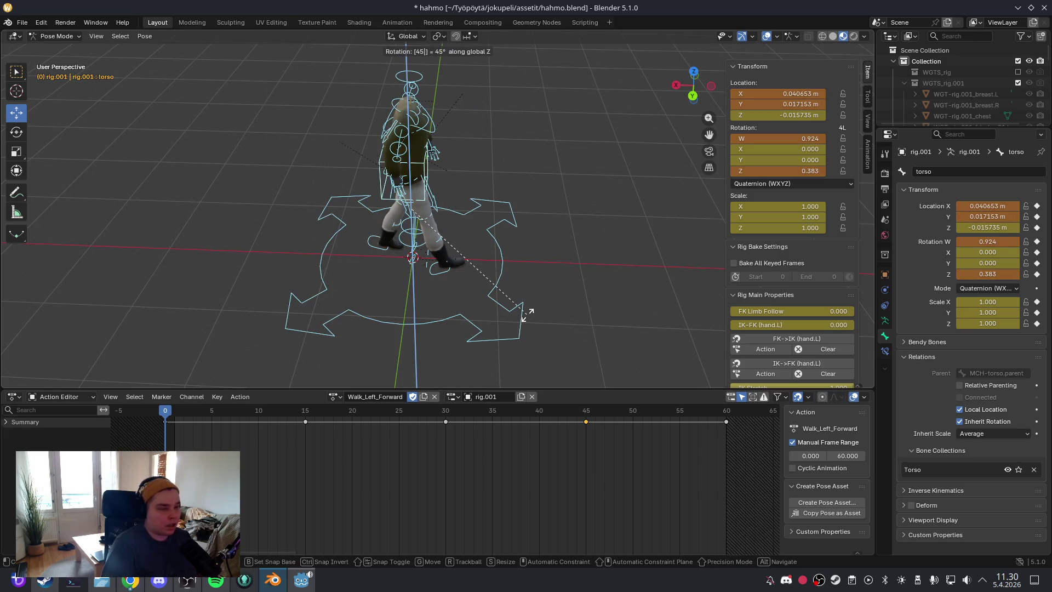
key("Escape")
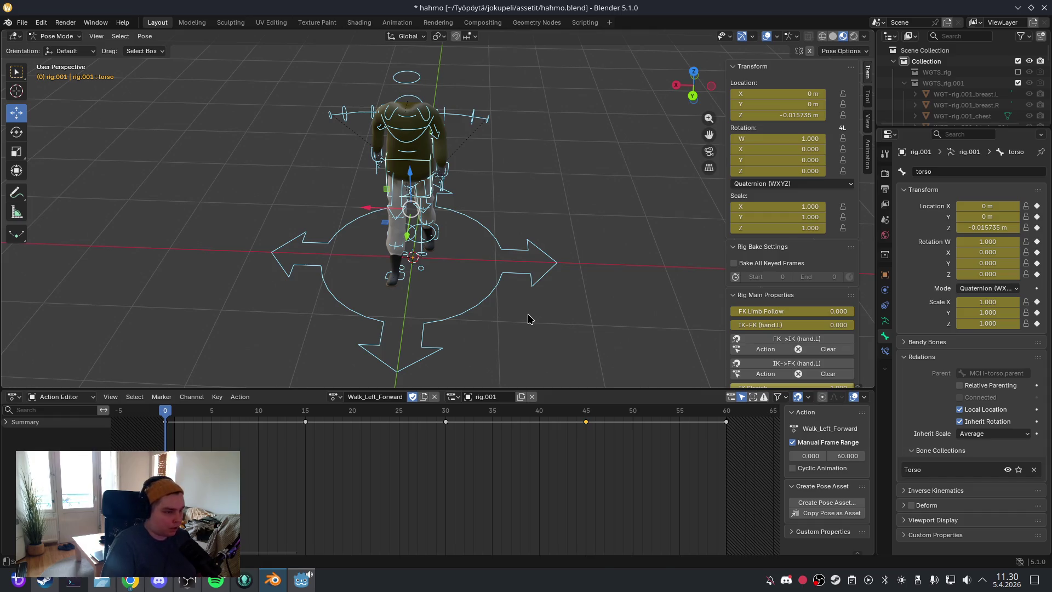
type("rz")
type("45")
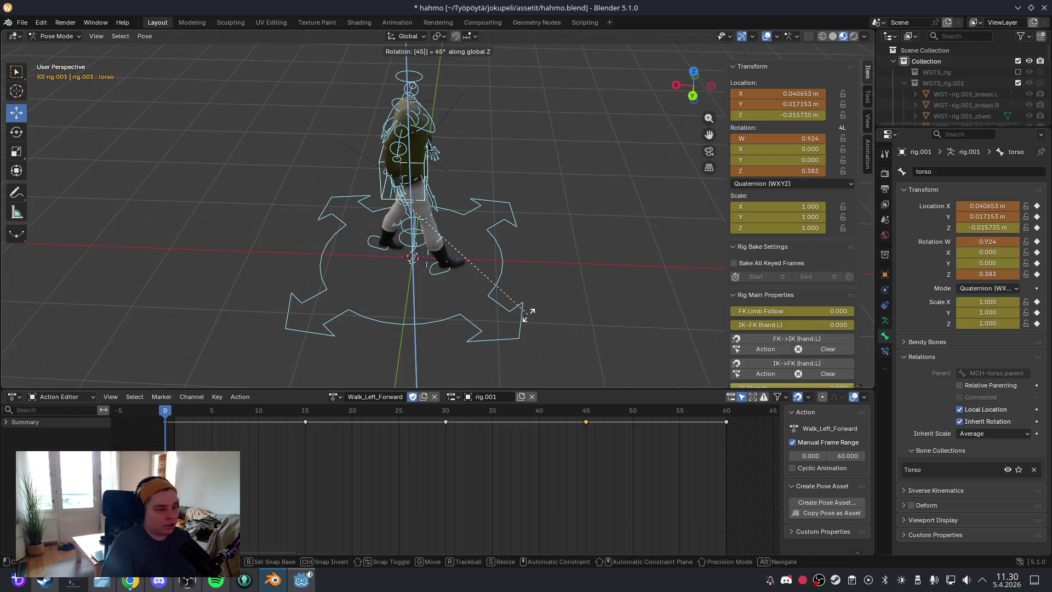
key("Escape")
key("r")
key("z")
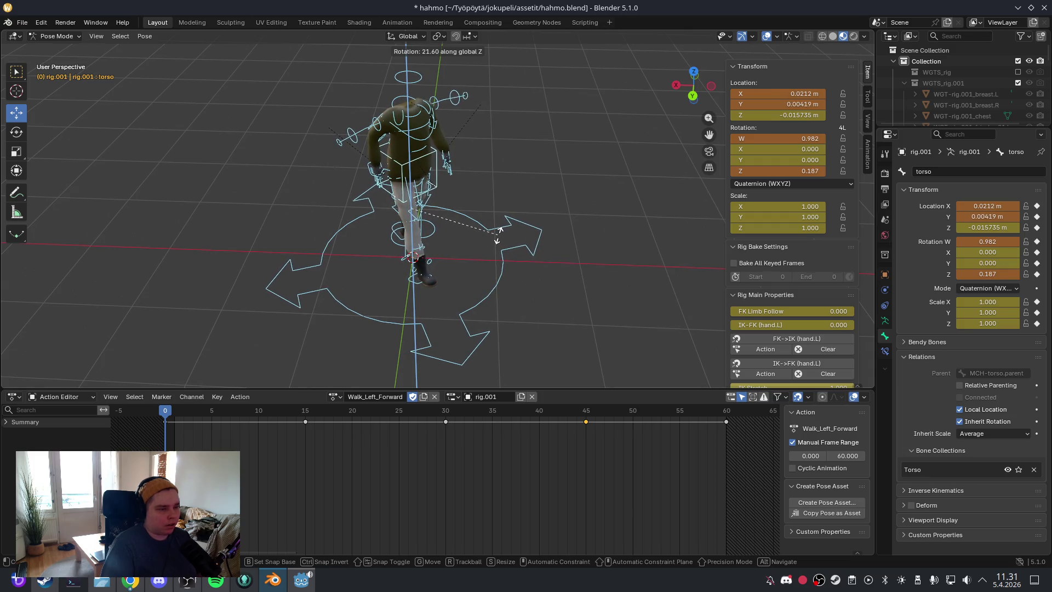
left_click(498, 234)
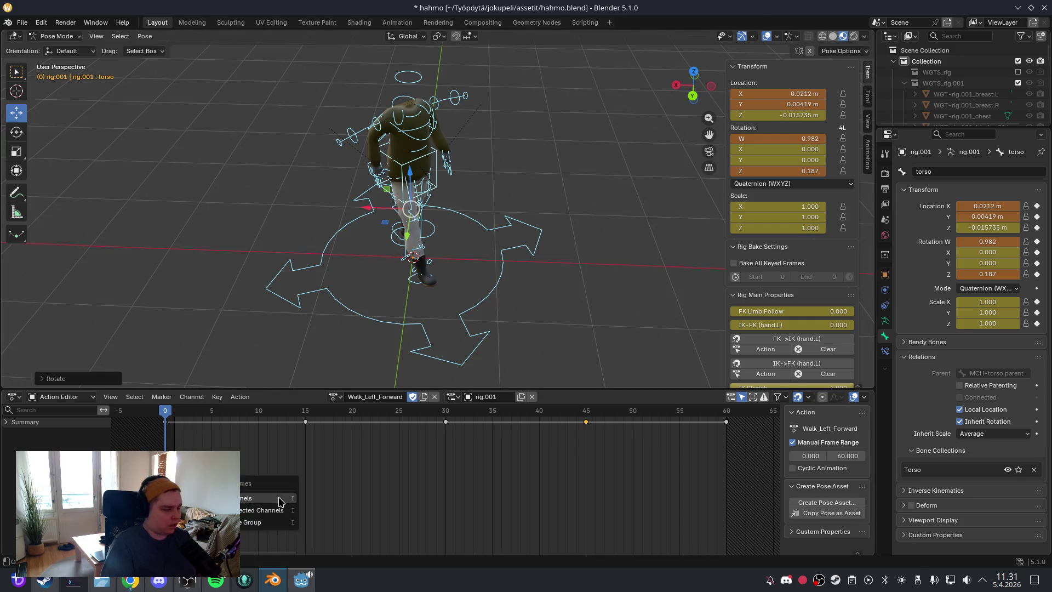
Step: Delete the torso keyframes at 15, 45 and 60, then undo the last two deletions
left_click(258, 477)
left_click_drag(171, 416, 361, 416)
left_click(305, 428)
key("Delete")
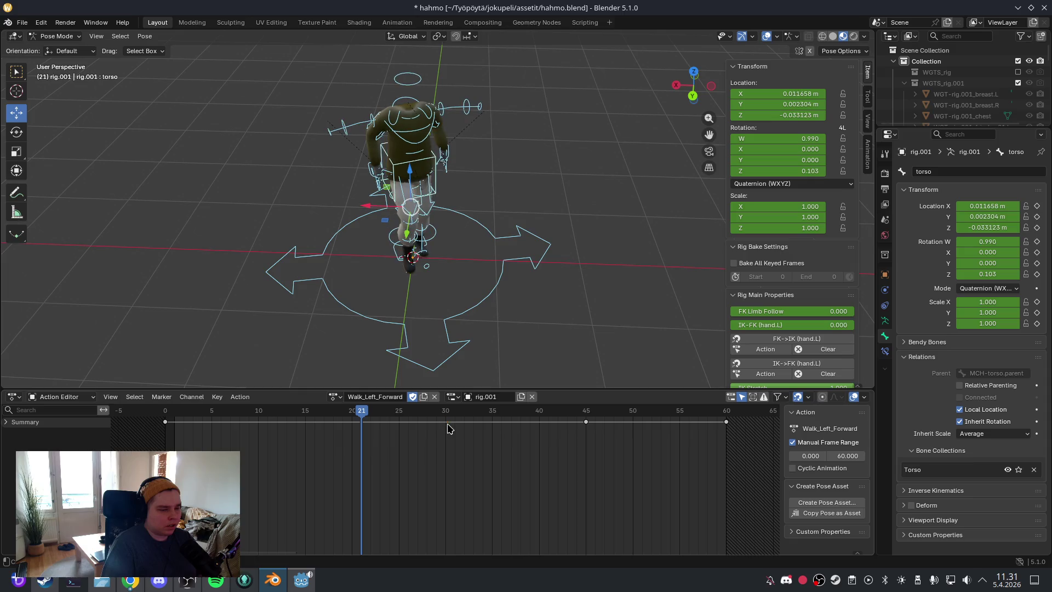
left_click(585, 422)
key("Delete")
left_click(726, 422)
key("Delete")
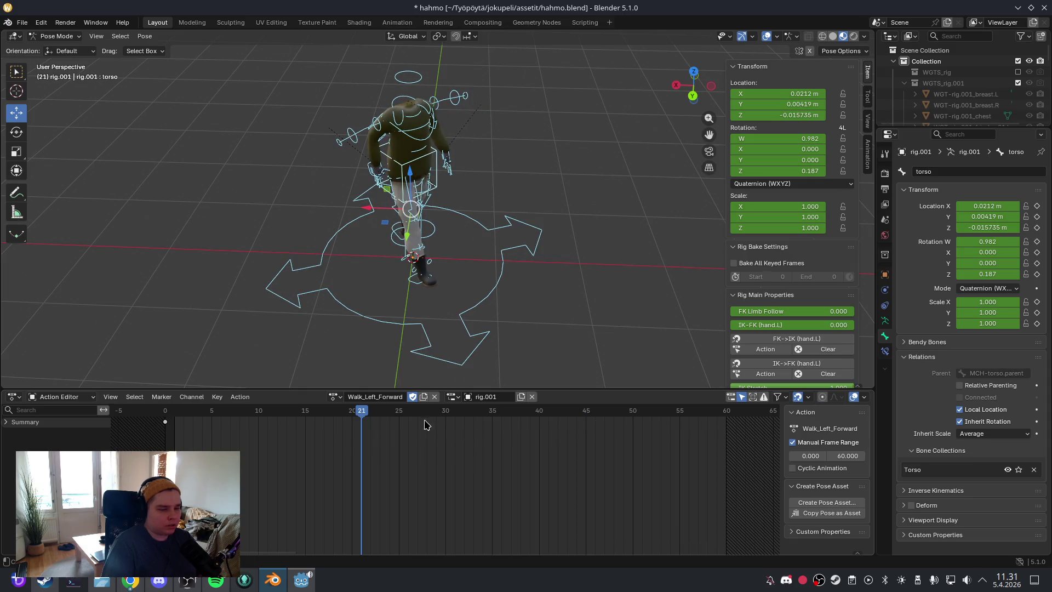
mouse_move(366, 418)
left_mouse_down()
mouse_move(164, 417)
mouse_move(446, 433)
left_mouse_up()
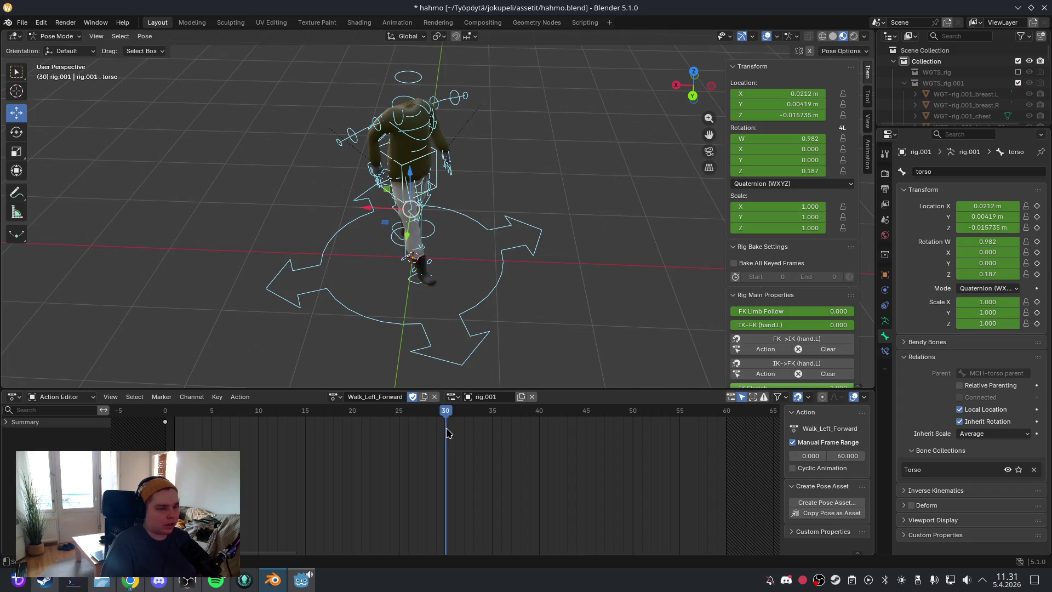
key("ctrl+z")
key("ctrl+z")
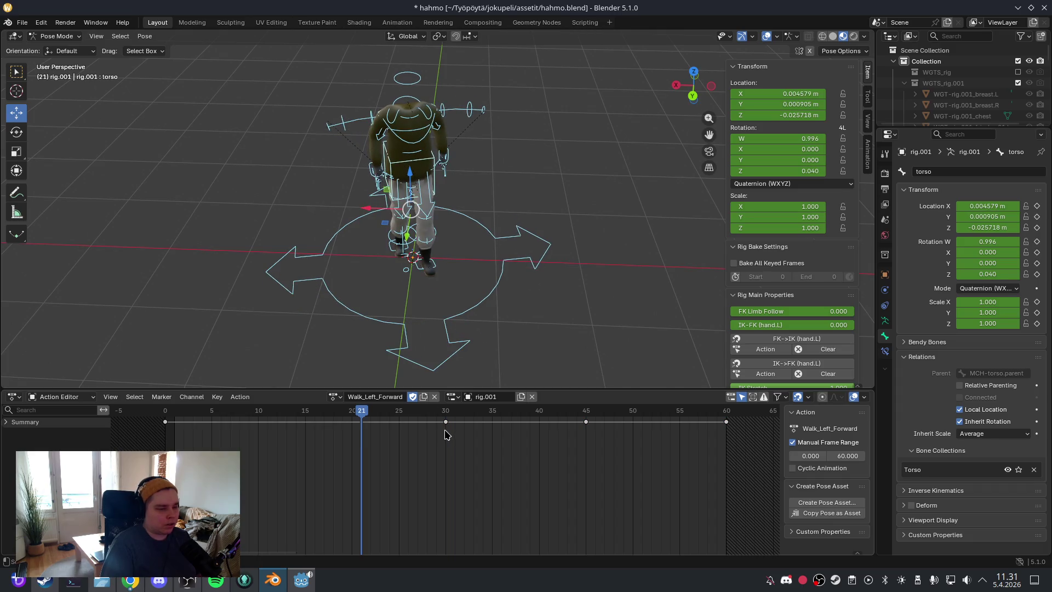
key("ctrl+z")
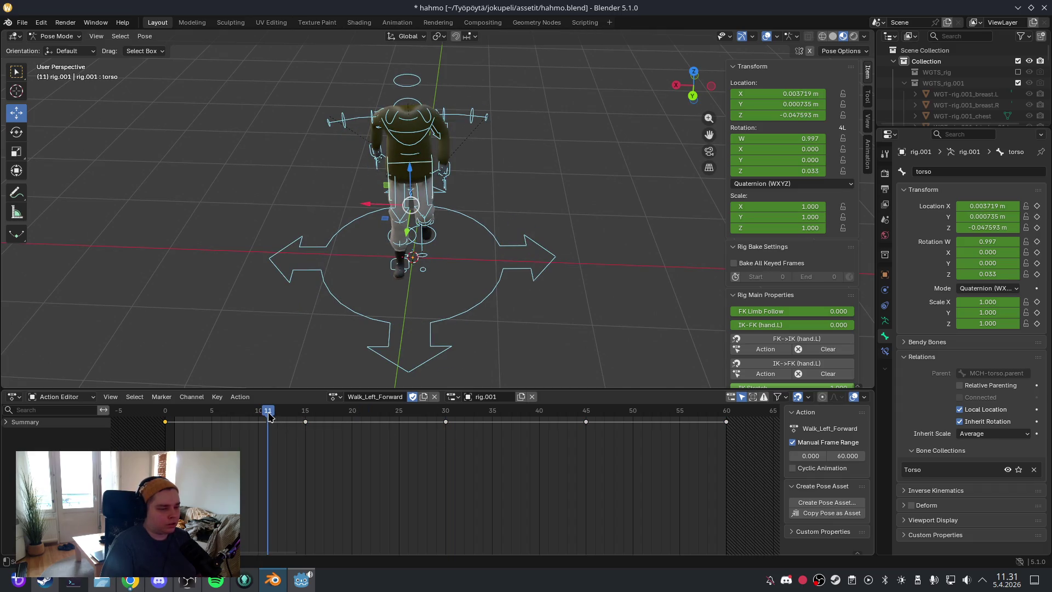
mouse_move(269, 416)
left_mouse_down()
mouse_move(244, 419)
mouse_move(529, 427)
mouse_move(171, 435)
mouse_move(213, 441)
mouse_move(172, 412)
mouse_move(314, 412)
left_mouse_up()
Step: Delete the root bone's keyframes at frames 15, 45 and 60
left_click(460, 322)
left_click(305, 422)
key("Delete")
key("space")
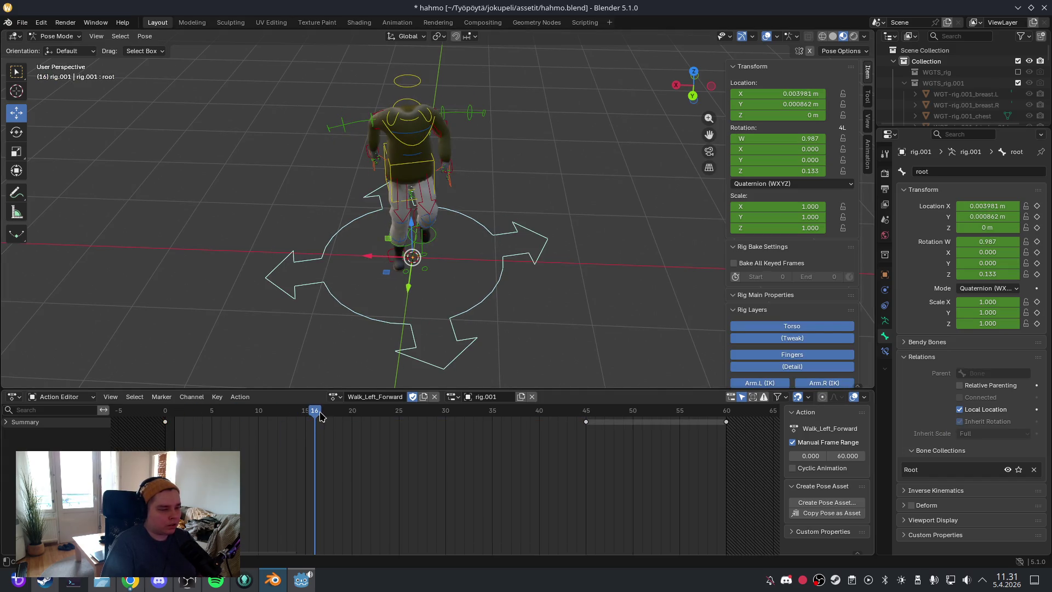
left_click(588, 422)
key("Delete")
left_click(725, 422)
key("Delete")
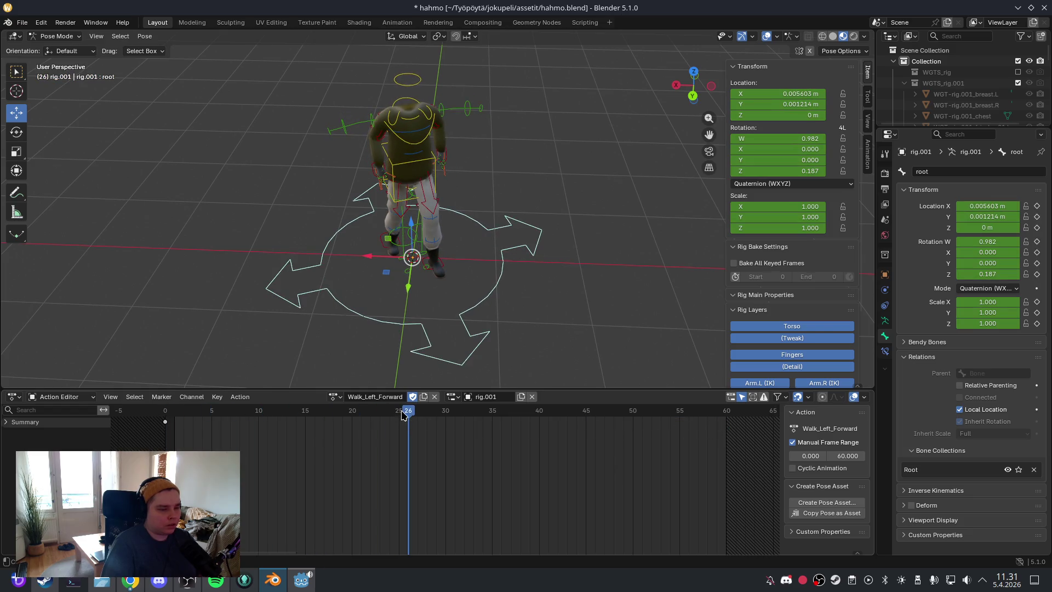
Step: Select all bones at frame 60 and copy the full pose
mouse_move(403, 415)
left_mouse_down()
mouse_move(220, 419)
mouse_move(508, 431)
mouse_move(165, 424)
mouse_move(258, 424)
left_mouse_up()
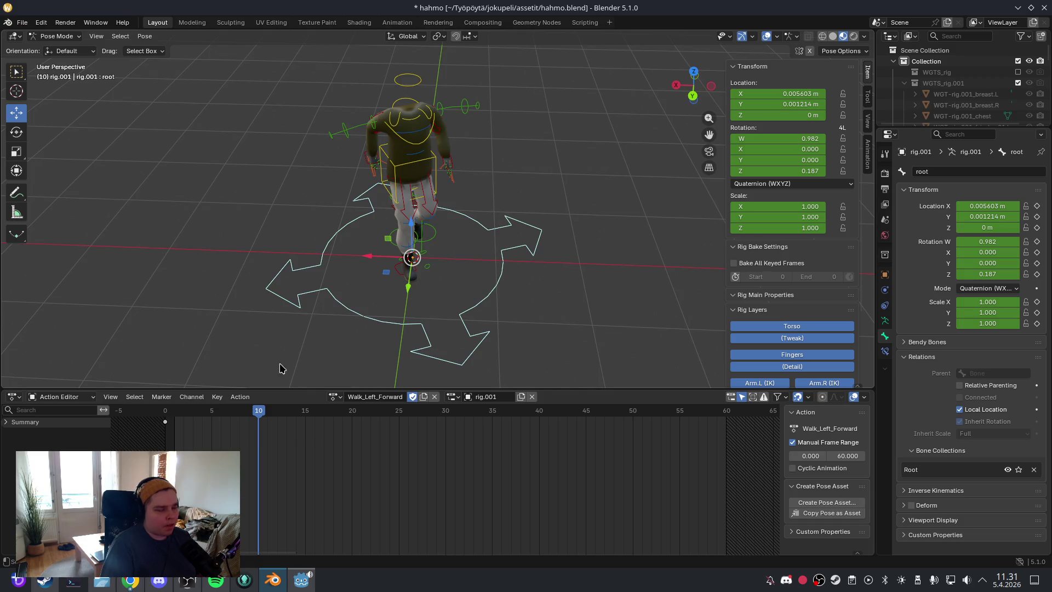
mouse_move(263, 413)
left_mouse_down()
mouse_move(165, 419)
mouse_move(740, 433)
mouse_move(726, 430)
left_mouse_up()
key("a")
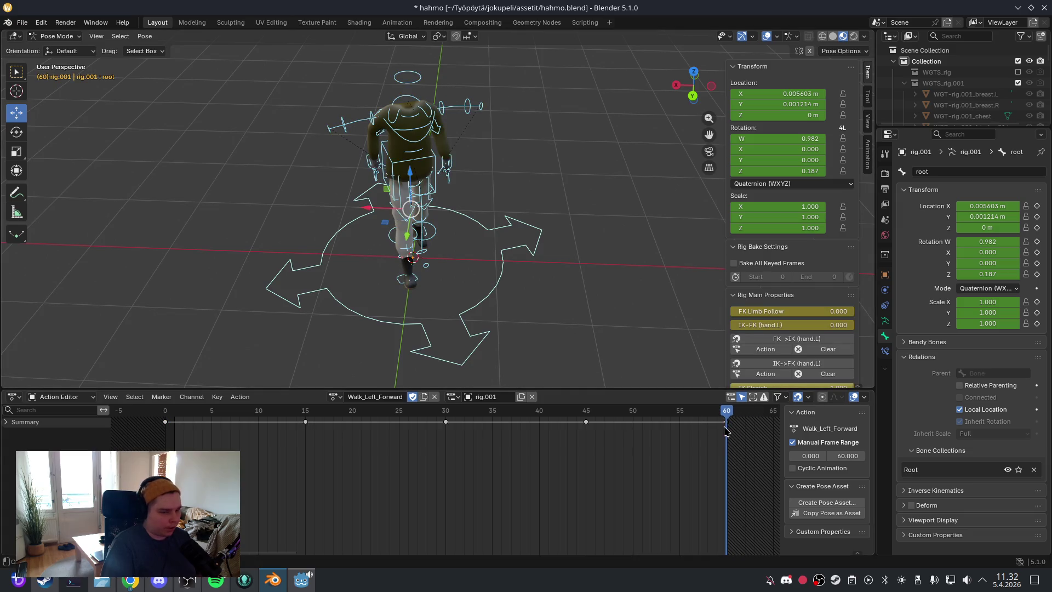
key("ctrl+c")
left_click(551, 411)
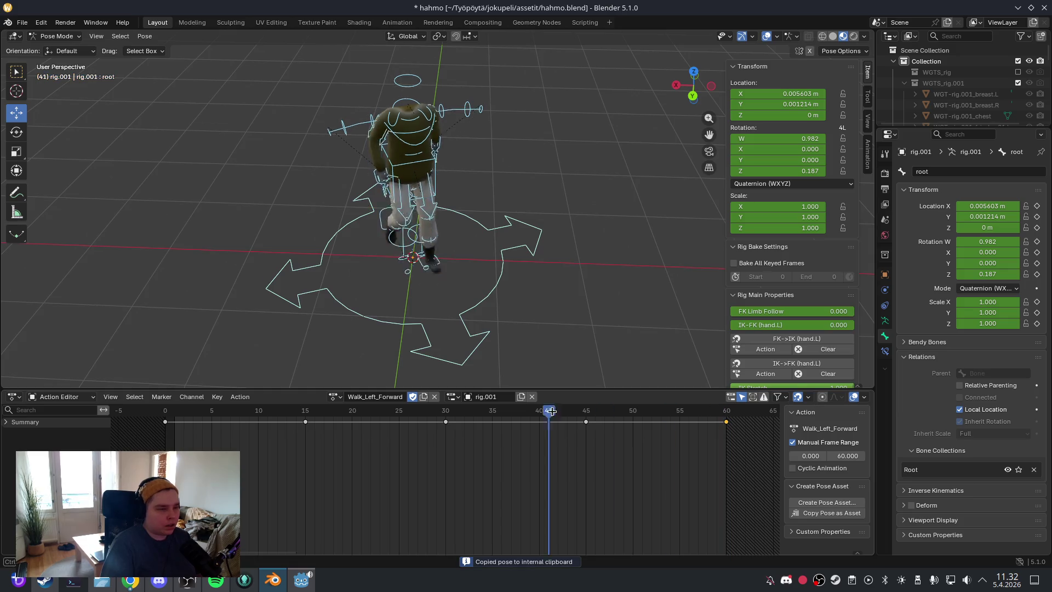
Step: Paste the copied frame-60 pose onto frame 0 of Walk_Left_Forward
left_click_drag(551, 411, 167, 427)
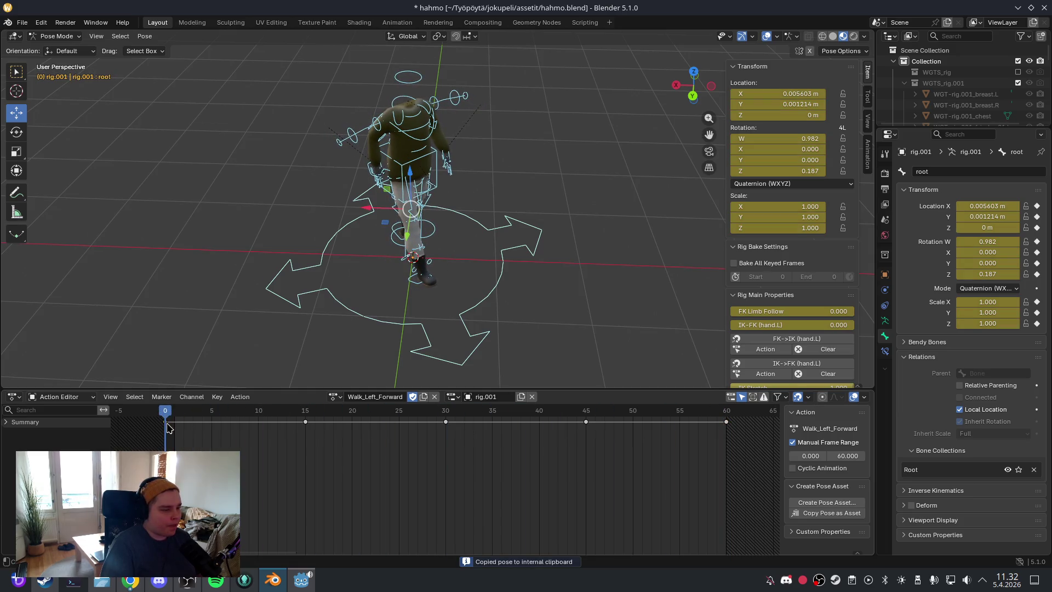
key("ctrl+v")
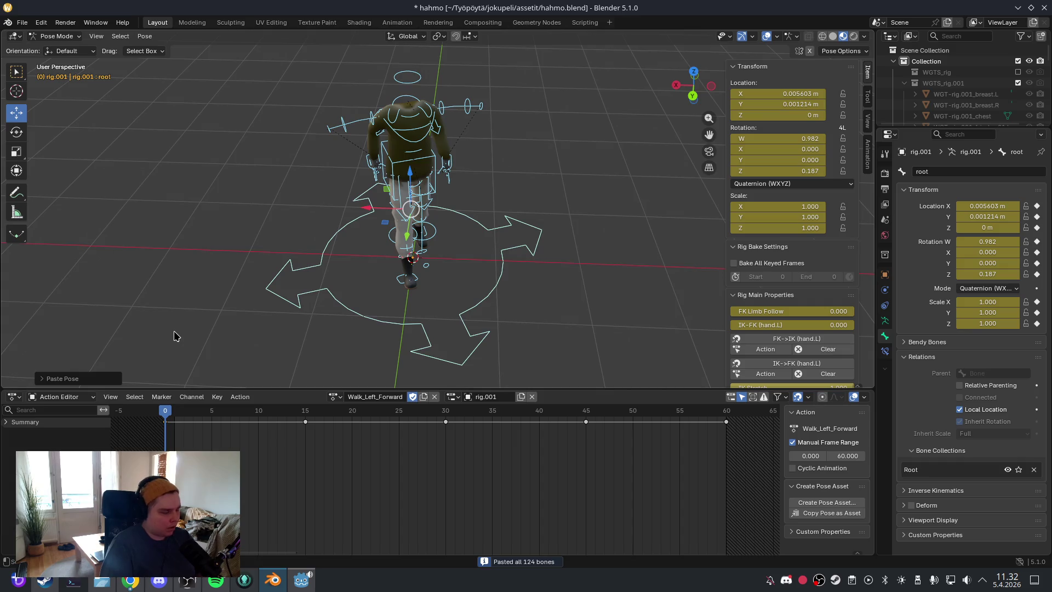
left_click(266, 472)
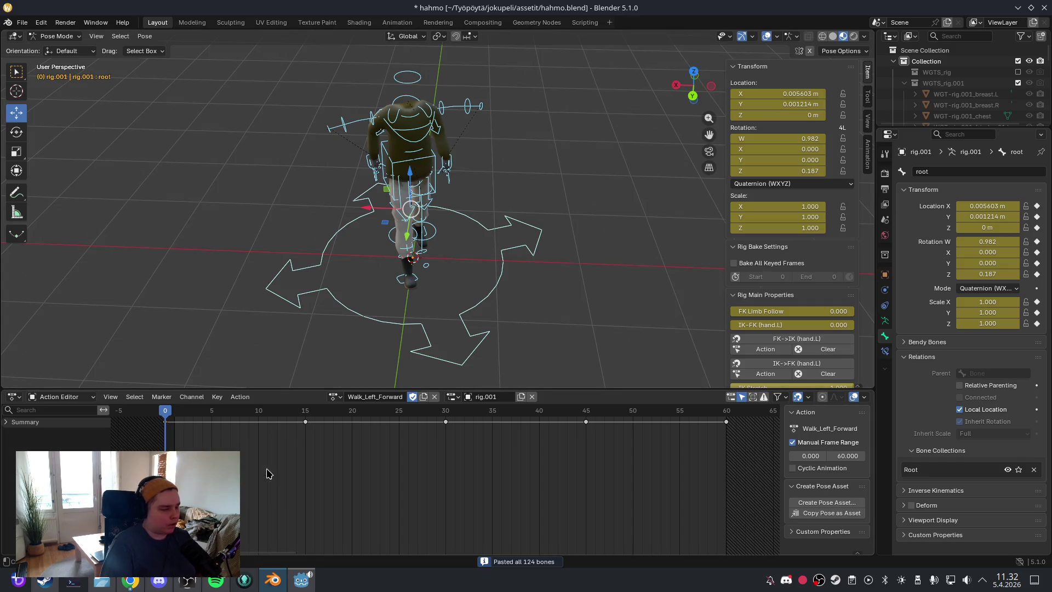
left_click_drag(166, 417, 548, 418)
mouse_move(589, 261)
left_mouse_down()
mouse_move(528, 288)
mouse_move(540, 286)
left_mouse_up()
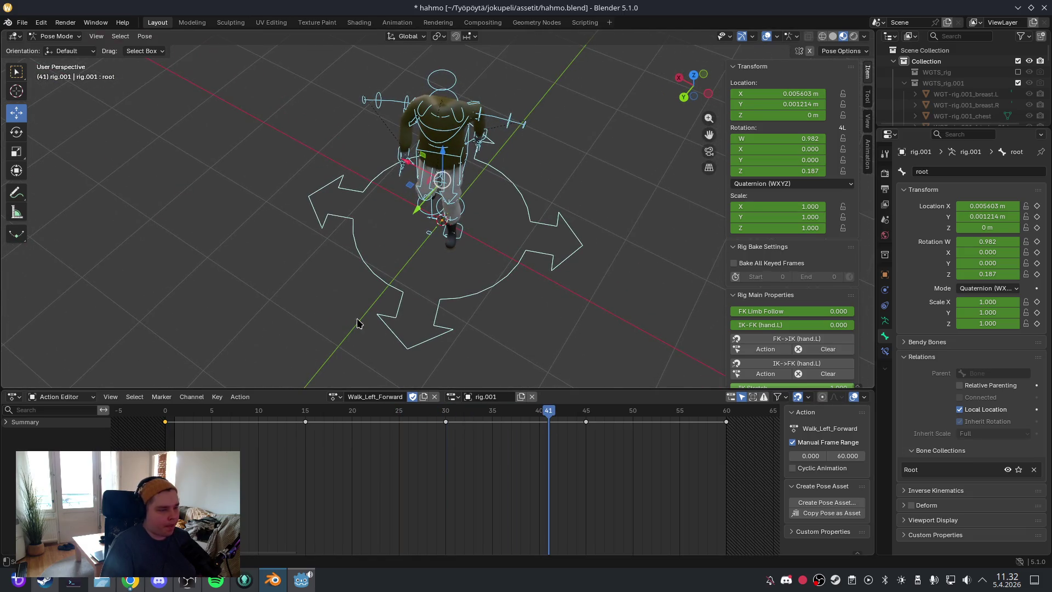
Step: Turn the root bone about 45° around Z at frame 0 and play the action through
left_click(377, 272)
left_click_drag(550, 414, 146, 405)
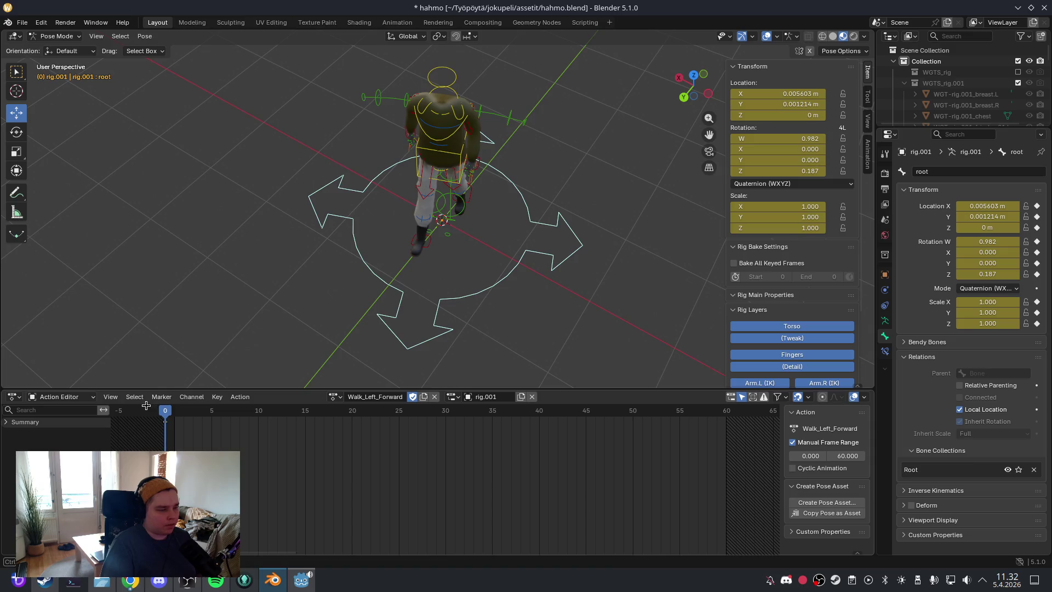
key("r")
key("z")
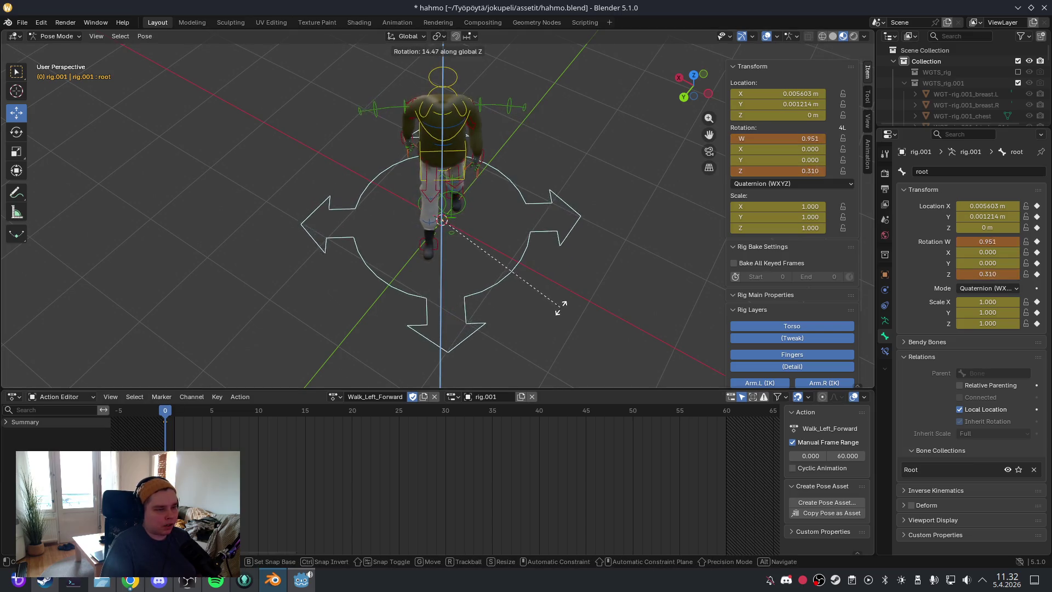
left_click(576, 288)
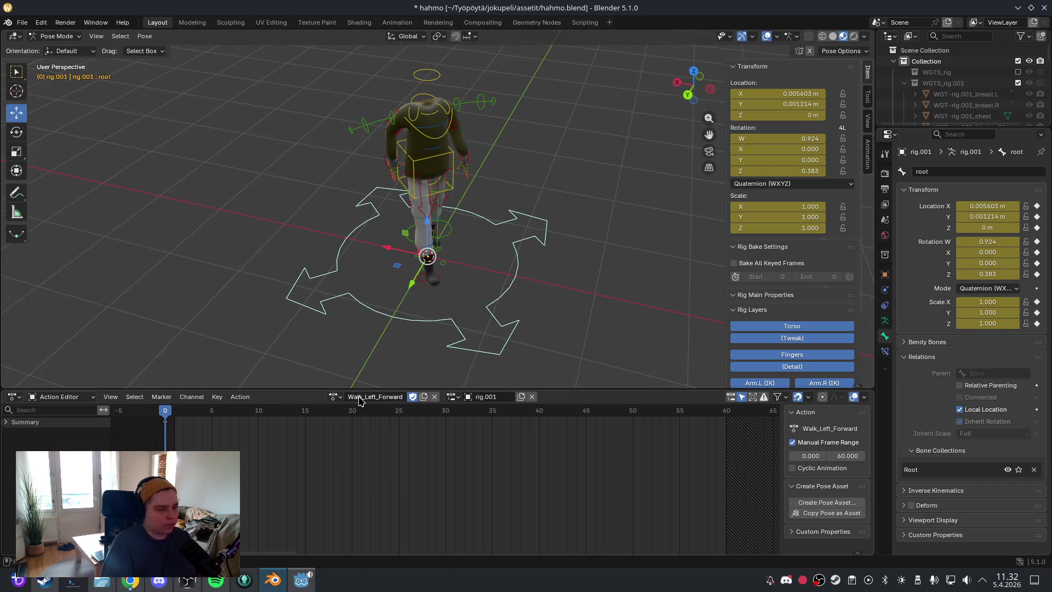
mouse_move(169, 416)
left_mouse_down()
mouse_move(684, 418)
mouse_move(164, 415)
left_mouse_up()
Step: Save hahmo.blend, return to Object Mode, and select the body mesh and rig
key("a")
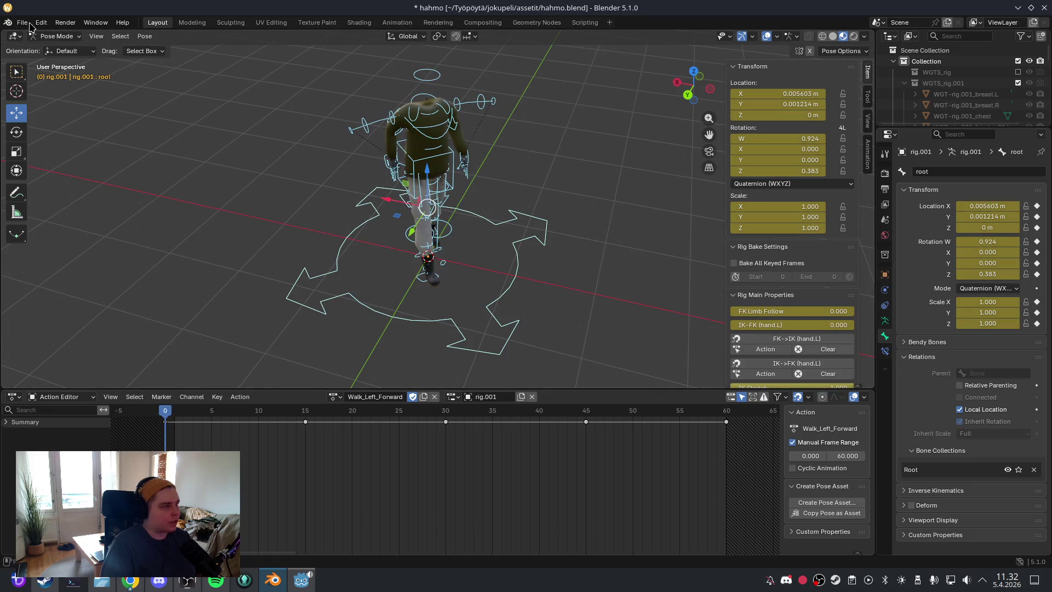
left_click(22, 22)
left_click(37, 93)
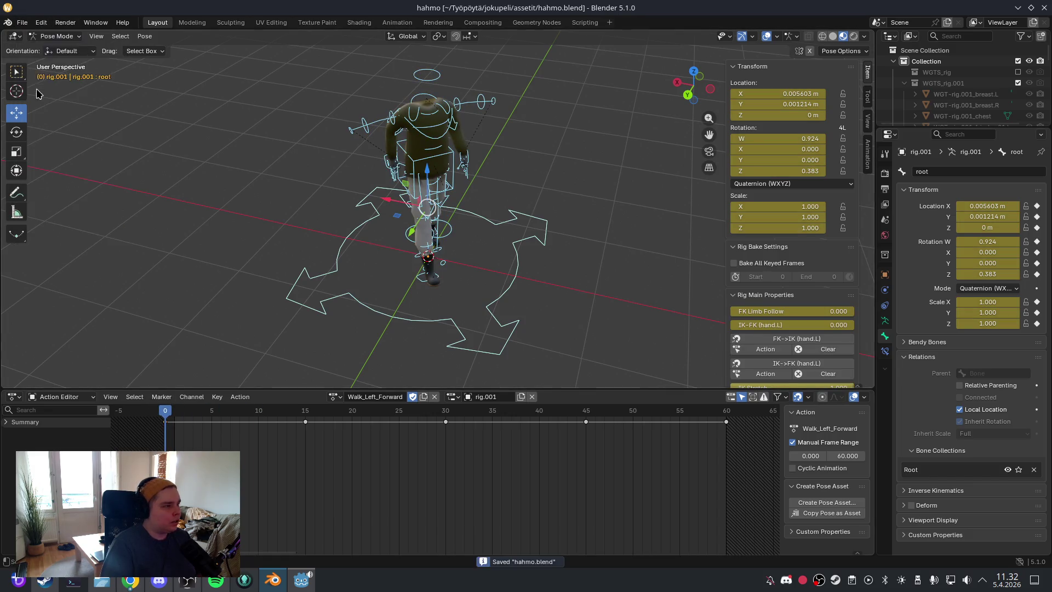
left_click(54, 36)
left_click(52, 46)
left_click(544, 154)
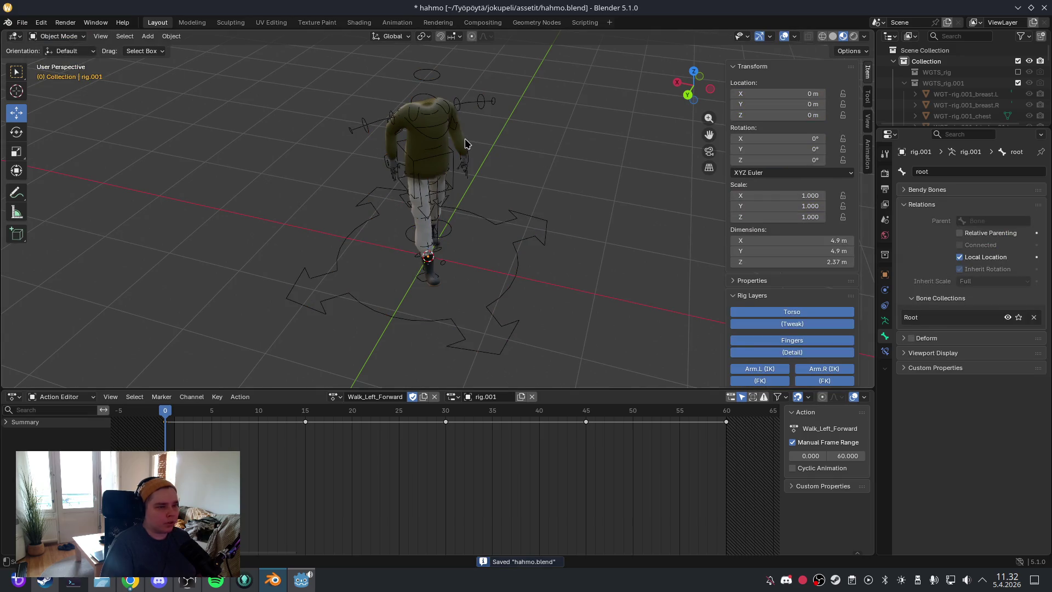
left_click(469, 144)
left_click(466, 121, "shift")
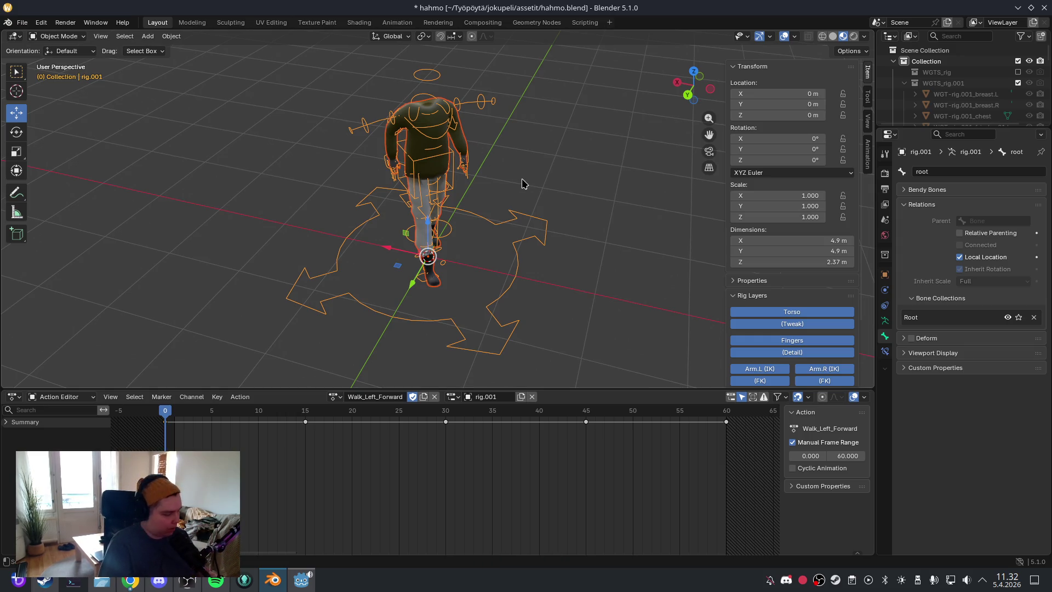
Step: Export the body and rig as glTF 2.0, overwriting hahmo.glb
left_click(22, 23)
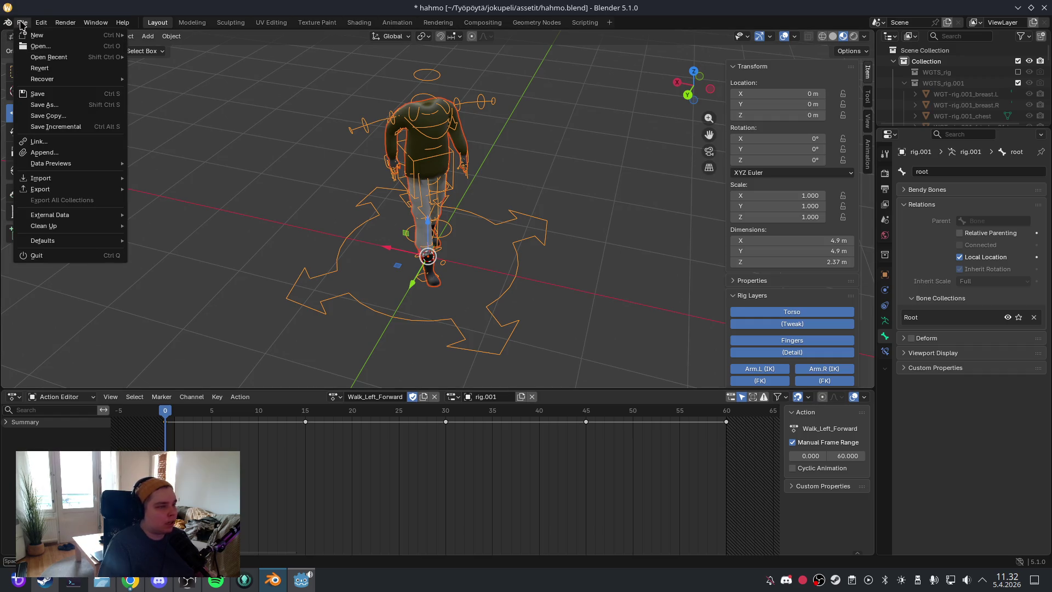
mouse_move(70, 188)
left_click(195, 289)
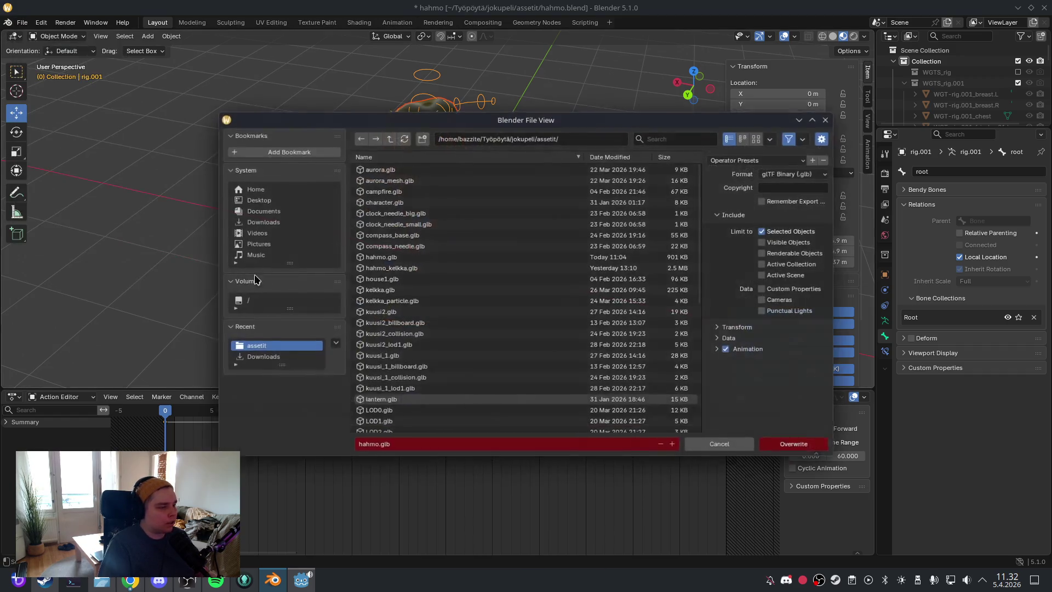
left_click(448, 257)
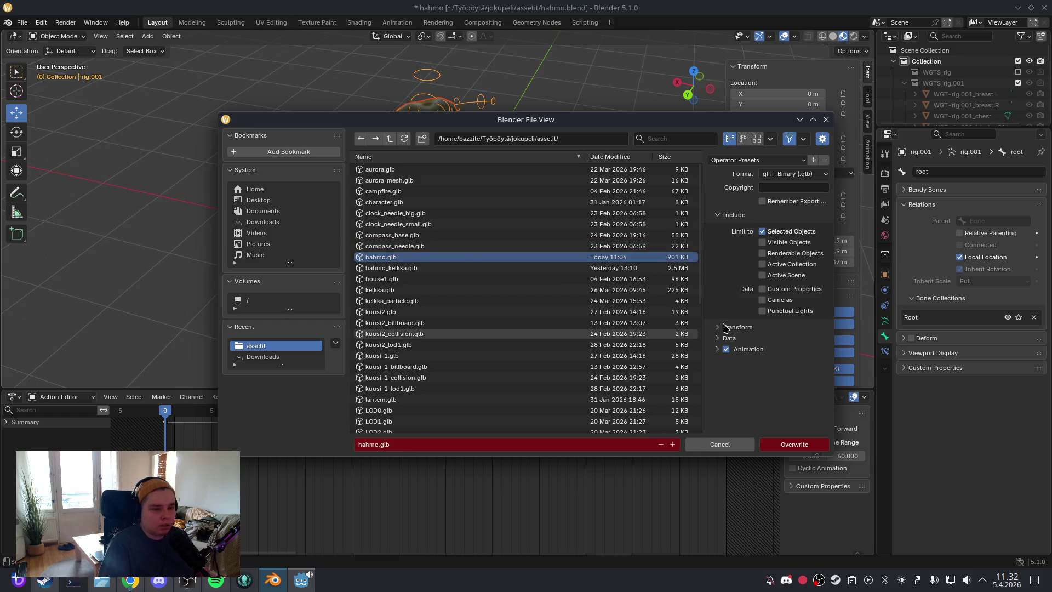
left_click(787, 444)
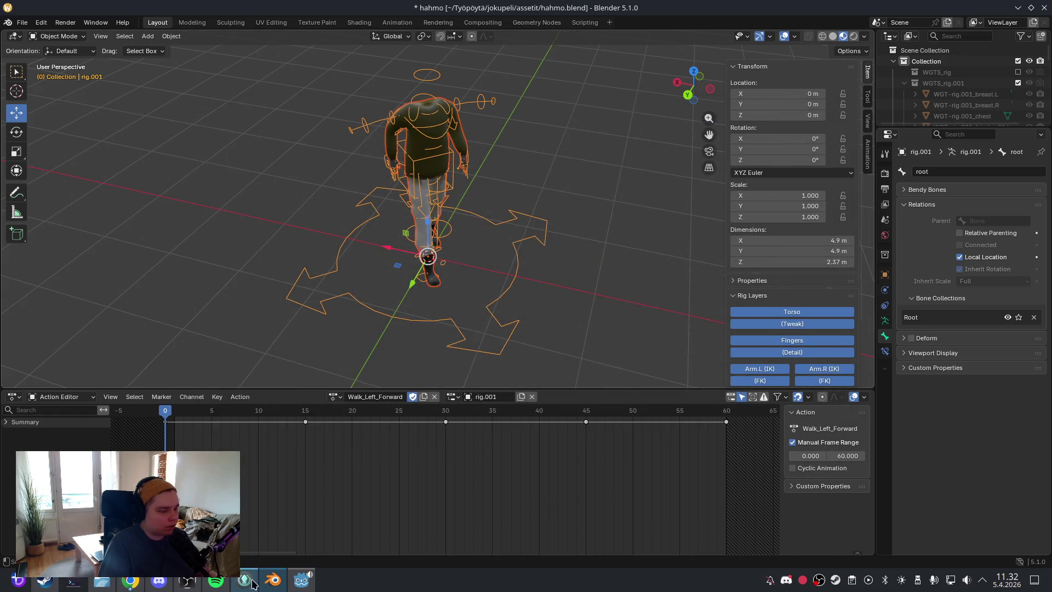
left_click(300, 579)
left_click(59, 411)
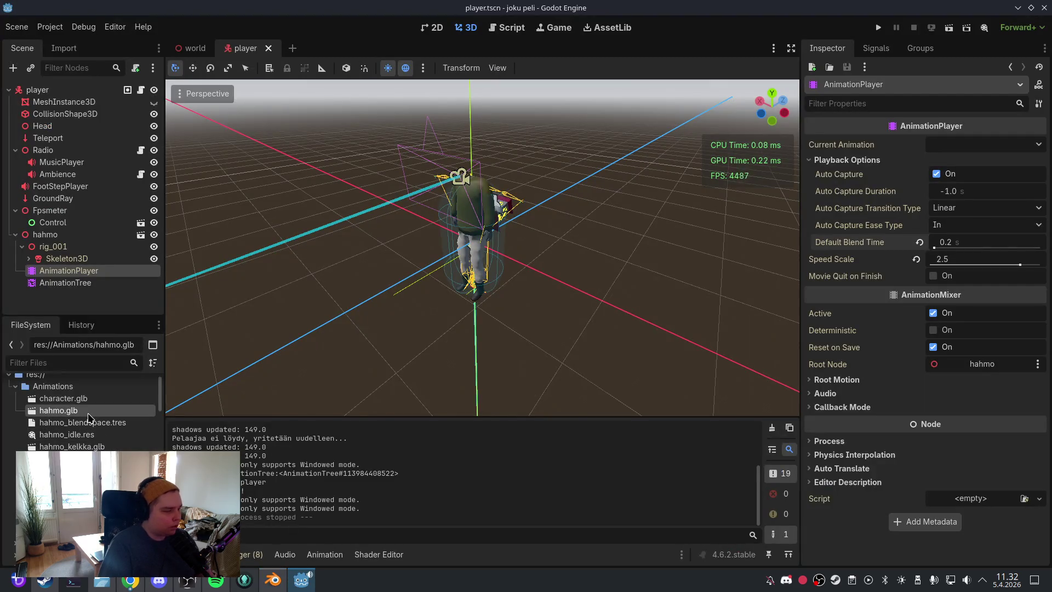
Step: Reimport hahmo.glb in Godot to pick up the new animations
key("Delete")
left_click(453, 376)
key("alt+Tab")
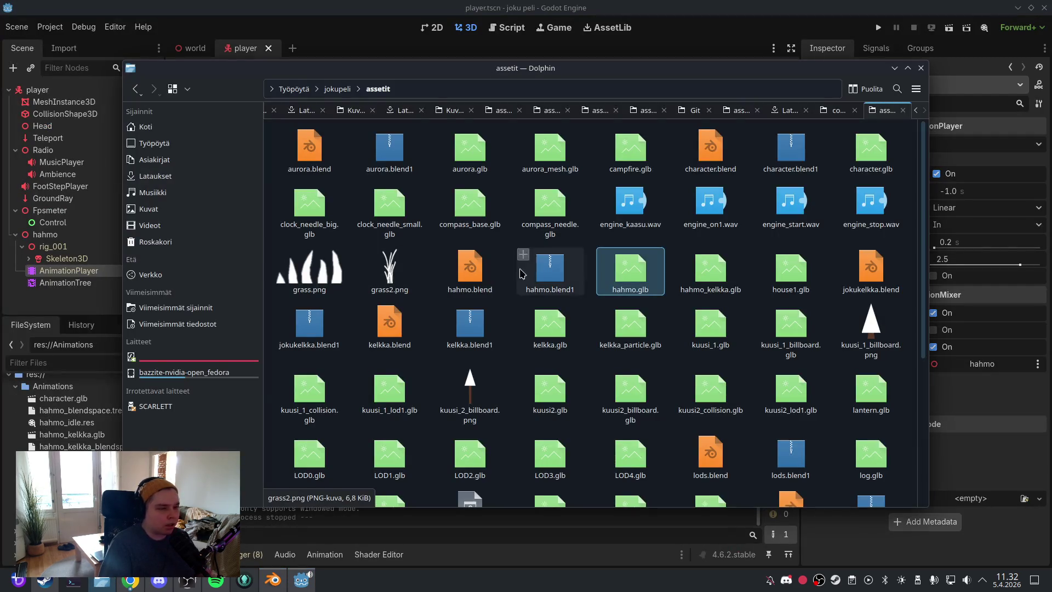
mouse_move(629, 277)
left_mouse_down()
mouse_move(610, 299)
mouse_move(87, 419)
left_mouse_up()
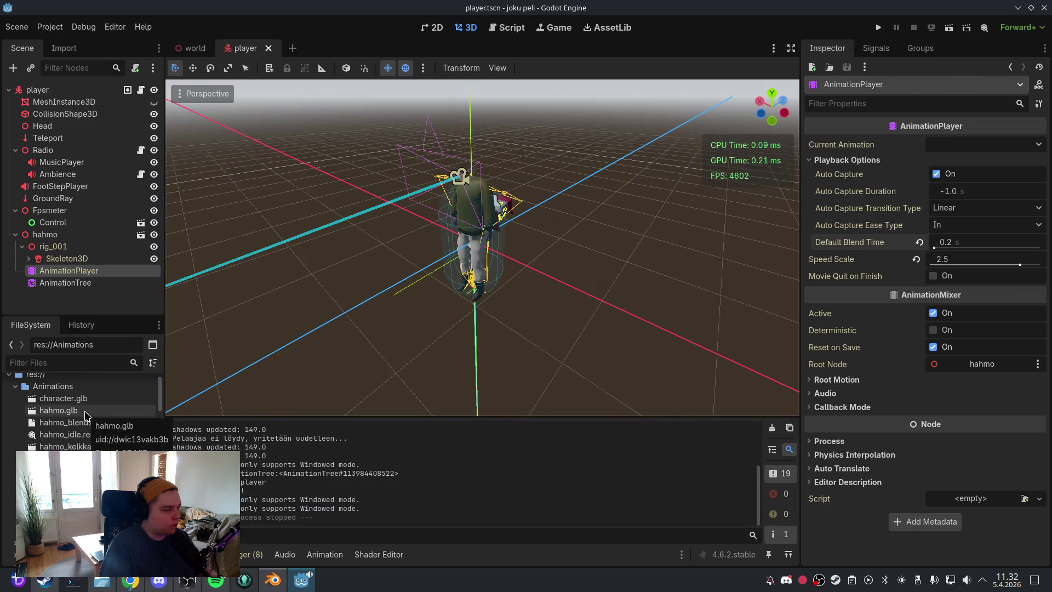
left_click(75, 48)
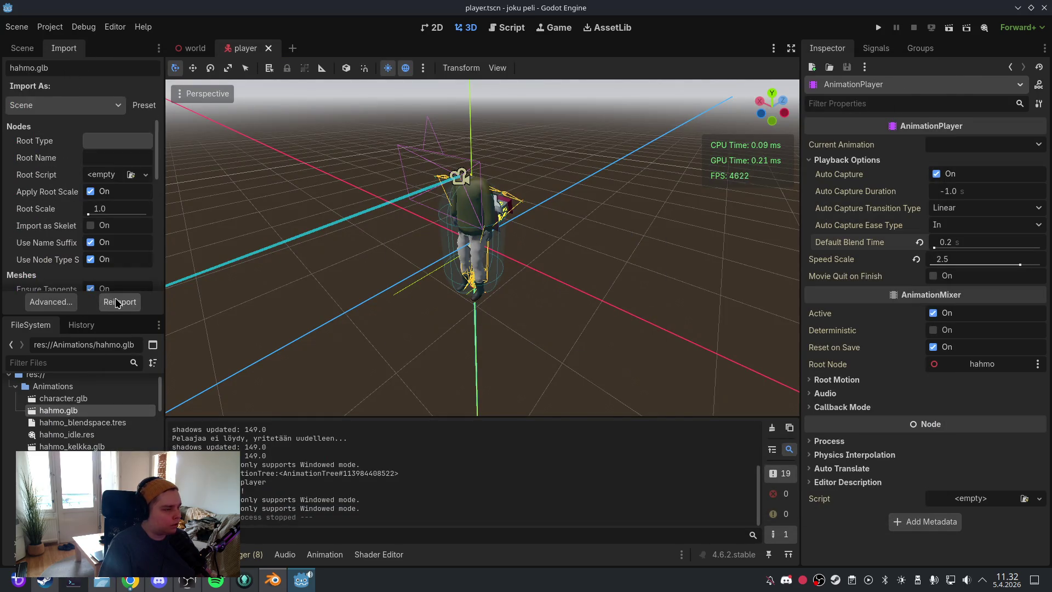
left_click(117, 302)
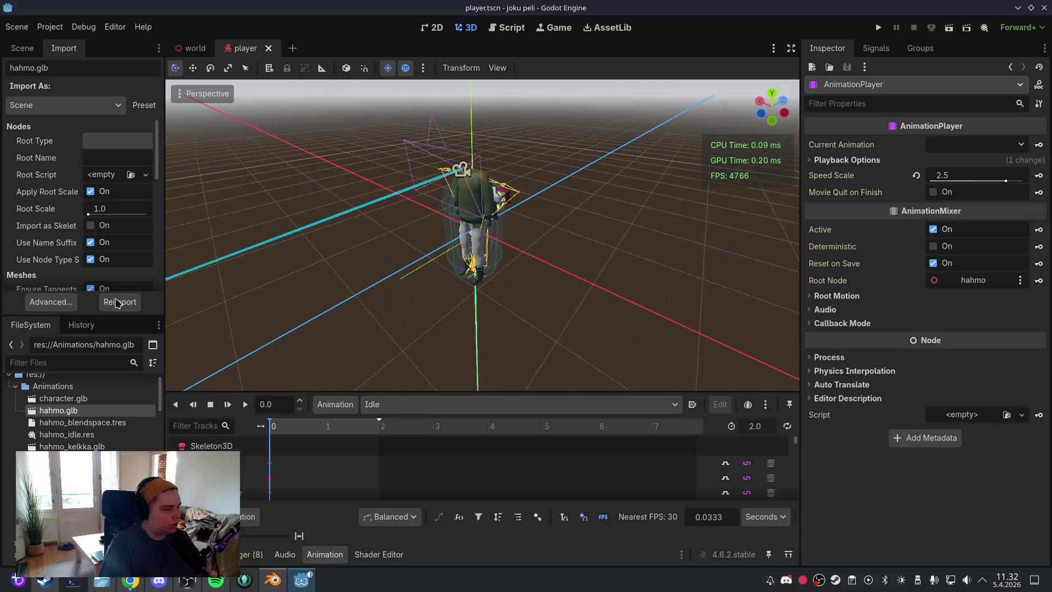
Step: Test-run the game, then quit back to the editor
left_click(878, 27)
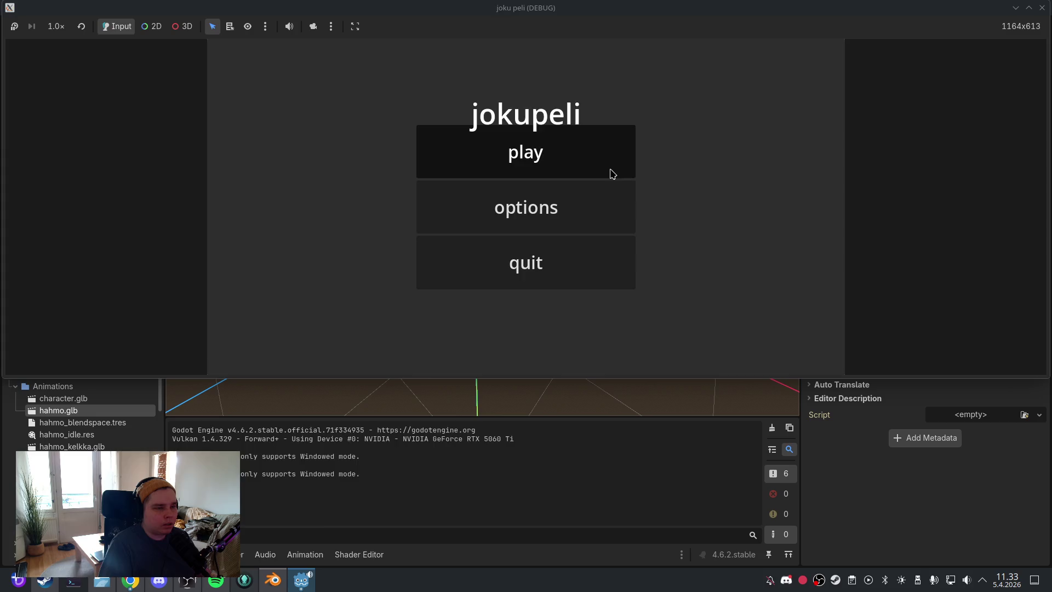
left_click(612, 174)
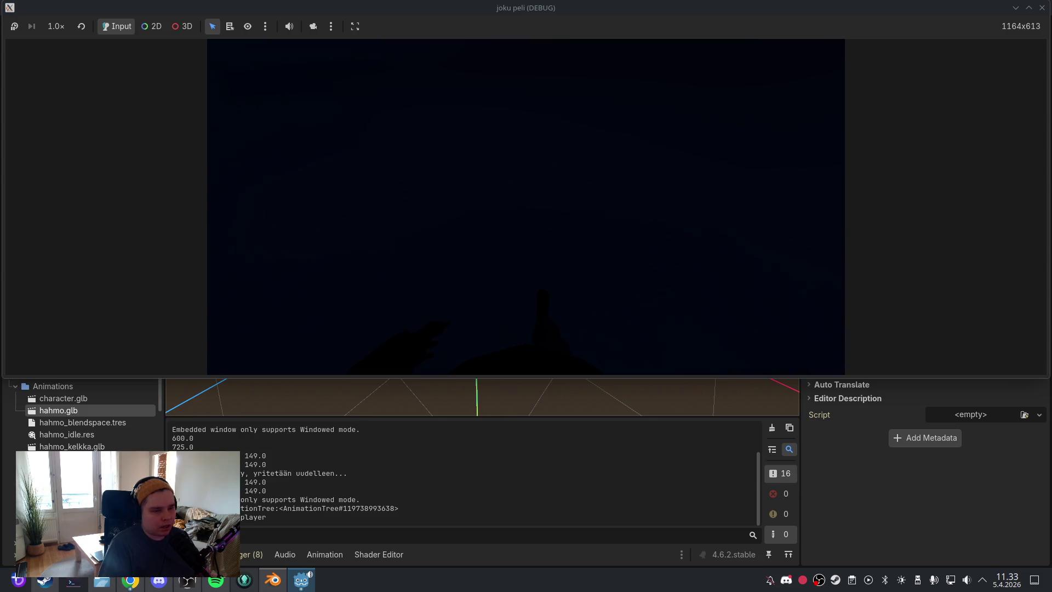
key("Escape")
left_click(548, 252)
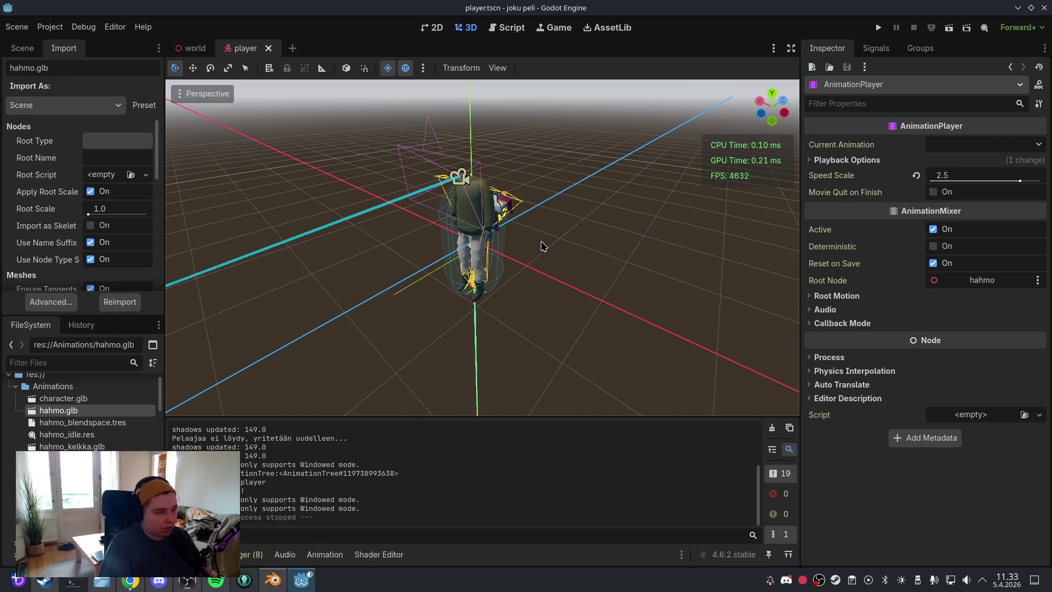
left_click(115, 422)
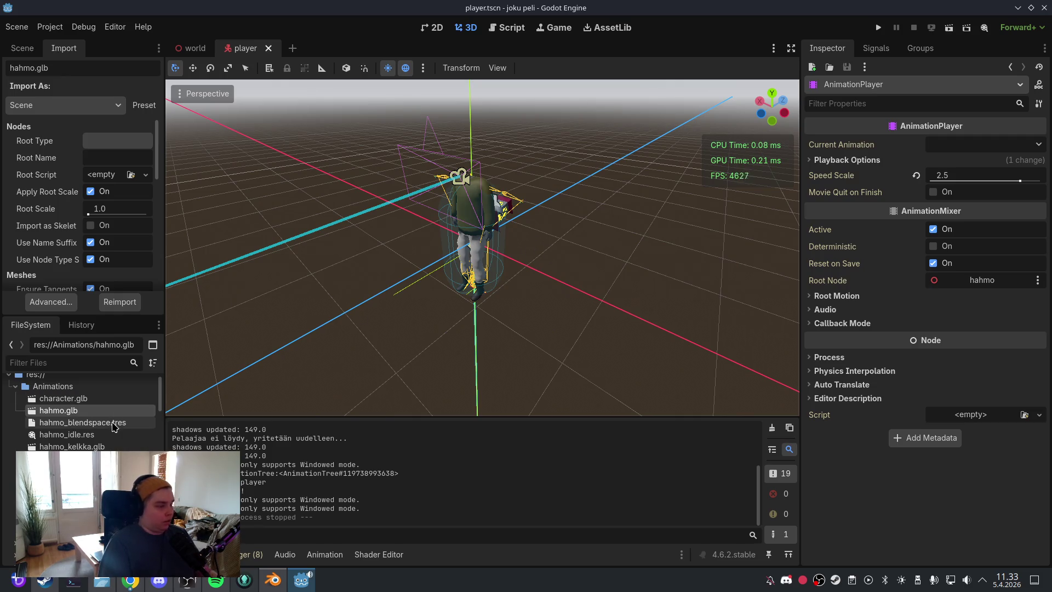
Step: Replace the blend space's left point at -1 with the Walk_Left_Forward animation
left_click(22, 48)
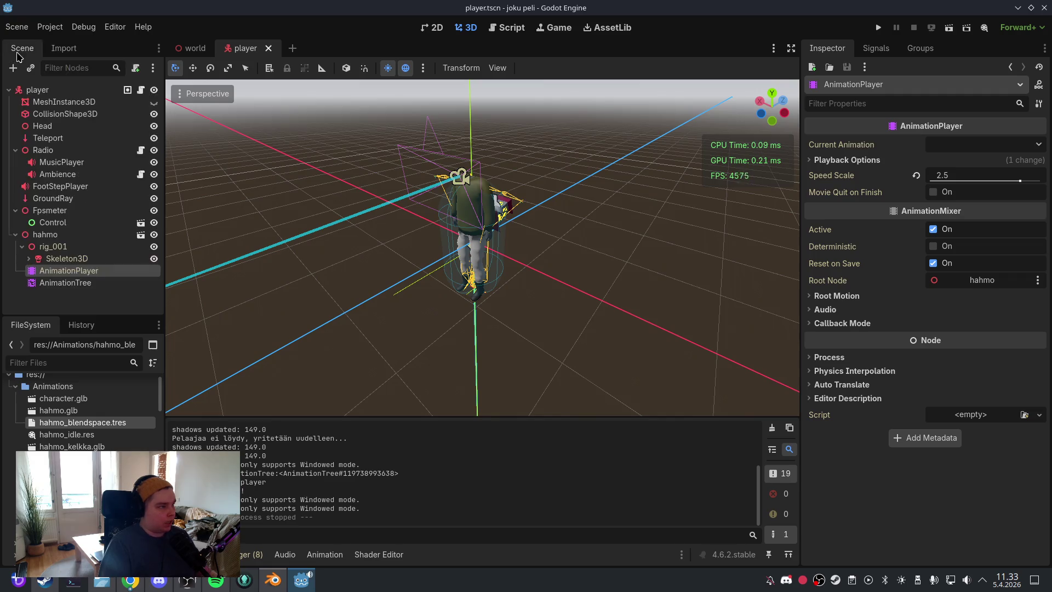
left_click(60, 282)
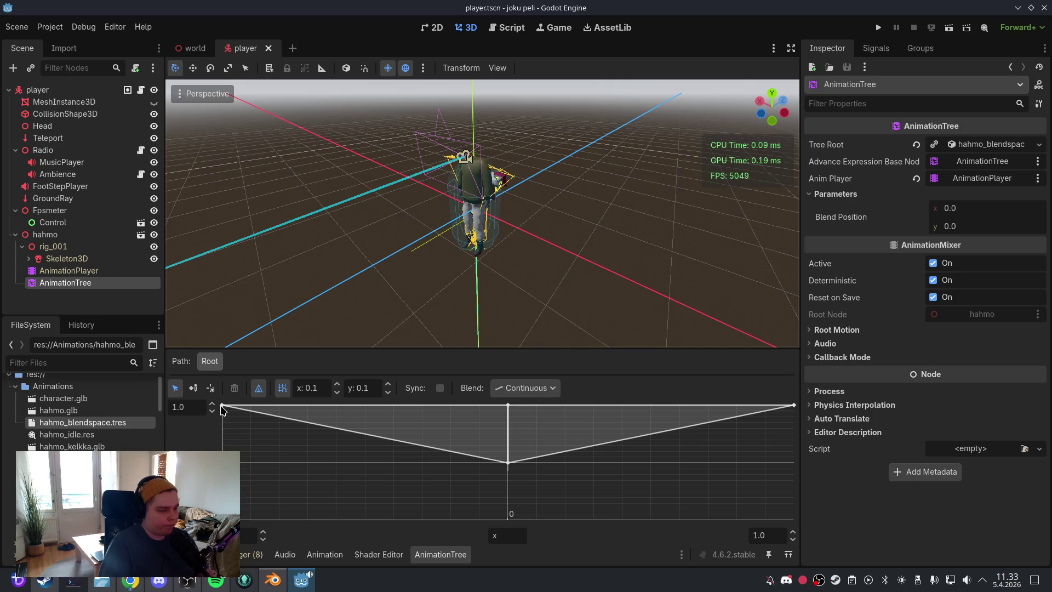
left_click(508, 405)
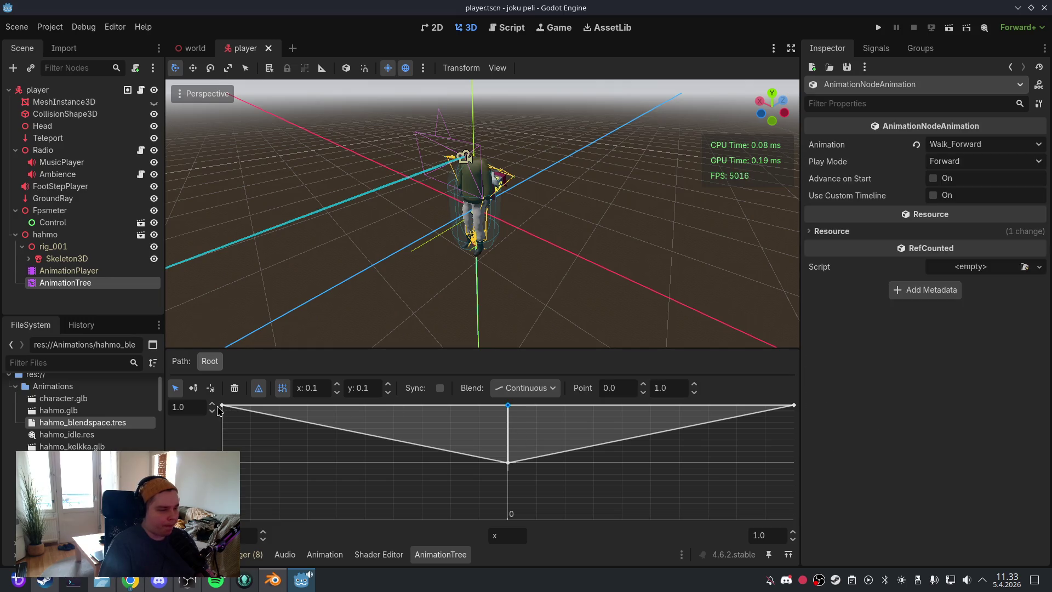
left_click(229, 411)
left_click(222, 405)
key("Delete")
right_click(225, 408)
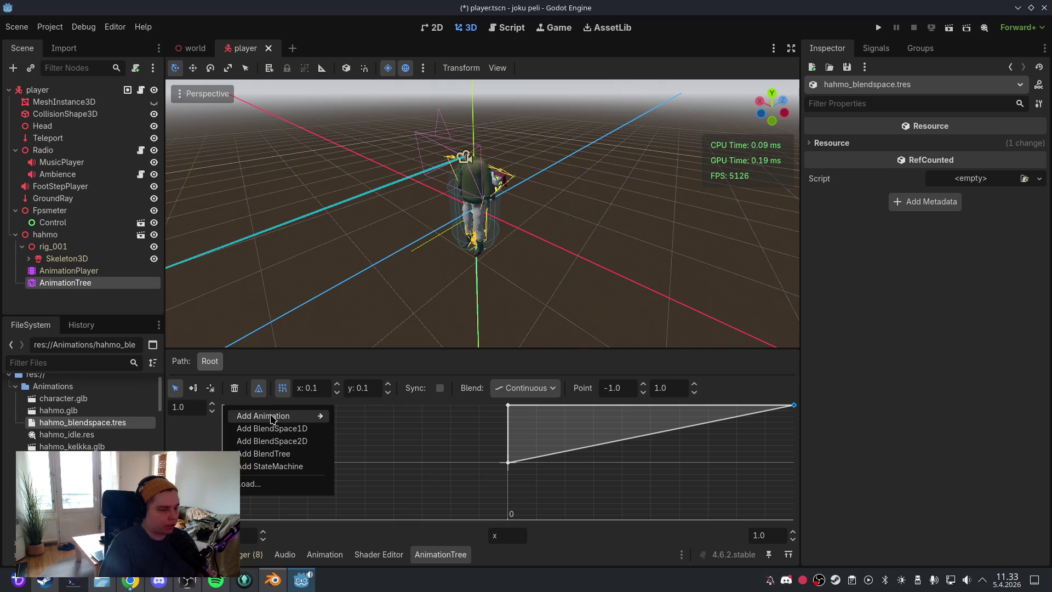
mouse_move(272, 419)
left_click(405, 441)
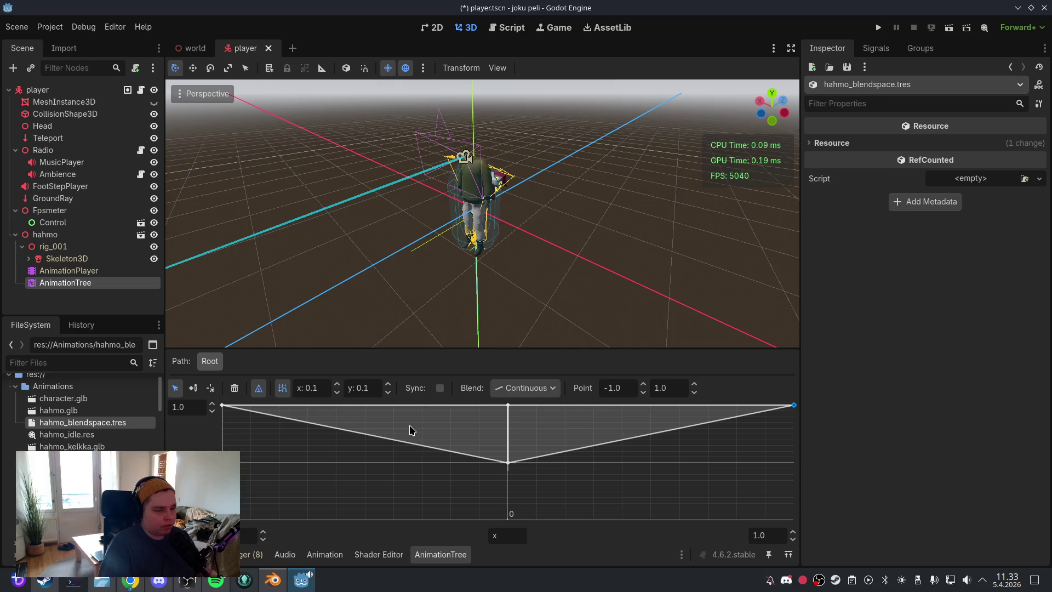
Step: Check both blend points, keep Walk_Forward's play mode at Forward, and save player.tscn
left_click(222, 406)
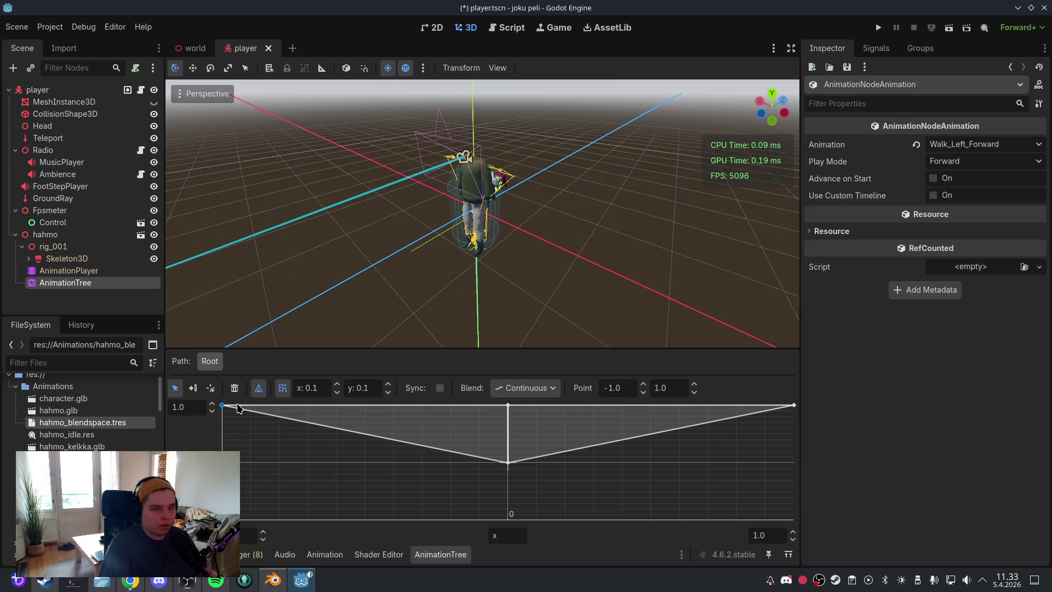
left_click(509, 407)
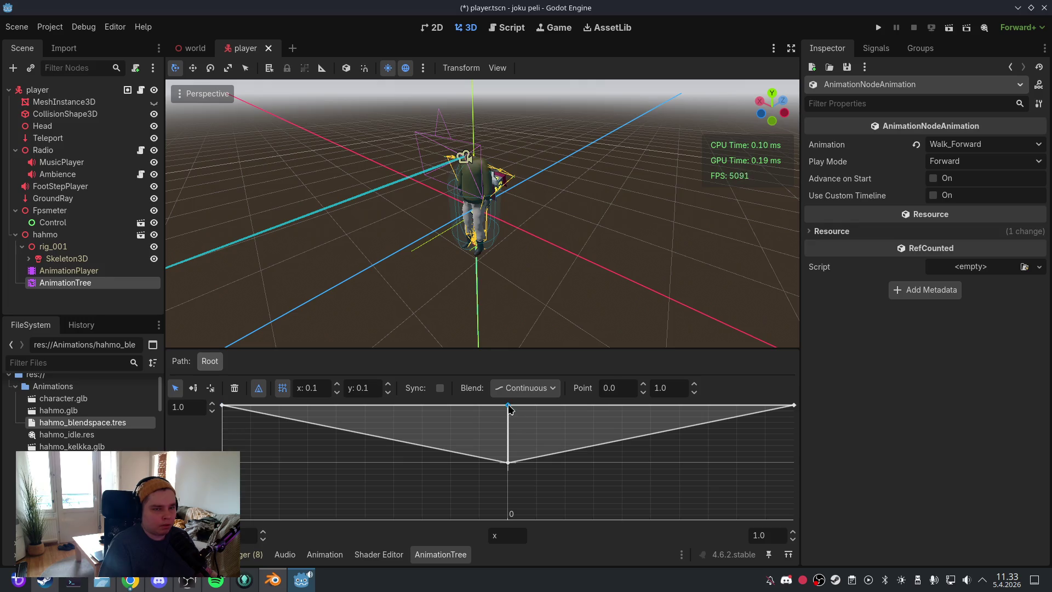
left_click(944, 163)
left_click(946, 170)
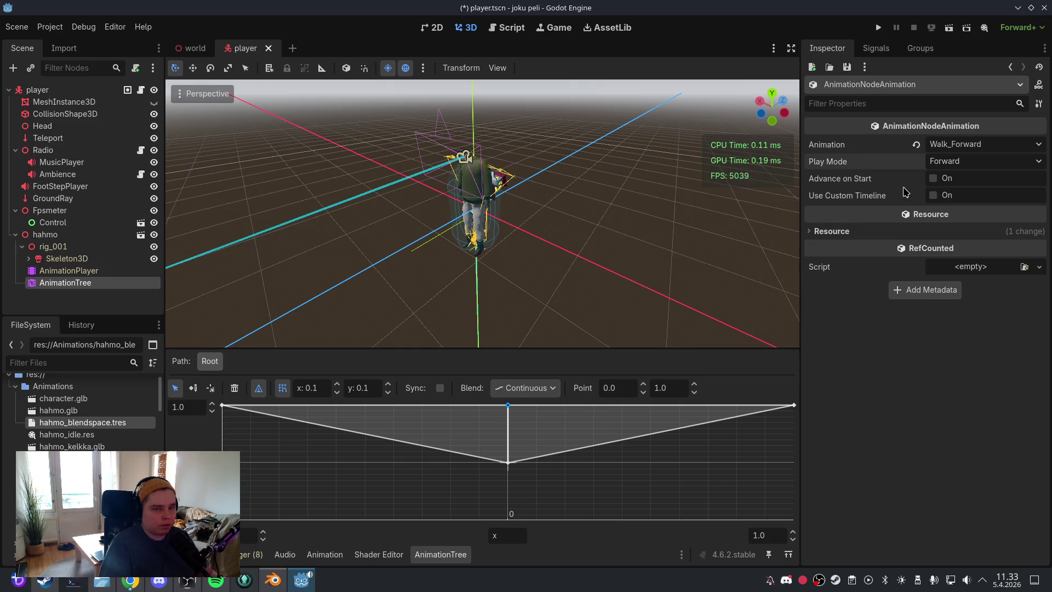
left_click(548, 451)
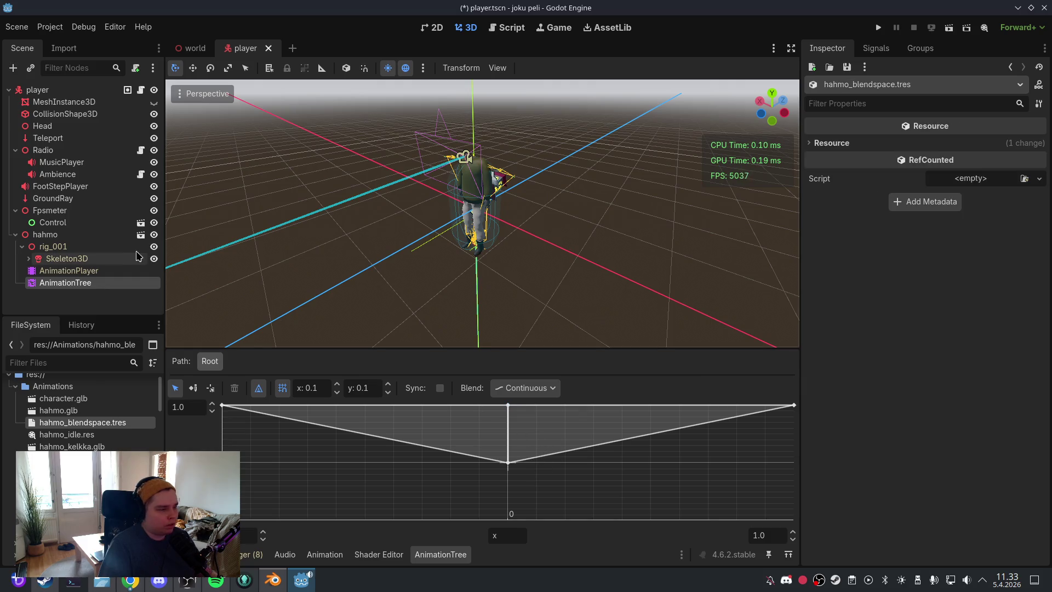
left_click(17, 26)
left_click(33, 109)
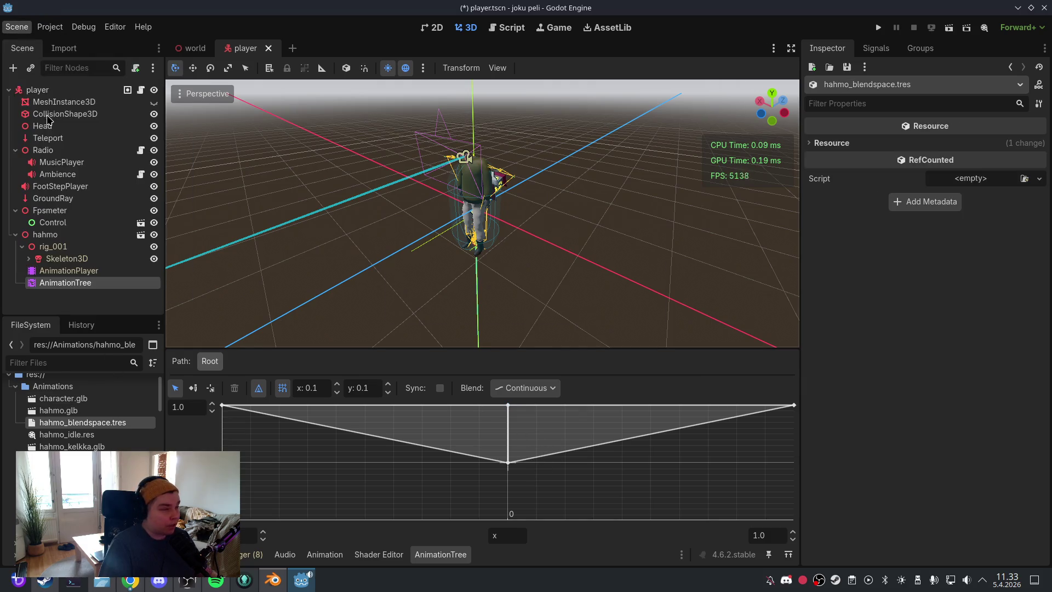
left_click(112, 415)
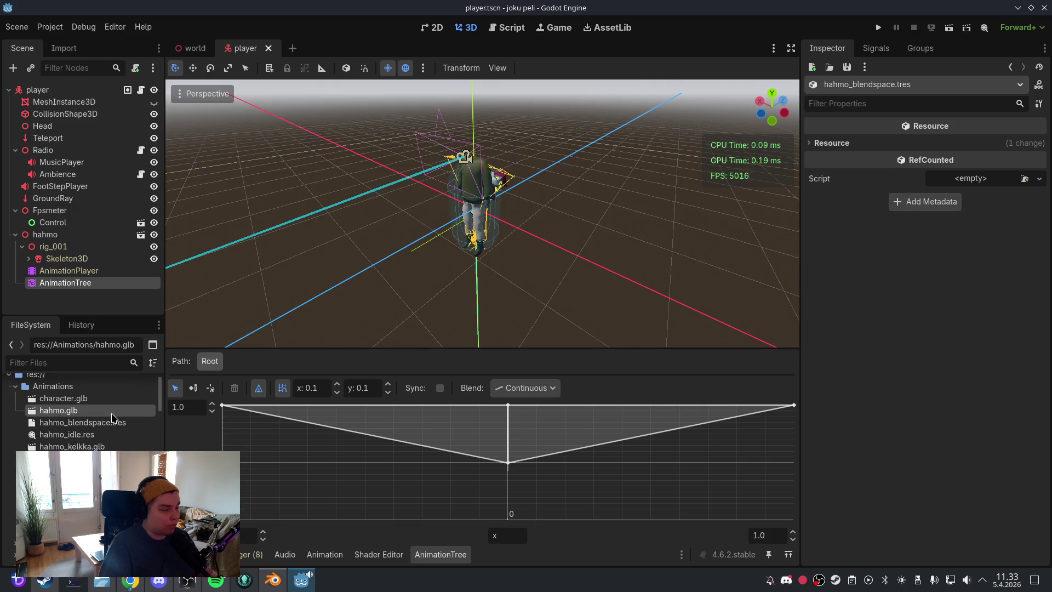
Step: Set Walk_Forward and Walk_Left_Forward to Linear loop mode and reimport hahmo.glb
left_click(63, 48)
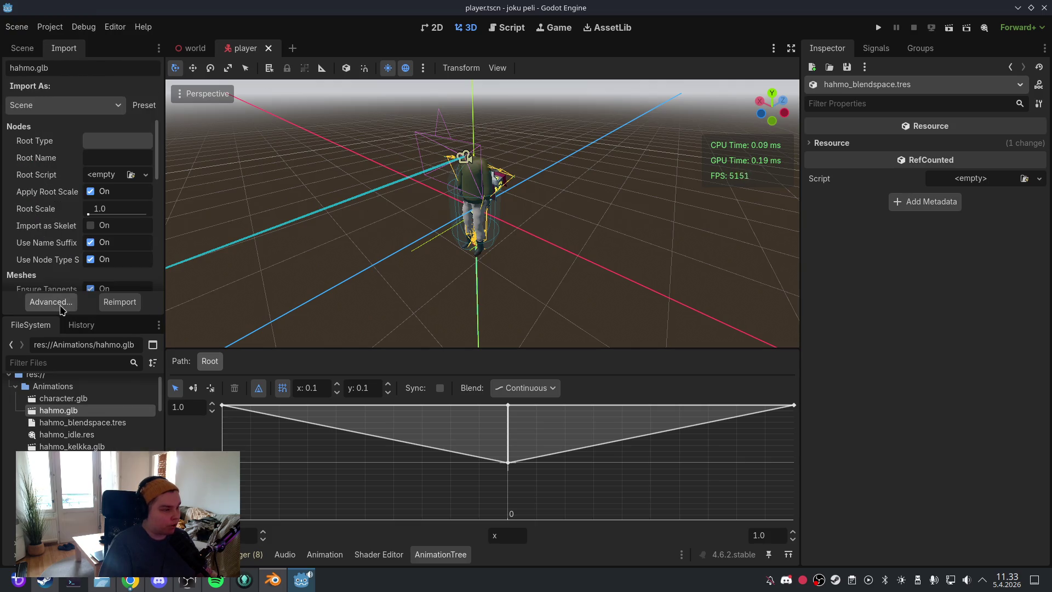
left_click(51, 302)
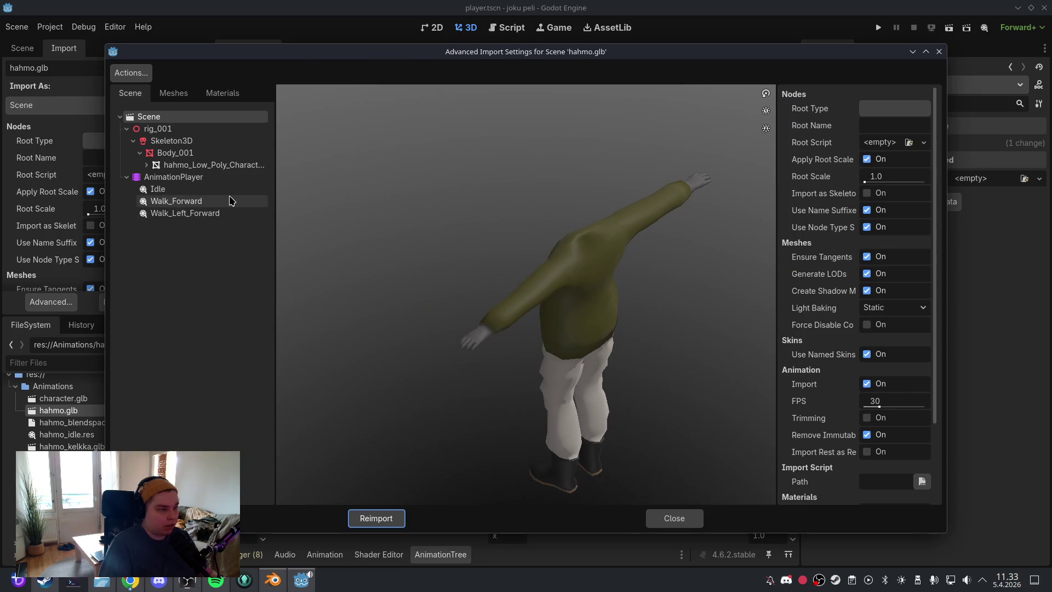
left_click(229, 215)
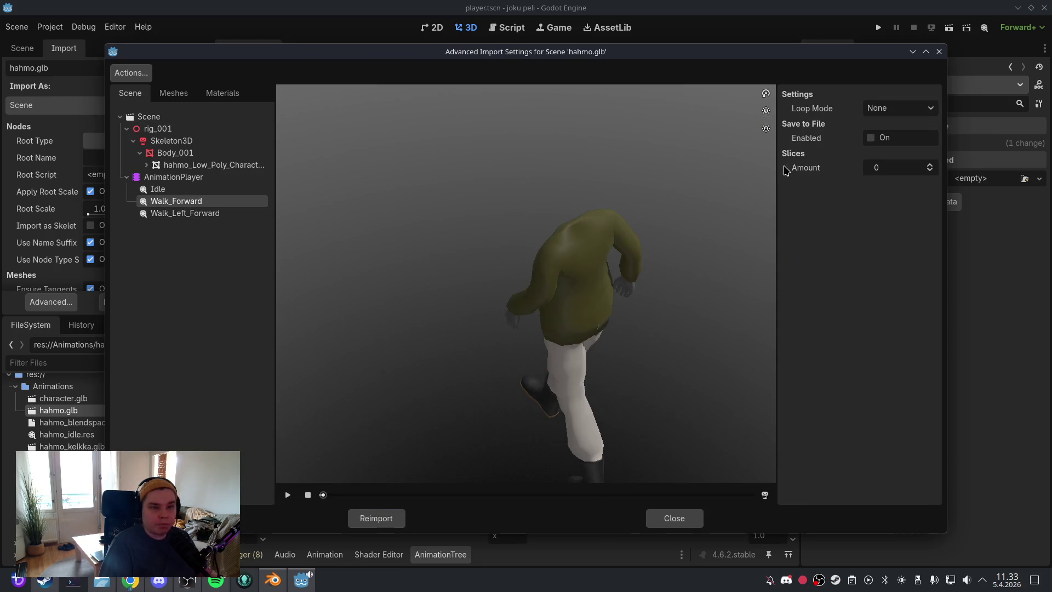
left_click(899, 108)
left_click(876, 138)
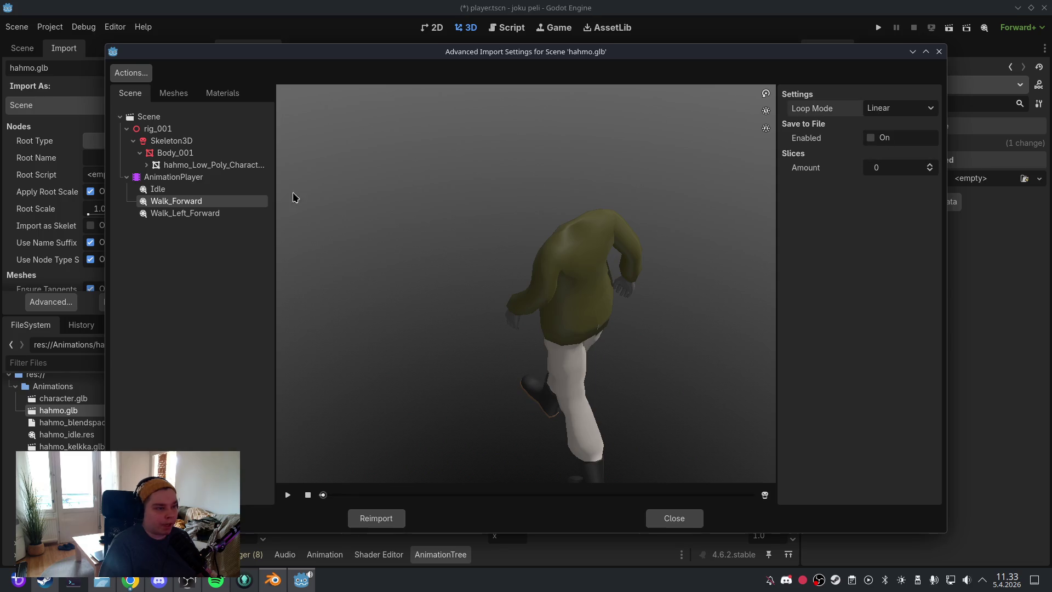
left_click(263, 213)
left_click(871, 111)
left_click(876, 140)
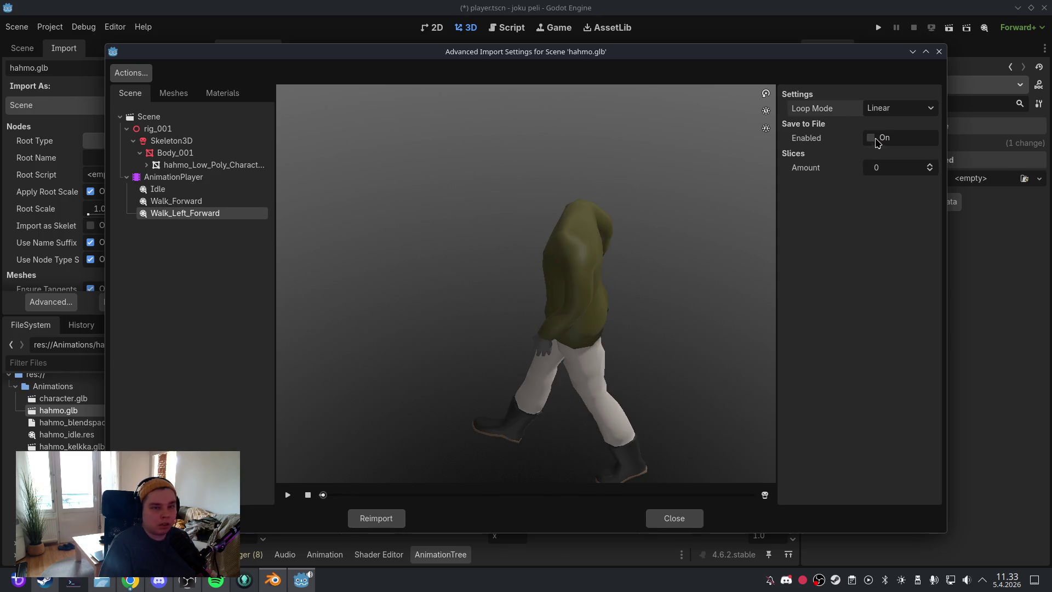
left_click(381, 518)
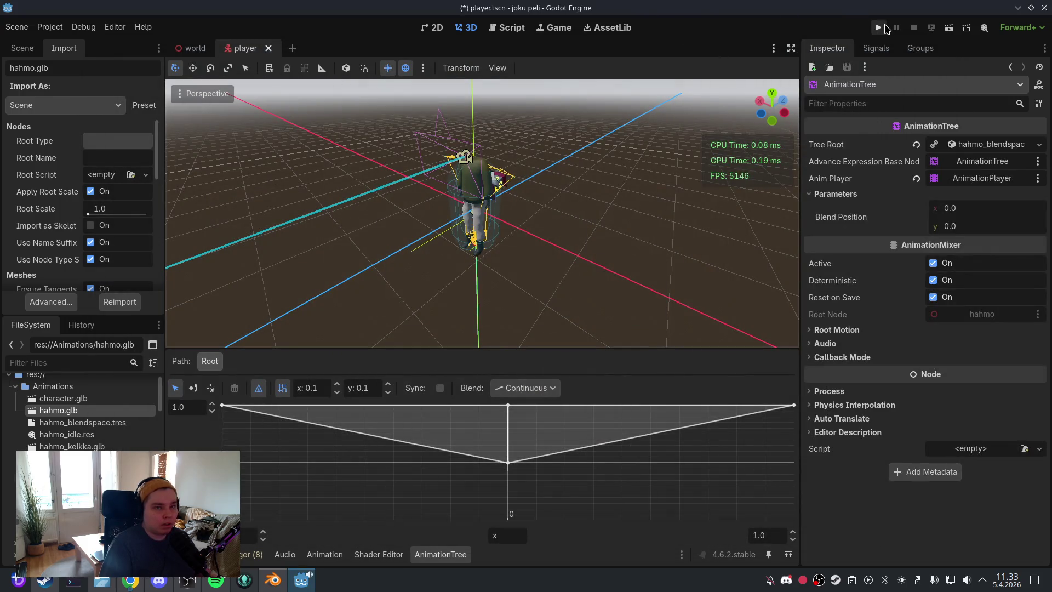
Step: Test-run the game with the looping walk animations, then quit back to the editor
left_click(878, 27)
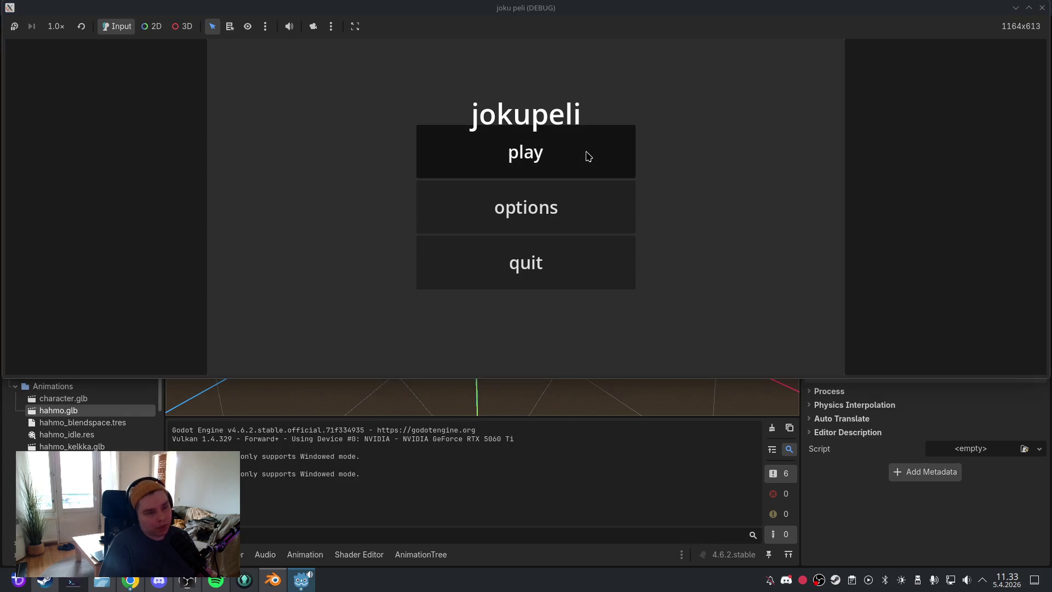
left_click(587, 155)
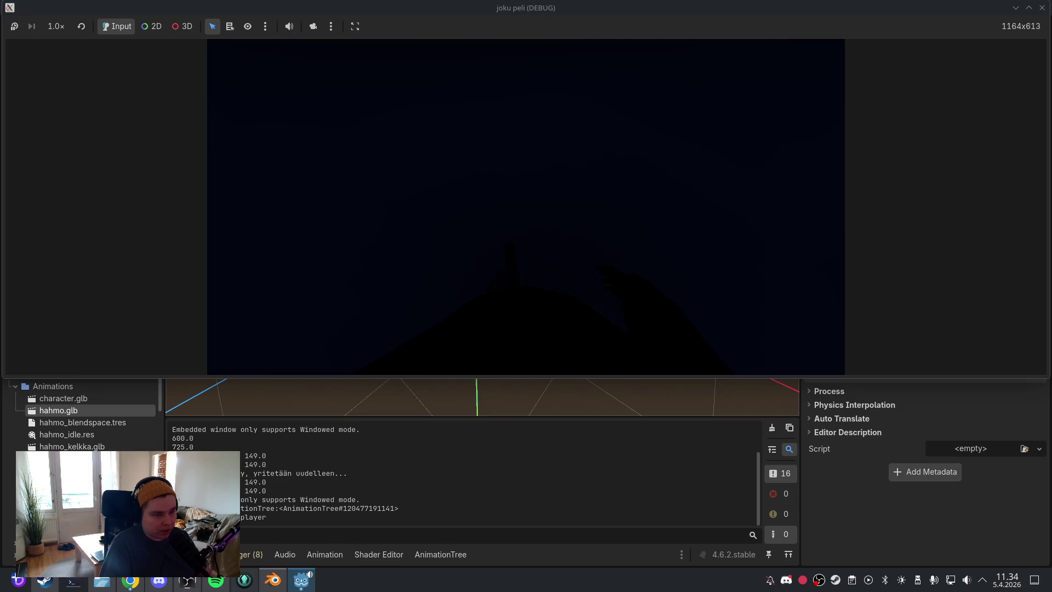
key("Escape")
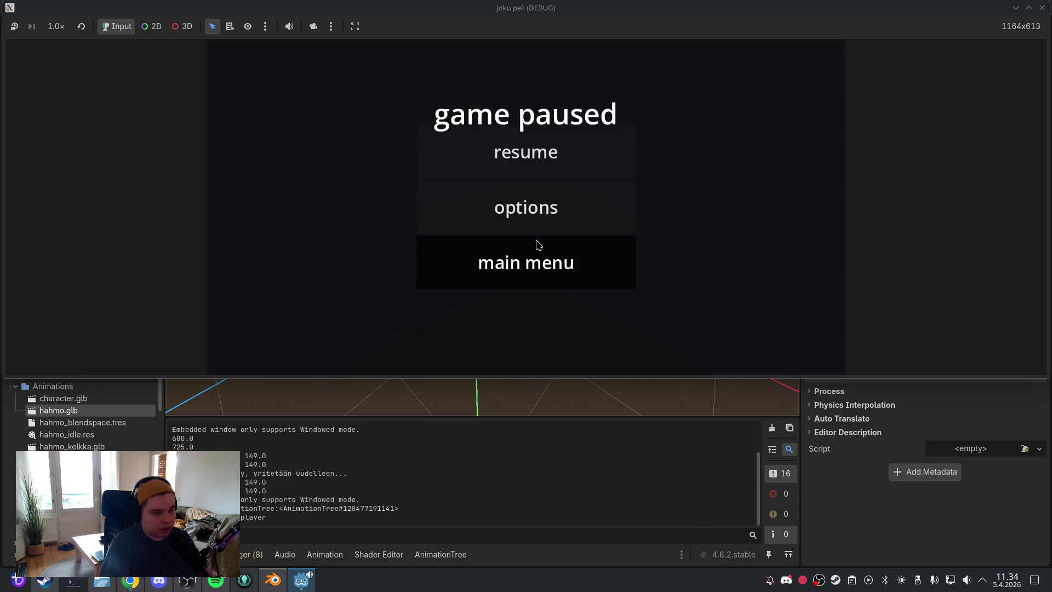
left_click(535, 246)
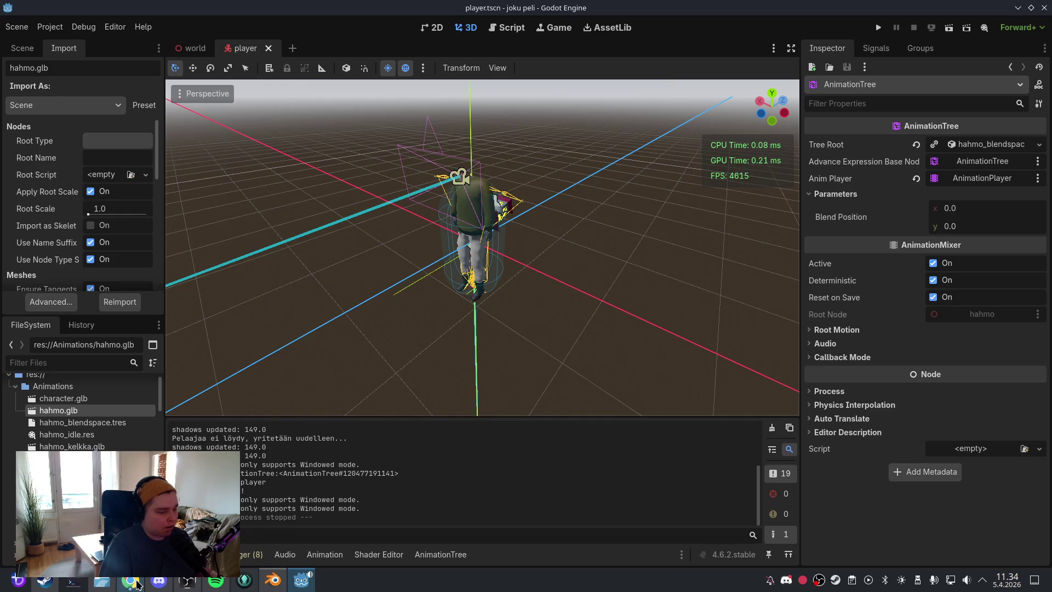
mouse_move(137, 584)
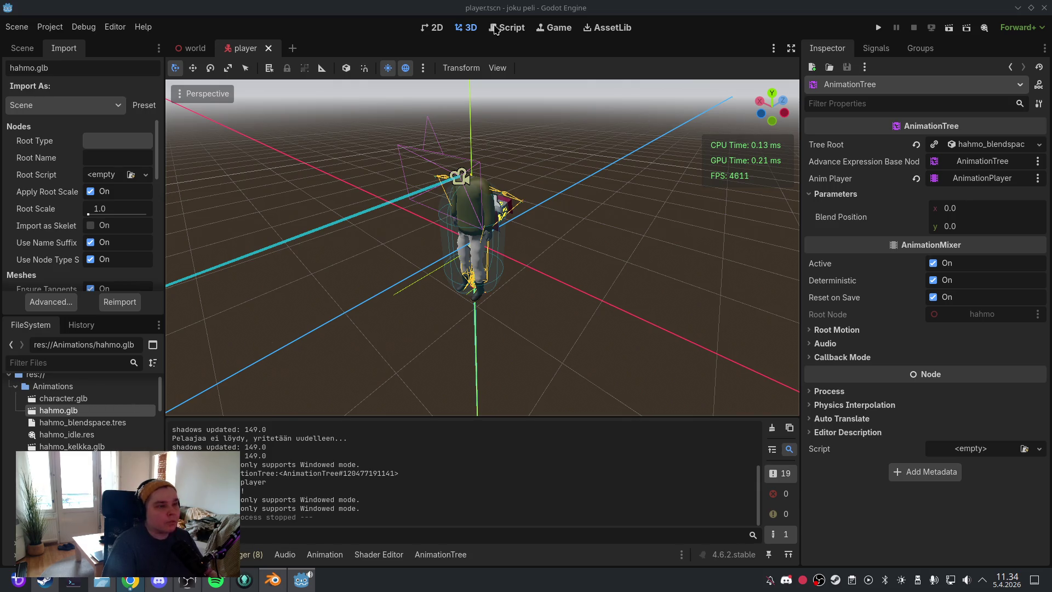
key("ctrl+F3")
Step: Replace the velocity-based blend lines with Input.get_vector input_dir code indented under the if, and save
left_click(557, 203)
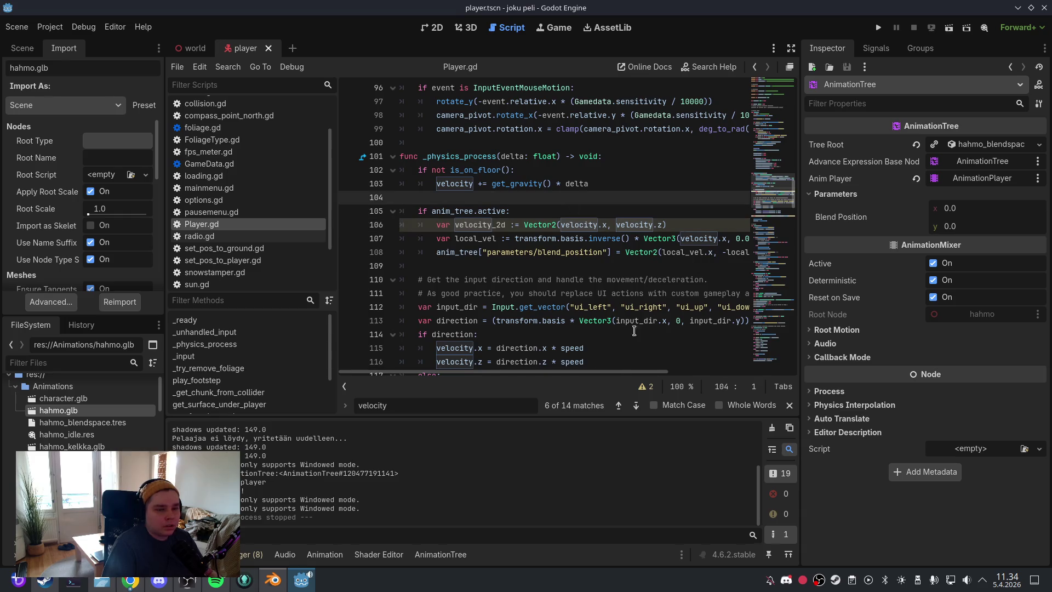
left_click_drag(620, 371, 674, 372)
left_click(711, 251)
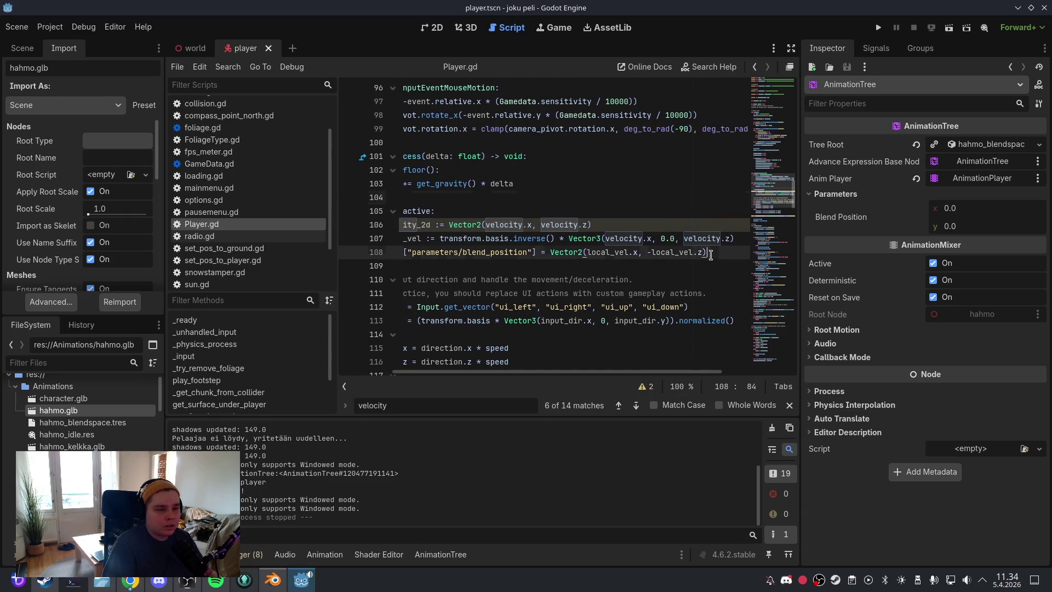
left_click_drag(710, 252, 395, 225)
type("var input_dir := Input.get_vector(\"ui_left\", \"ui_right\", \"ui_up\", \"ui_down\") anim_tree[\"parameters/blend_position\"] = input_dir")
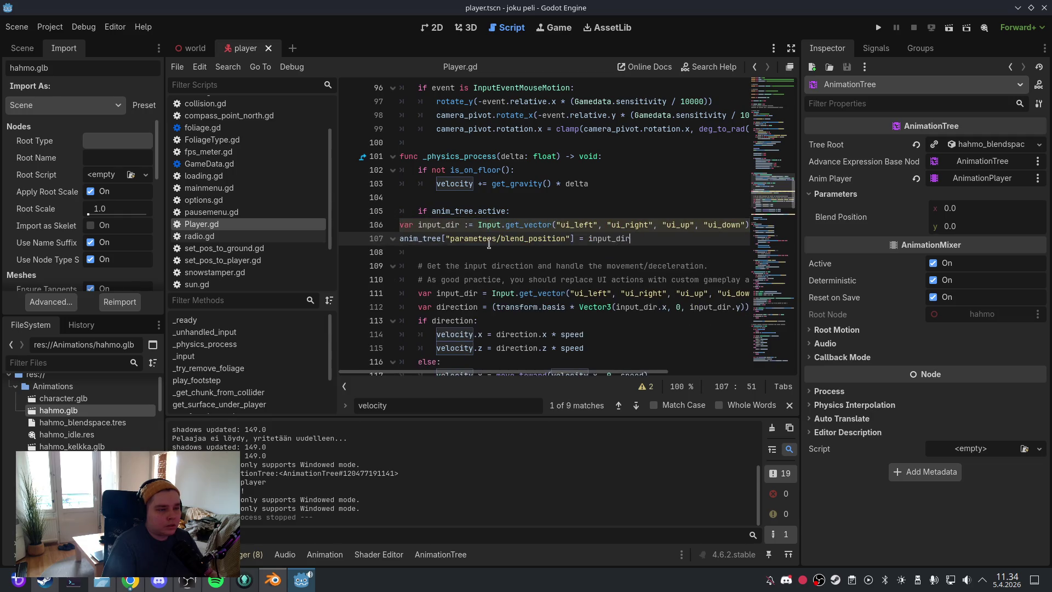
left_click_drag(642, 243, 399, 225)
key("Tab")
key("Tab")
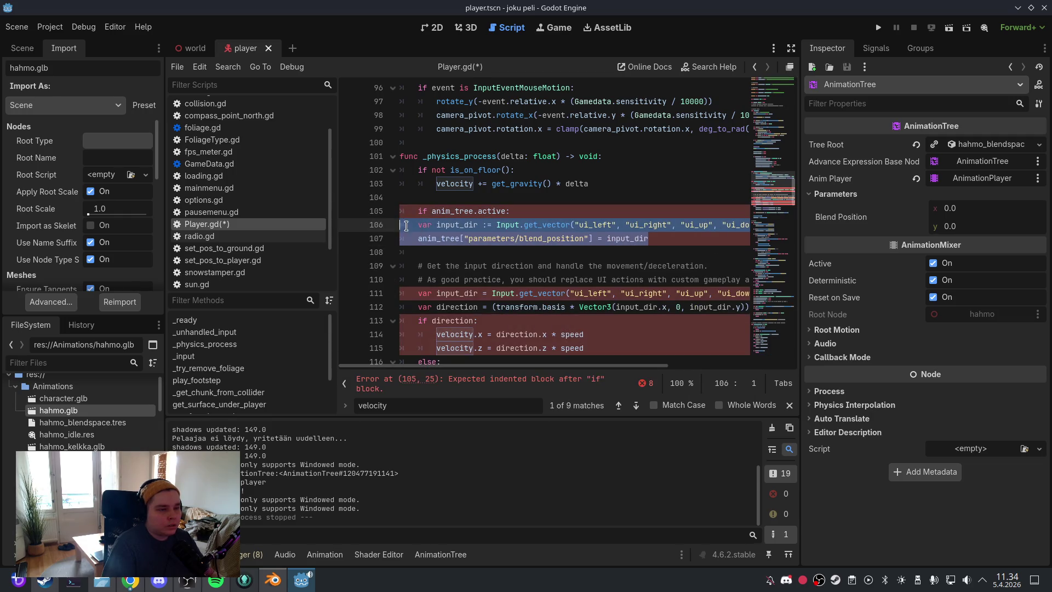
left_click(454, 198)
left_click(17, 27)
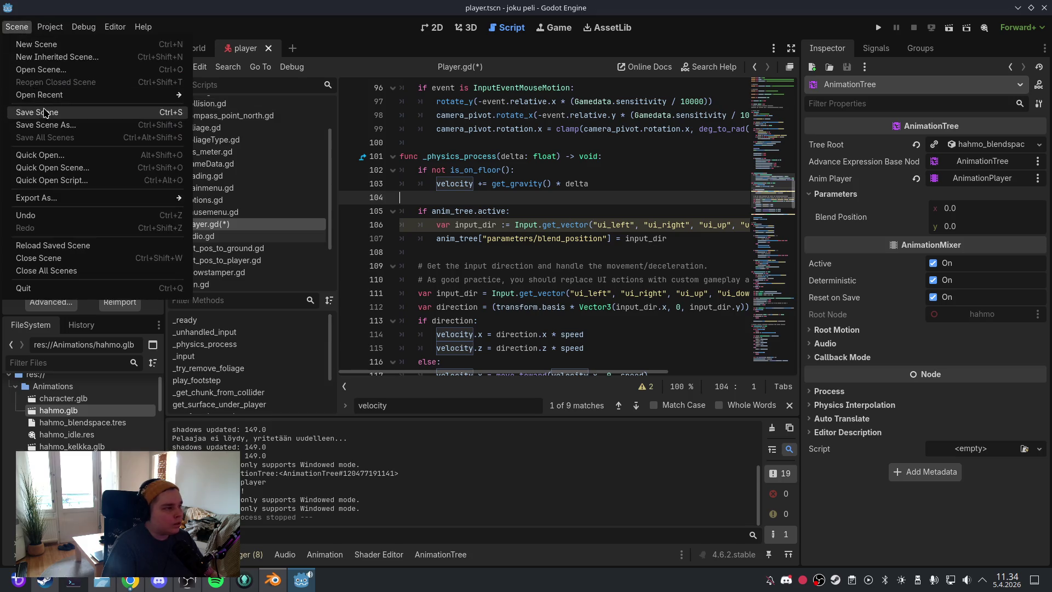
left_click(46, 112)
Step: Run the project, play it, then pause and quit the test run
left_click(467, 27)
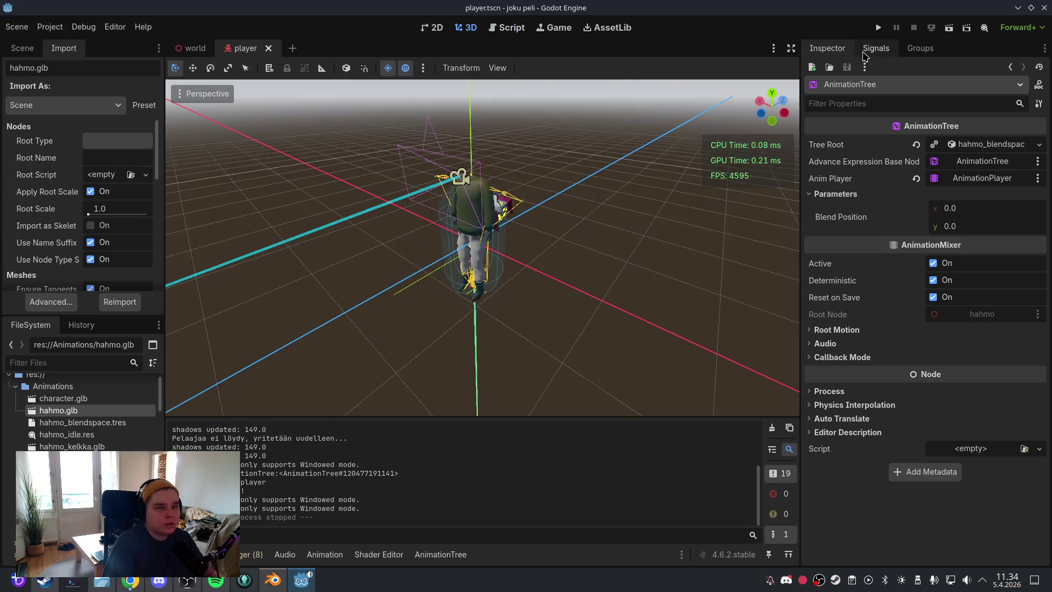
key("F5")
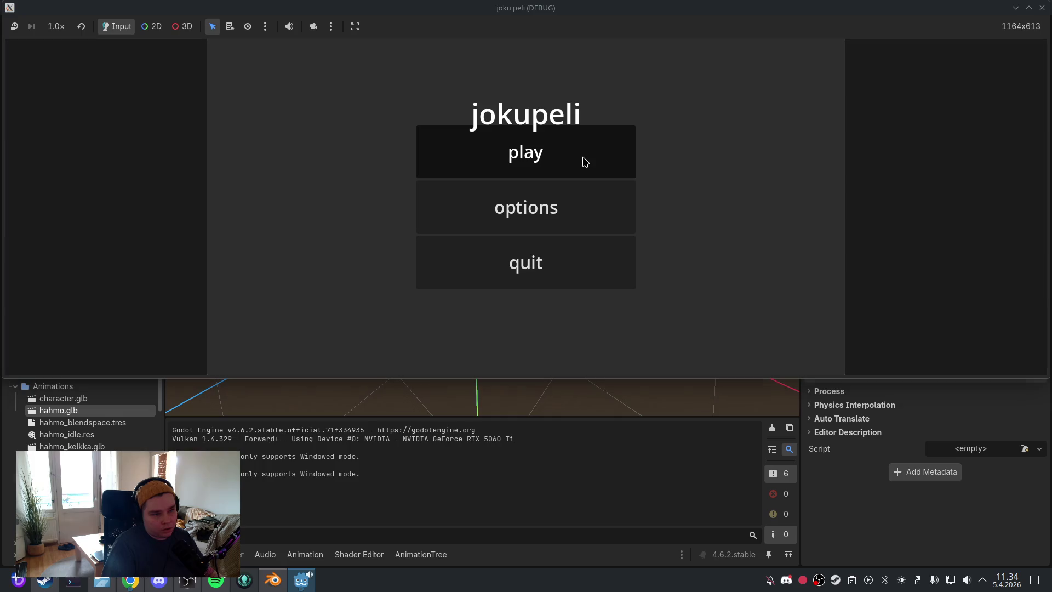
left_click(584, 161)
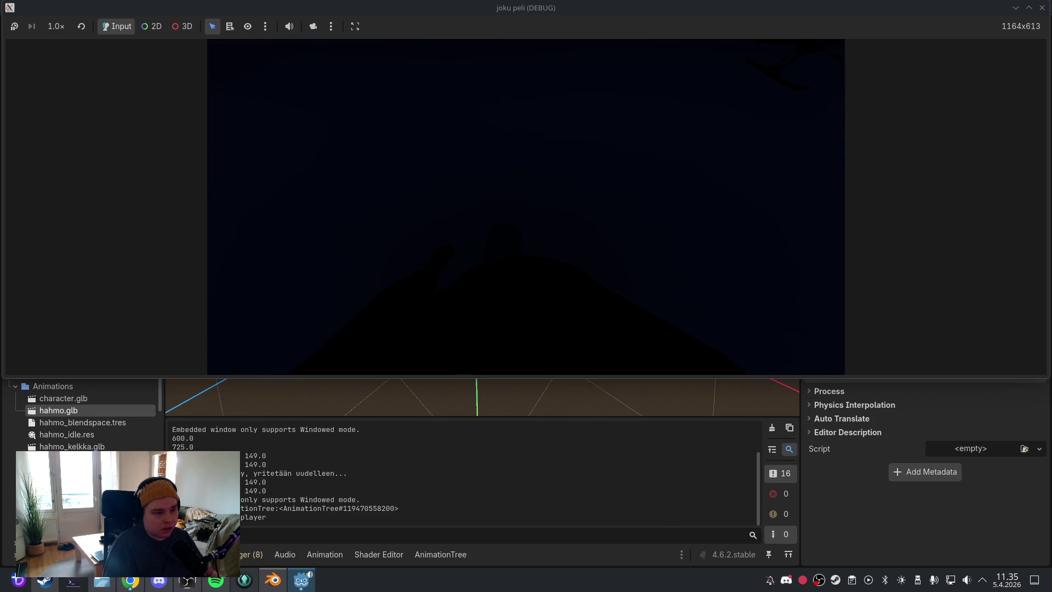
key("Escape")
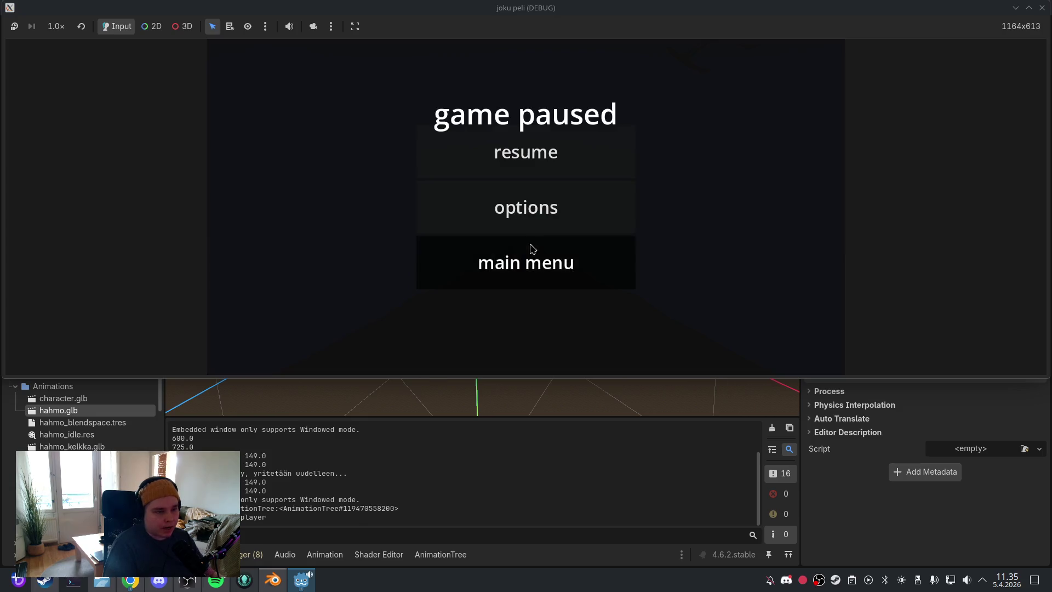
left_click(530, 247)
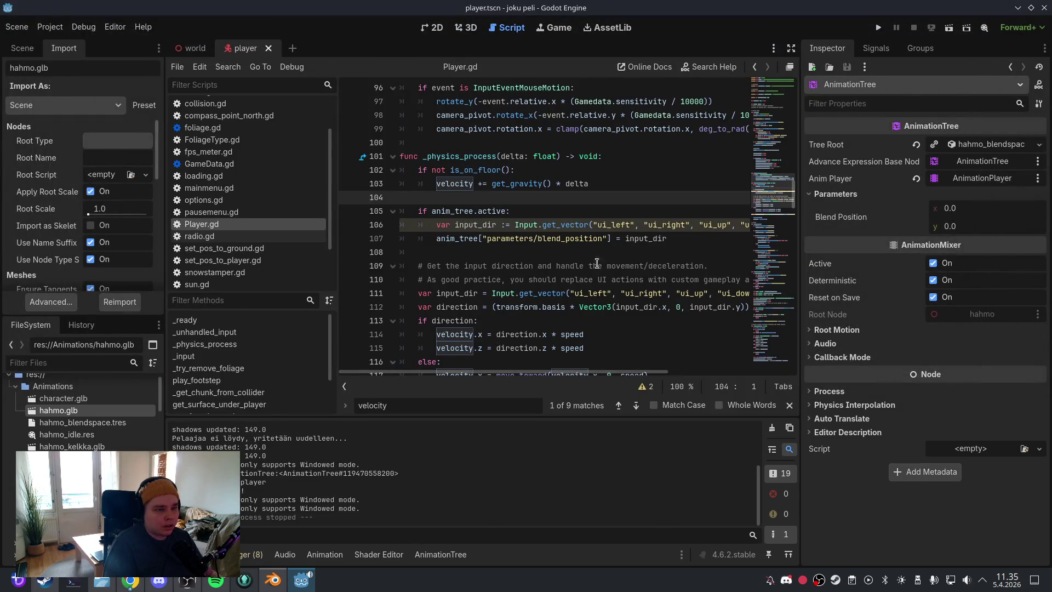
Step: Negate the blend position input to -input_dir on line 107 and save Player.gd
mouse_move(563, 372)
left_mouse_down()
mouse_move(602, 372)
mouse_move(551, 370)
left_mouse_up()
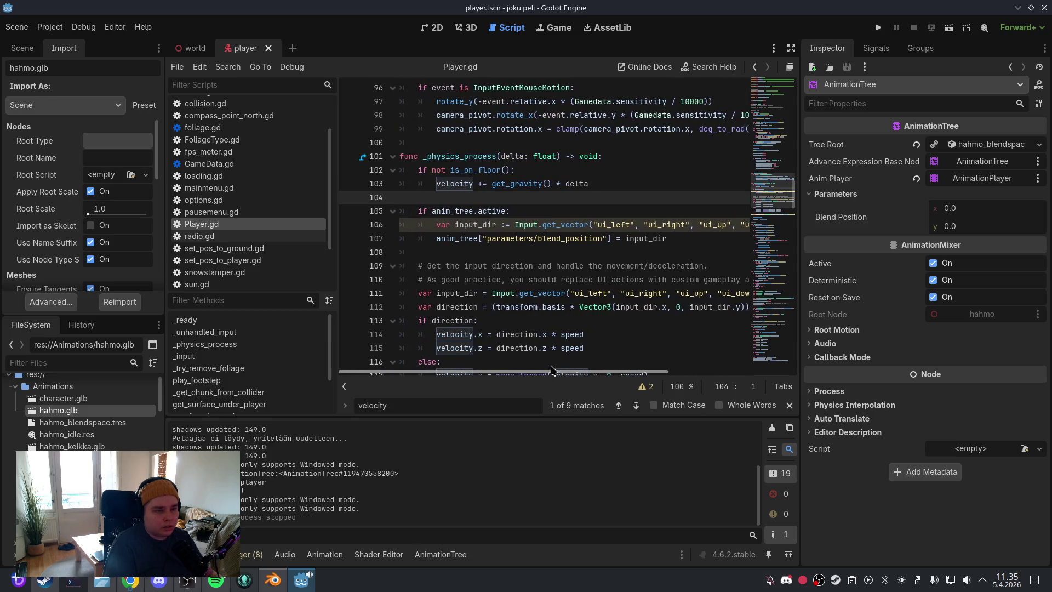
left_click(627, 238)
type("-")
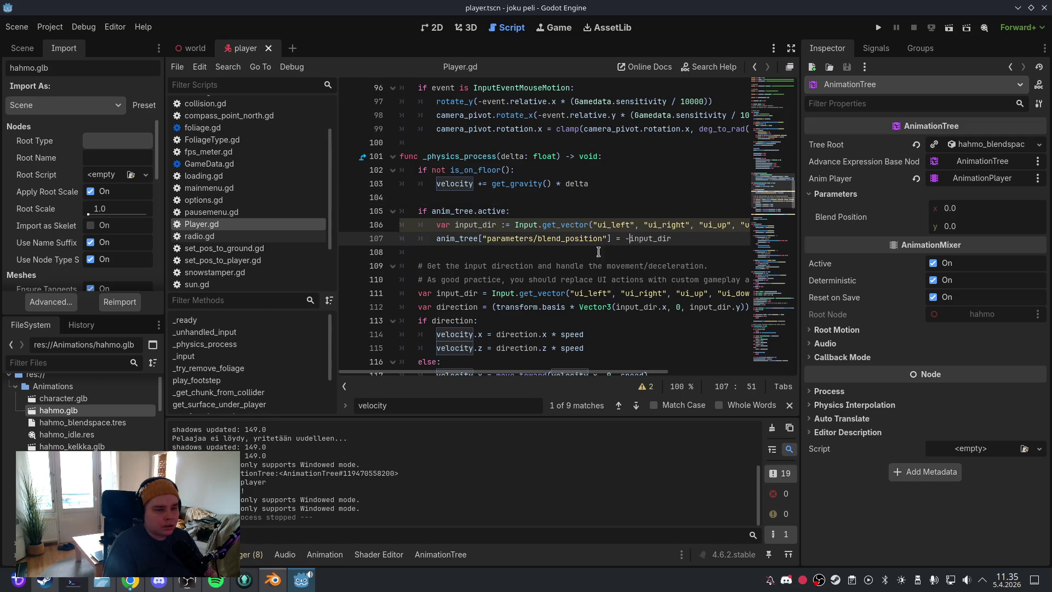
left_click(17, 27)
left_click(46, 111)
Step: Run the game, start playing, then pause and quit back to the editor
left_click(467, 28)
left_click(878, 28)
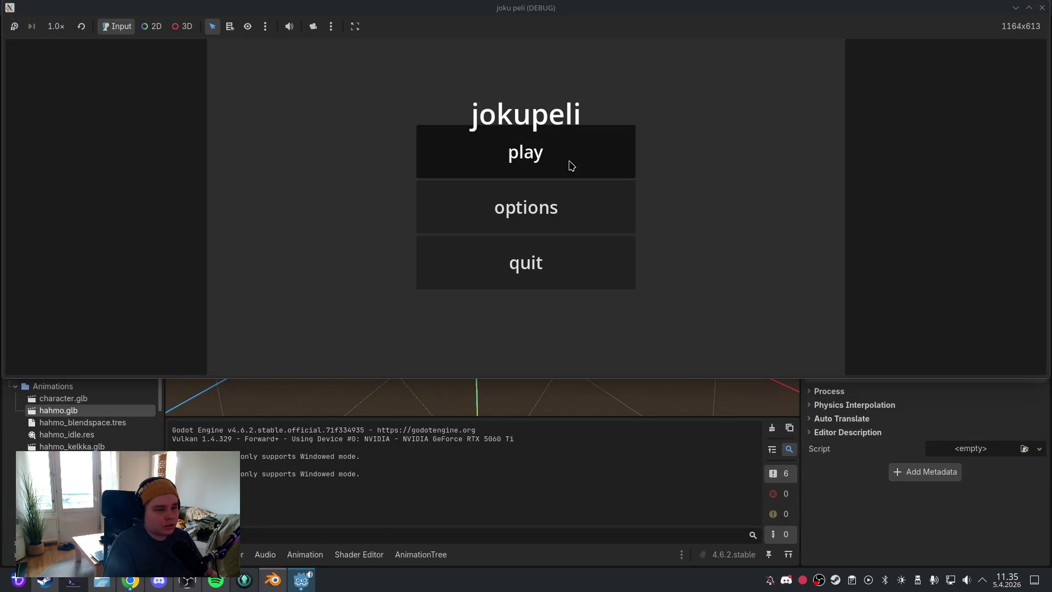
left_click(572, 166)
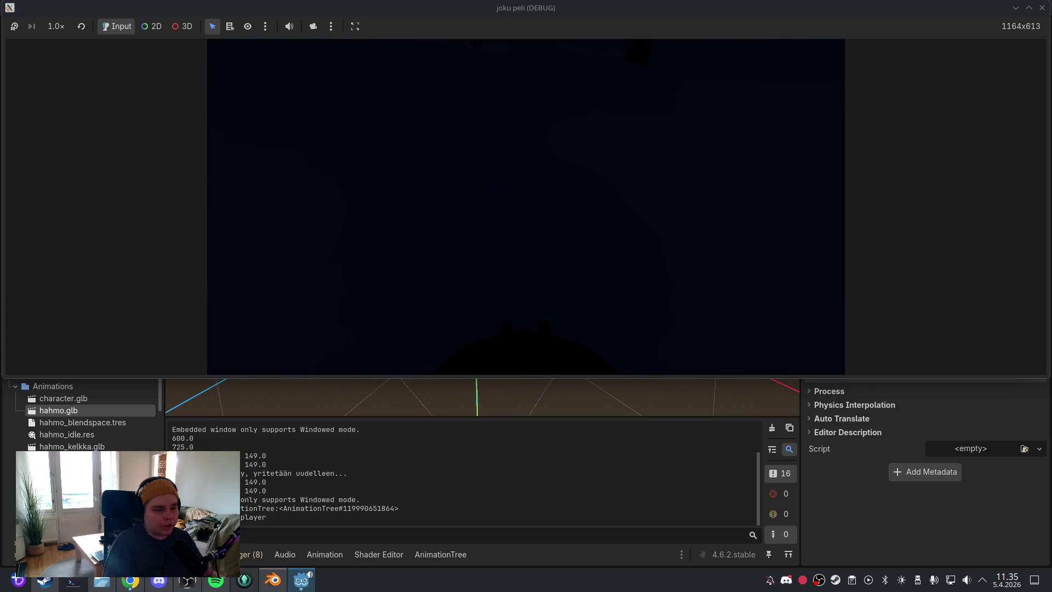
key("Escape")
left_click(538, 272)
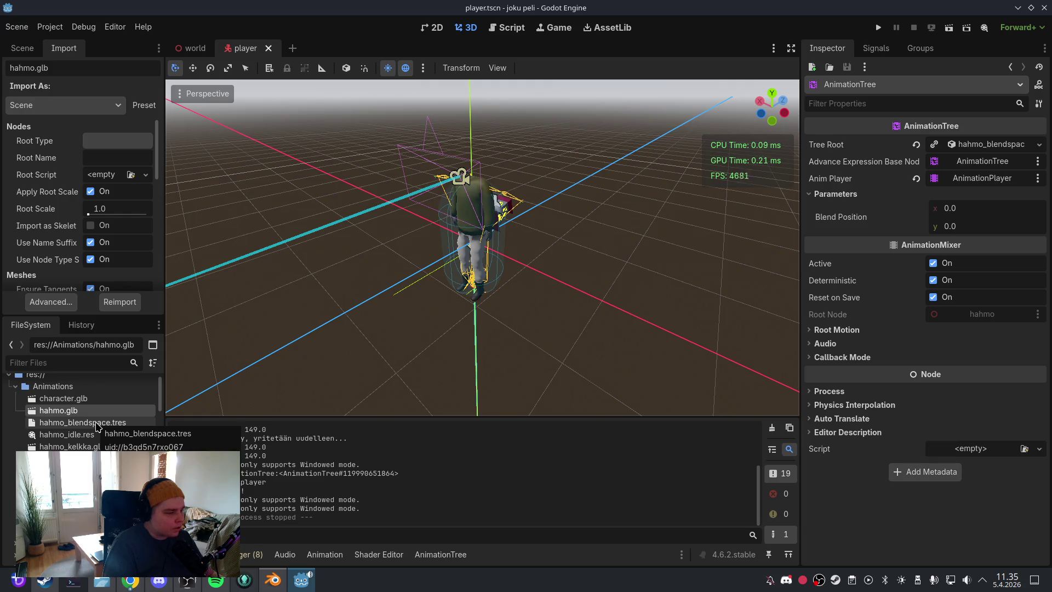
Step: Reimport hahmo.glb from its Advanced import settings after previewing Walk_Left_Forward
left_click(51, 301)
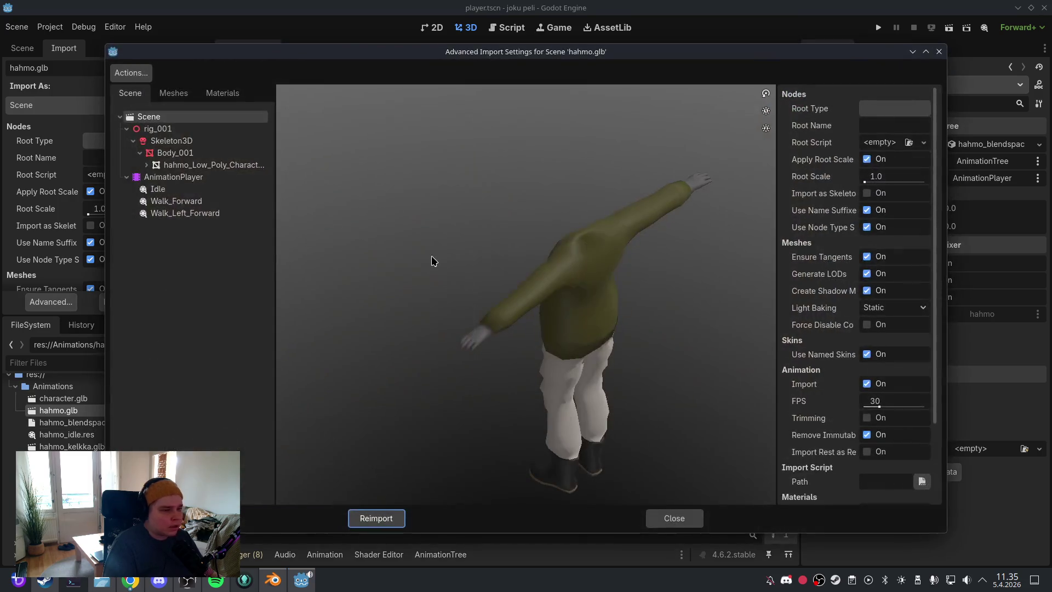
left_click(200, 212)
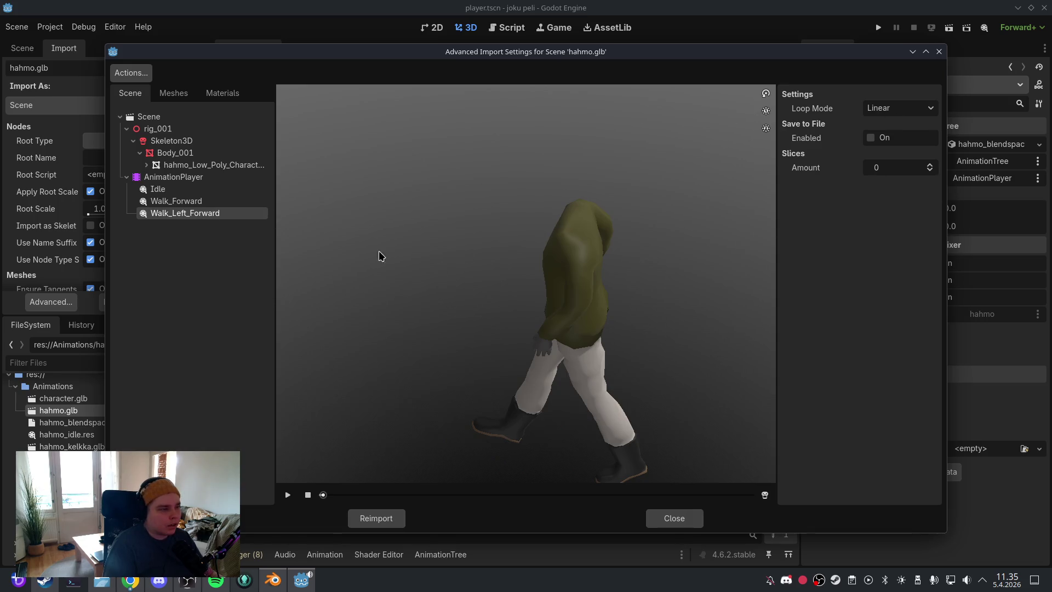
left_click(393, 514)
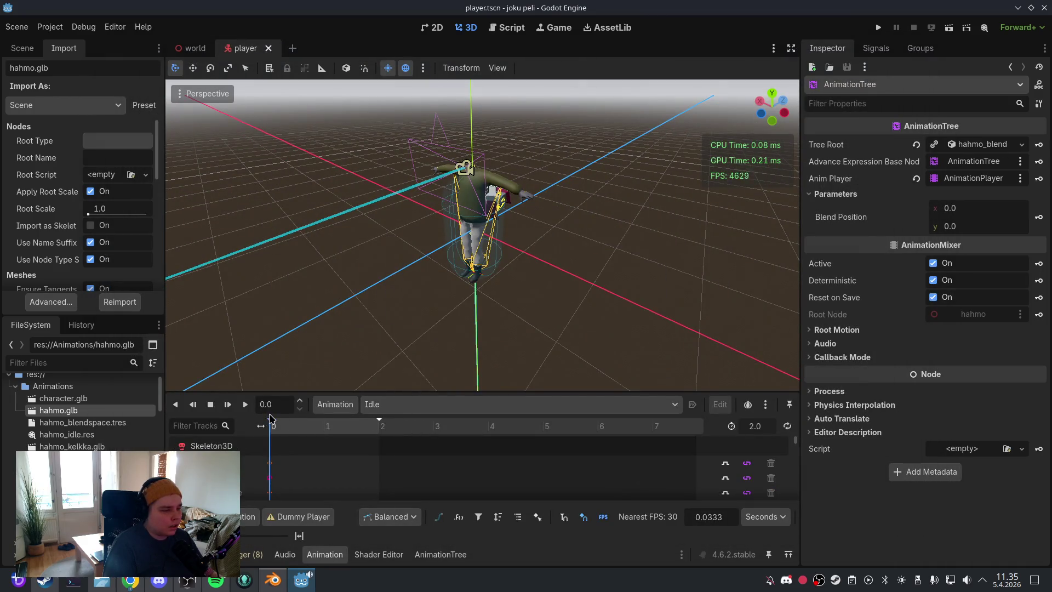
Step: Preview Walk_Left_Forward, Walk_Forward and Idle on the player, finishing on Idle
left_click(386, 405)
left_click(405, 449)
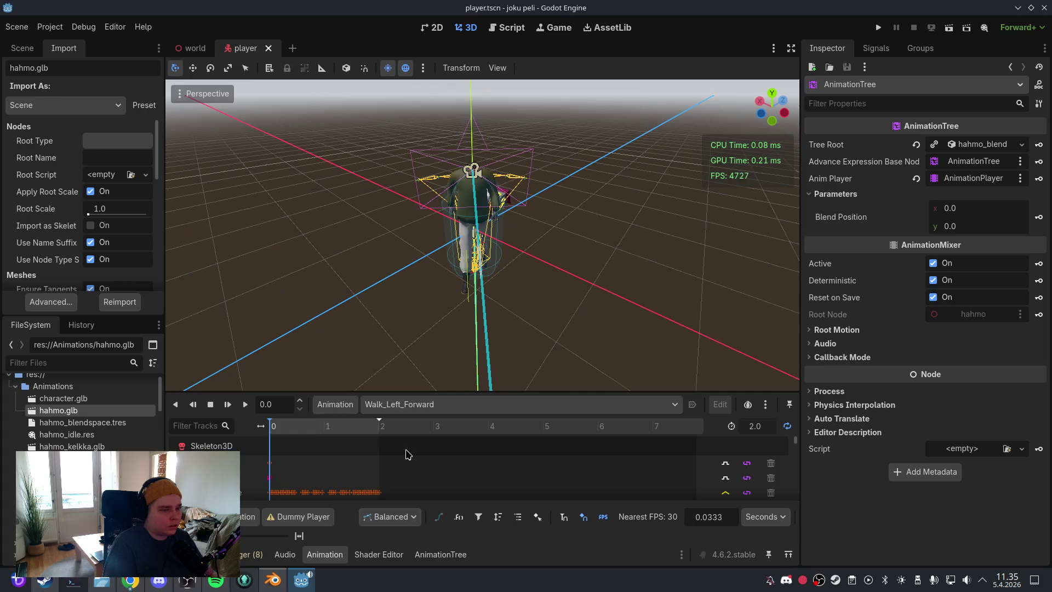
left_click_drag(409, 228, 510, 209)
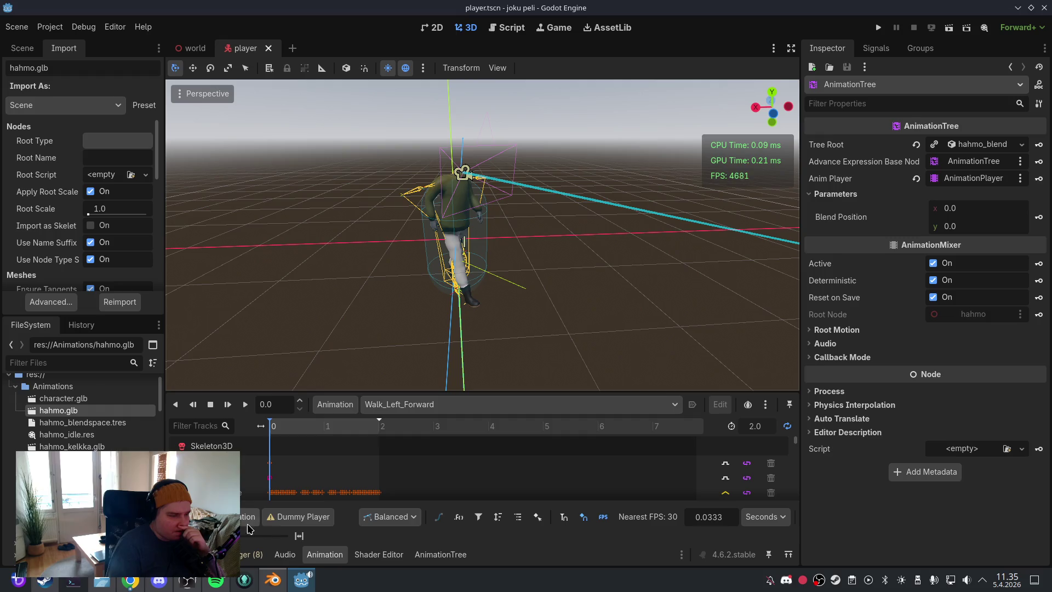
left_click(445, 405)
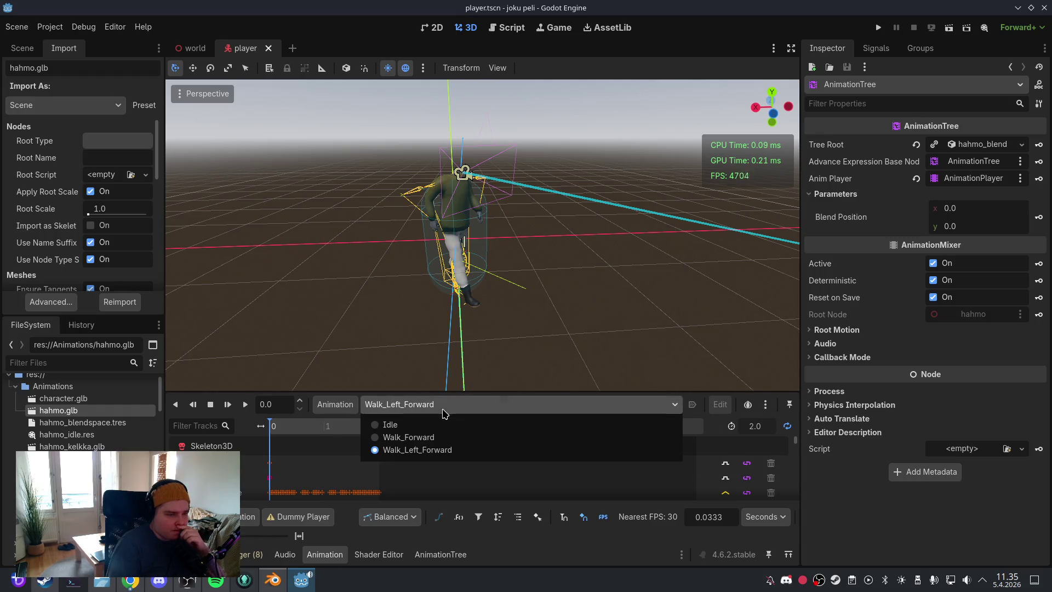
left_click(444, 437)
left_click(451, 407)
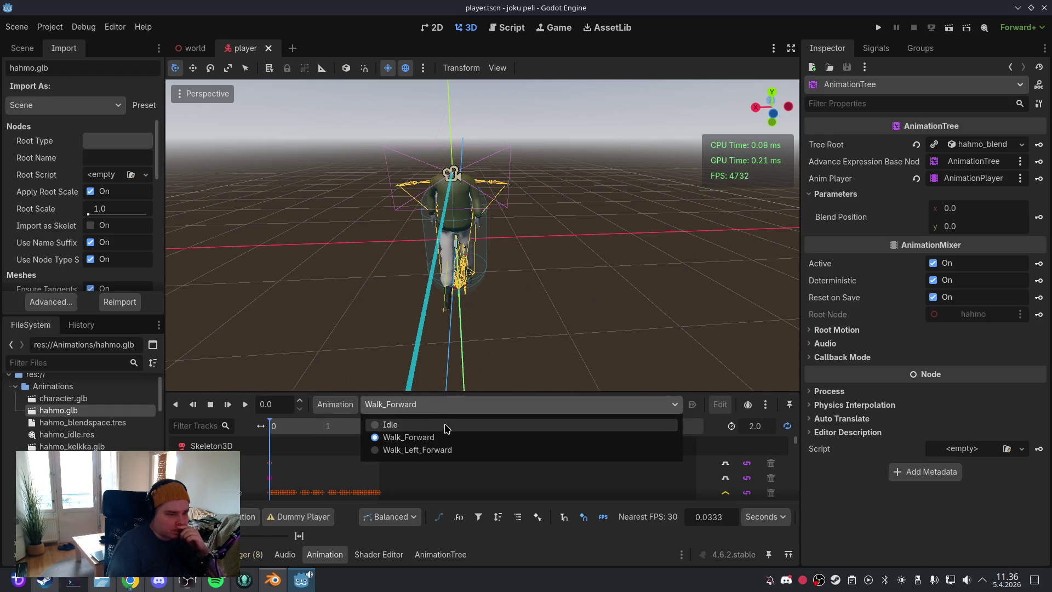
left_click(446, 424)
left_click(447, 404)
left_click(447, 451)
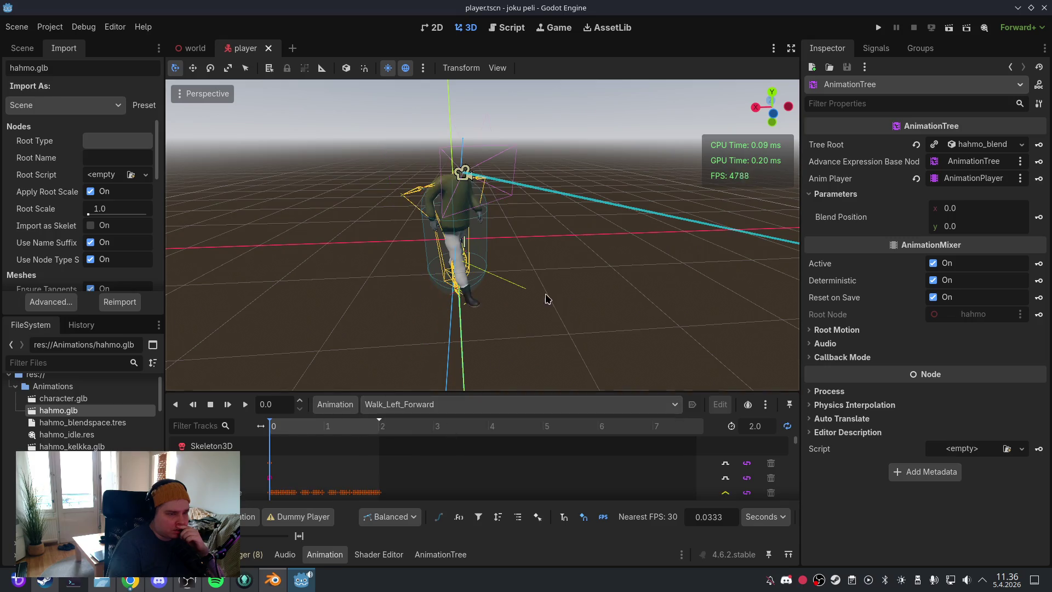
left_click(439, 405)
left_click(431, 424)
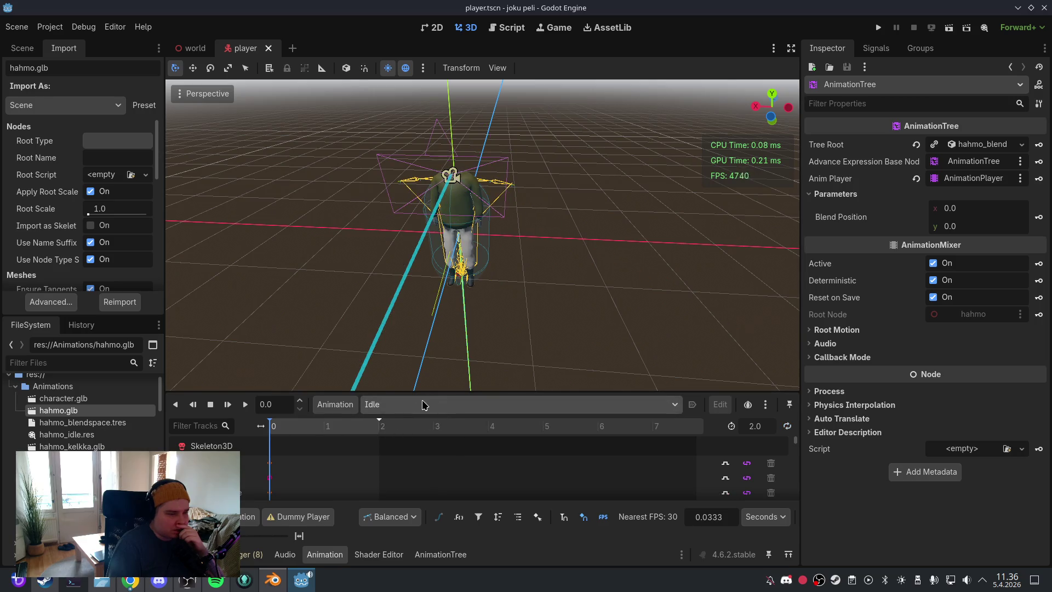
left_click(426, 554)
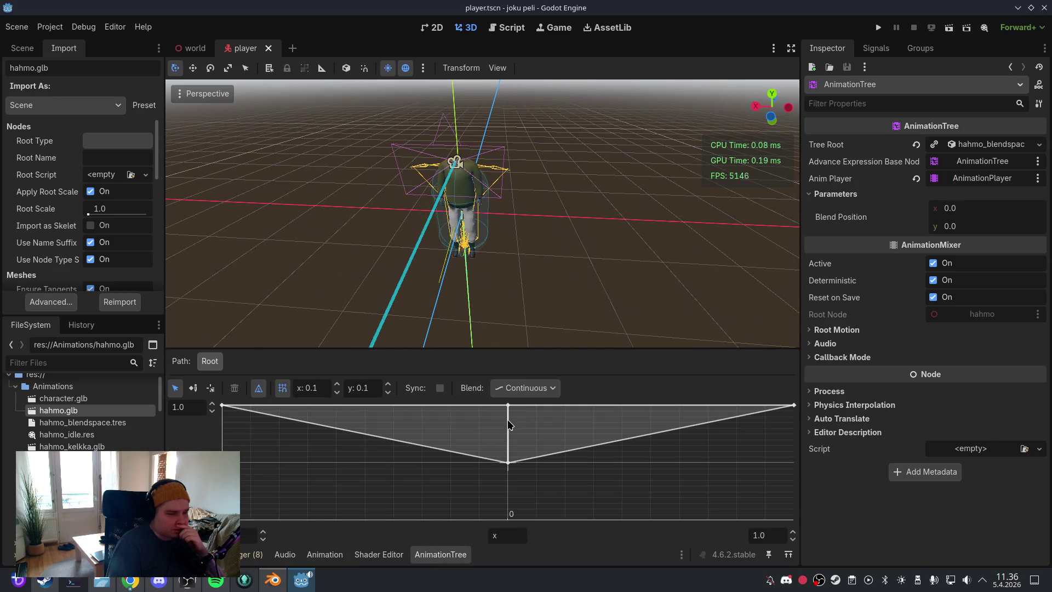
Step: Drag the BlendSpace2D blend position around, leaving it top-left at about (-1.056, 1.066)
left_click(210, 388)
left_click(481, 429)
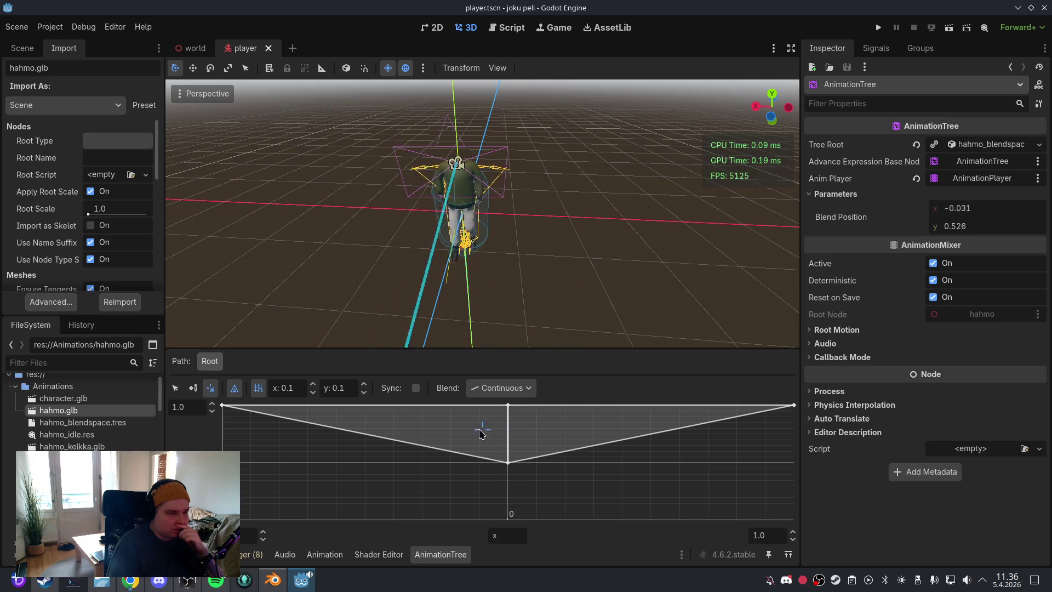
mouse_move(480, 434)
left_mouse_down()
mouse_move(222, 408)
mouse_move(357, 422)
mouse_move(640, 425)
mouse_move(211, 400)
mouse_move(443, 432)
mouse_move(244, 425)
mouse_move(234, 397)
mouse_move(495, 425)
mouse_move(209, 390)
left_mouse_up()
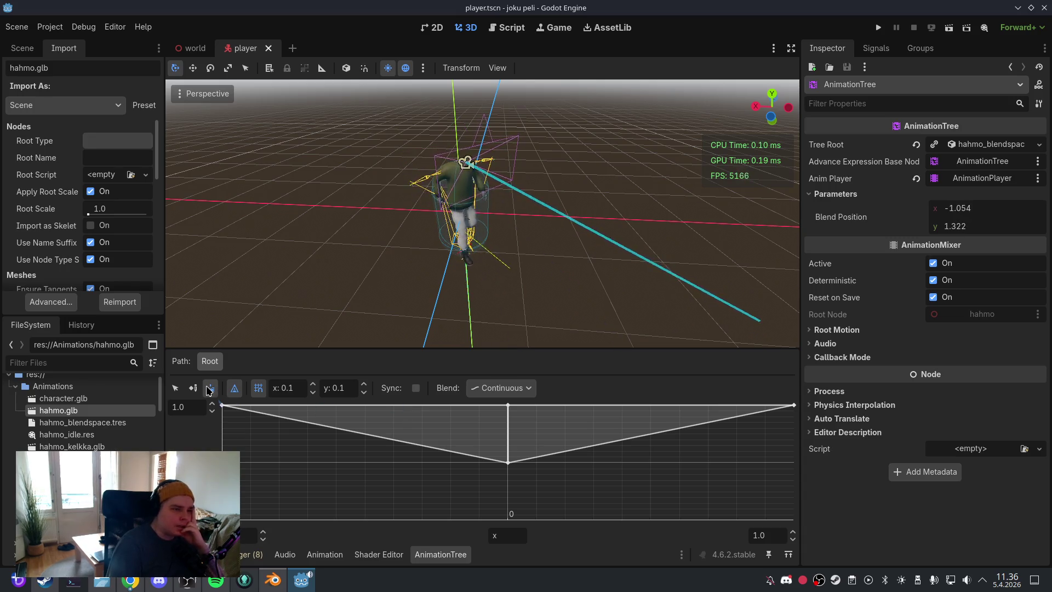
left_click_drag(208, 390, 222, 408)
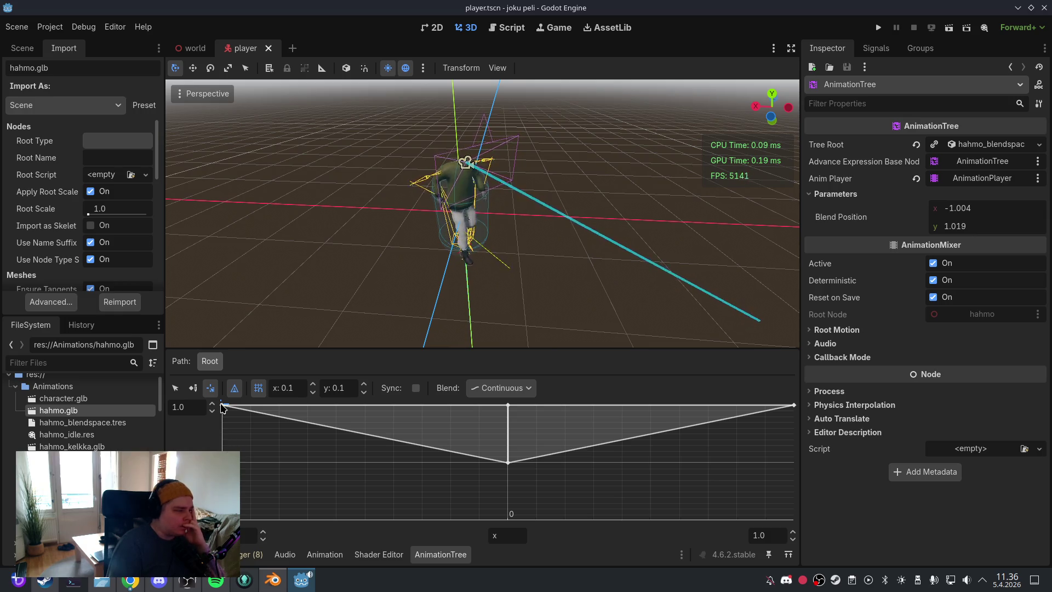
mouse_move(223, 408)
left_mouse_down()
mouse_move(544, 416)
mouse_move(429, 425)
mouse_move(193, 413)
mouse_move(471, 425)
mouse_move(508, 440)
left_mouse_up()
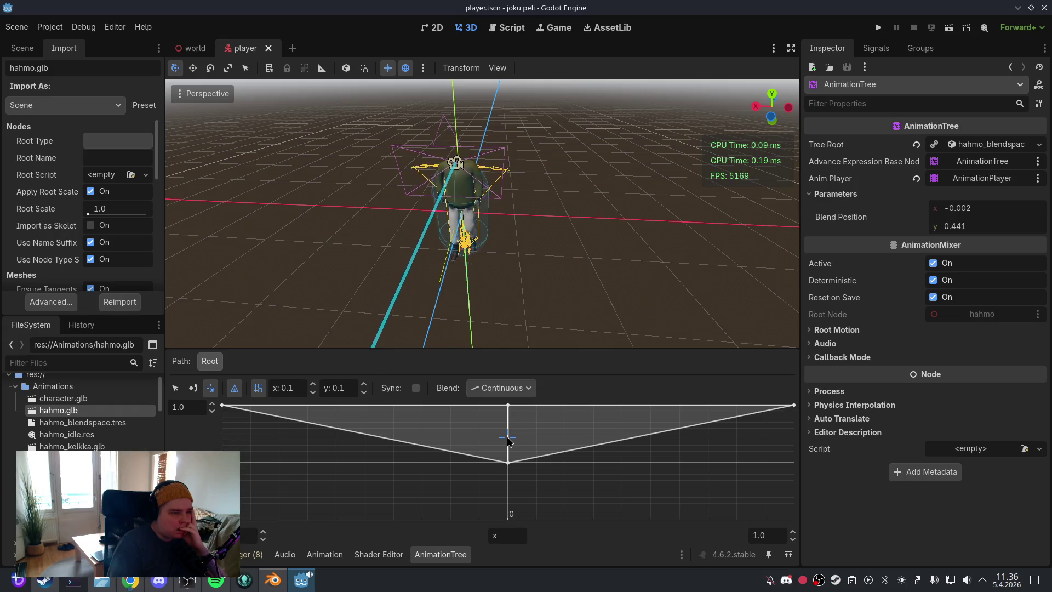
mouse_move(508, 437)
left_mouse_down()
mouse_move(518, 440)
mouse_move(217, 398)
mouse_move(382, 419)
mouse_move(326, 417)
mouse_move(282, 397)
mouse_move(224, 395)
mouse_move(467, 418)
mouse_move(218, 404)
mouse_move(505, 421)
mouse_move(495, 416)
mouse_move(209, 403)
mouse_move(416, 429)
left_mouse_up()
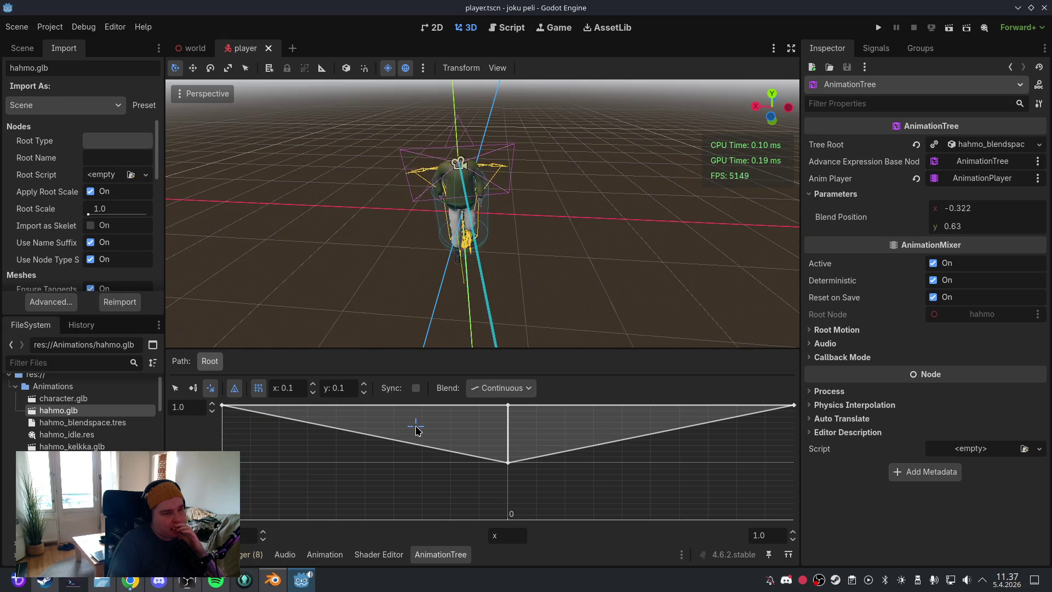
mouse_move(416, 430)
left_mouse_down()
mouse_move(383, 273)
mouse_move(425, 94)
left_mouse_up()
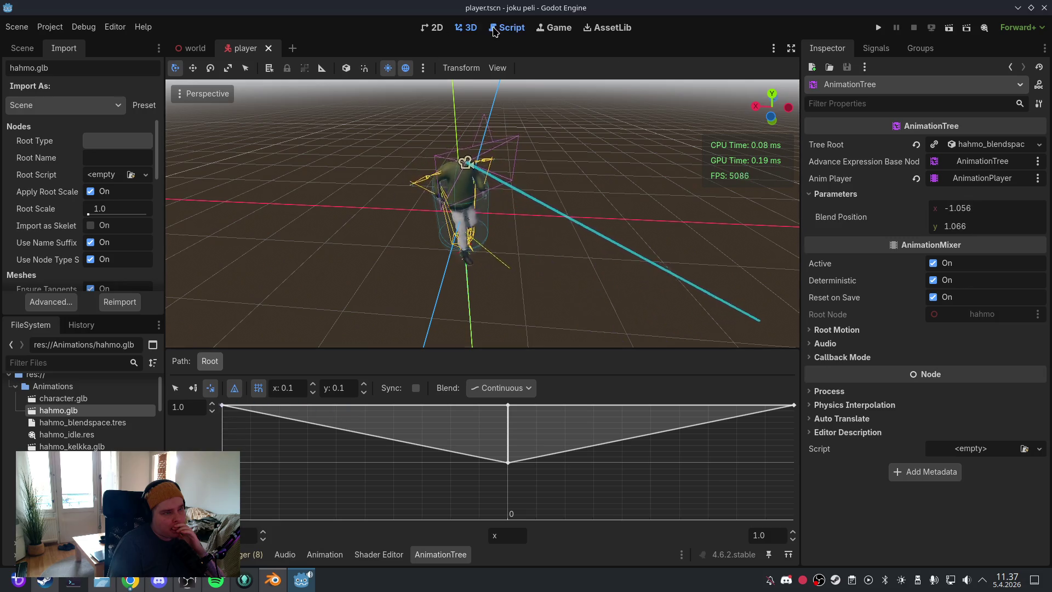
Step: Open Player.gd with the caret on line 104, then bring the Steam library forward
left_click(506, 27)
left_click(514, 190)
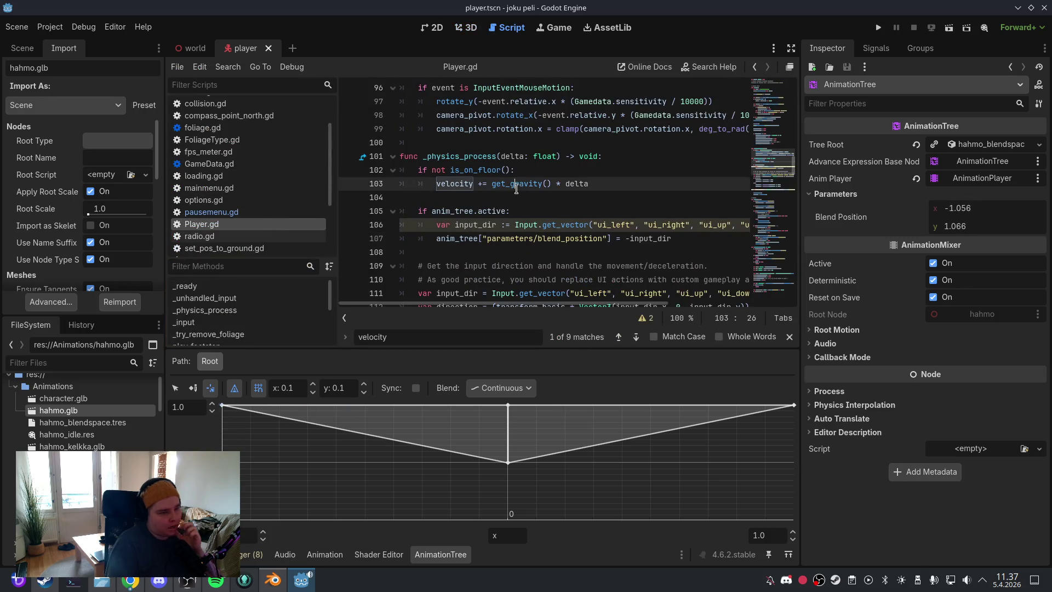
key("ctrl+a")
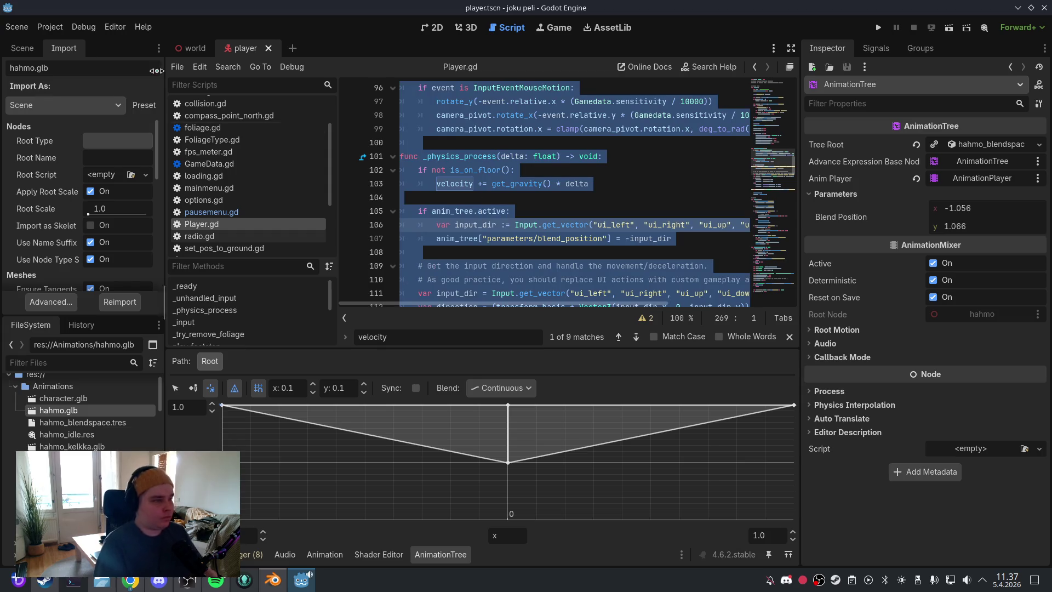
left_click(17, 27)
left_click(35, 110)
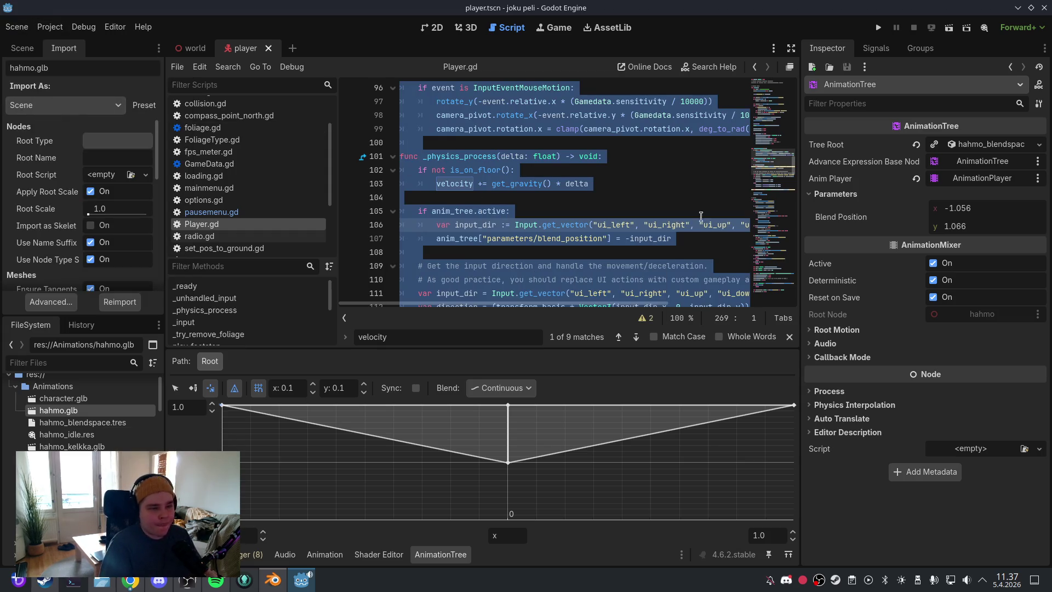
left_click(641, 202)
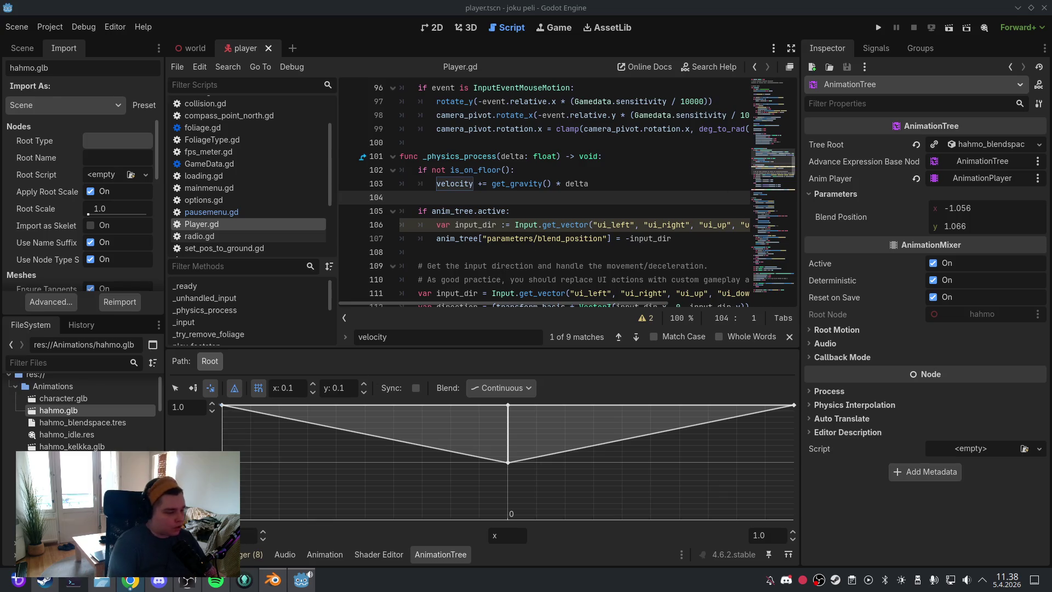
left_click(44, 579)
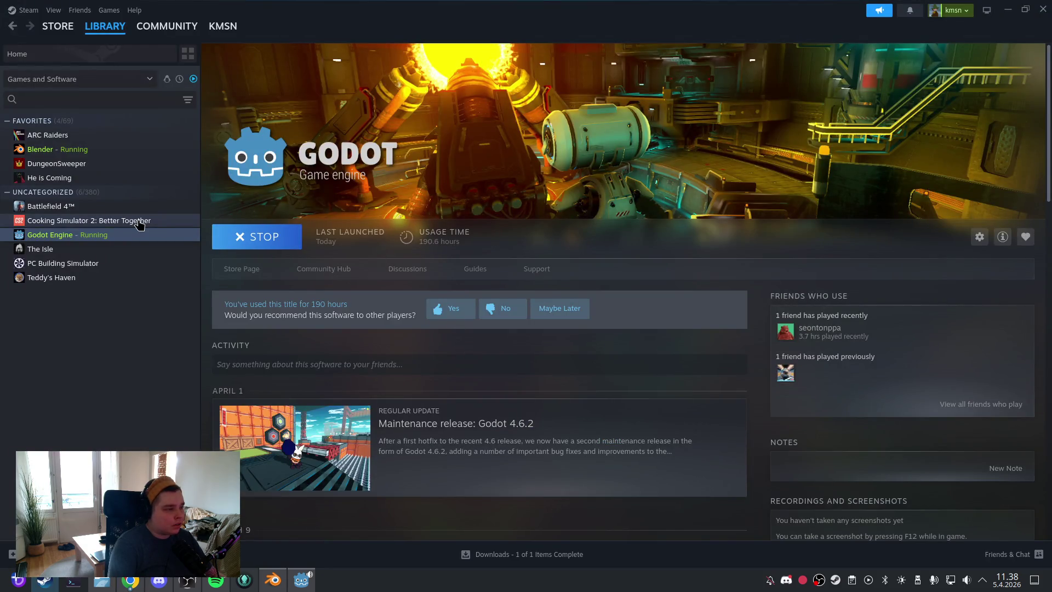
Step: Open The Isle's page in the Steam library, then minimize Steam
left_click(138, 249)
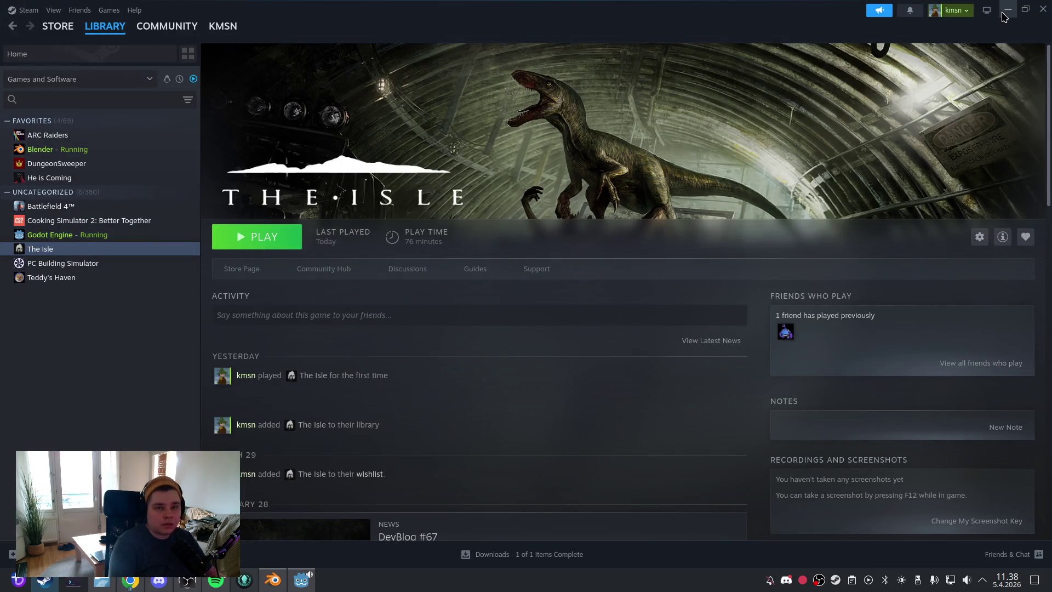
left_click(1003, 13)
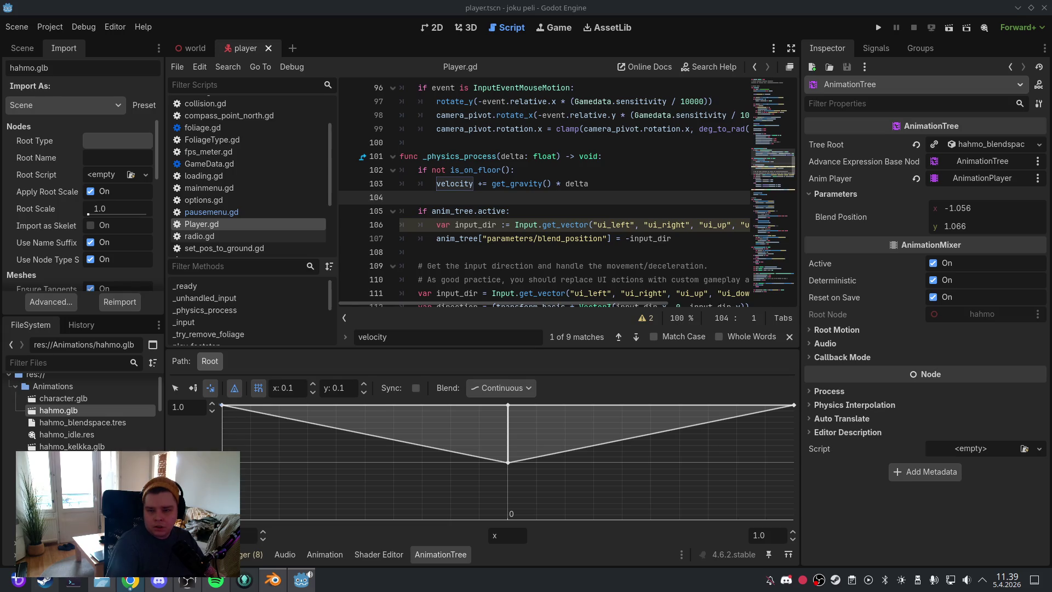
Step: Re-parent CameraPivot directly under the player root in the Scene dock
left_click(474, 29)
left_click(22, 47)
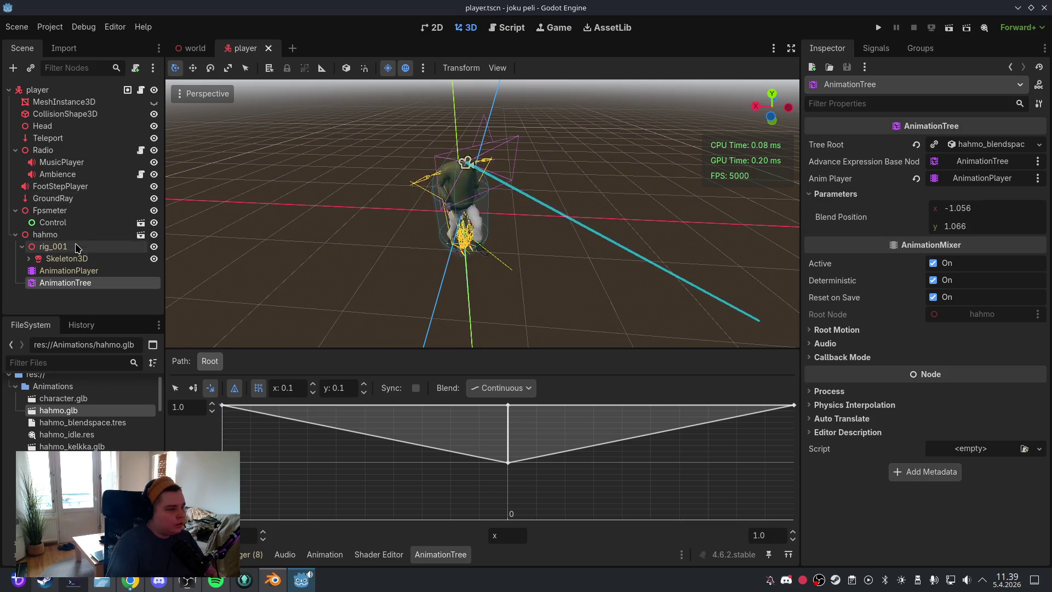
left_click(25, 258)
scroll(101, 222, "down", 5)
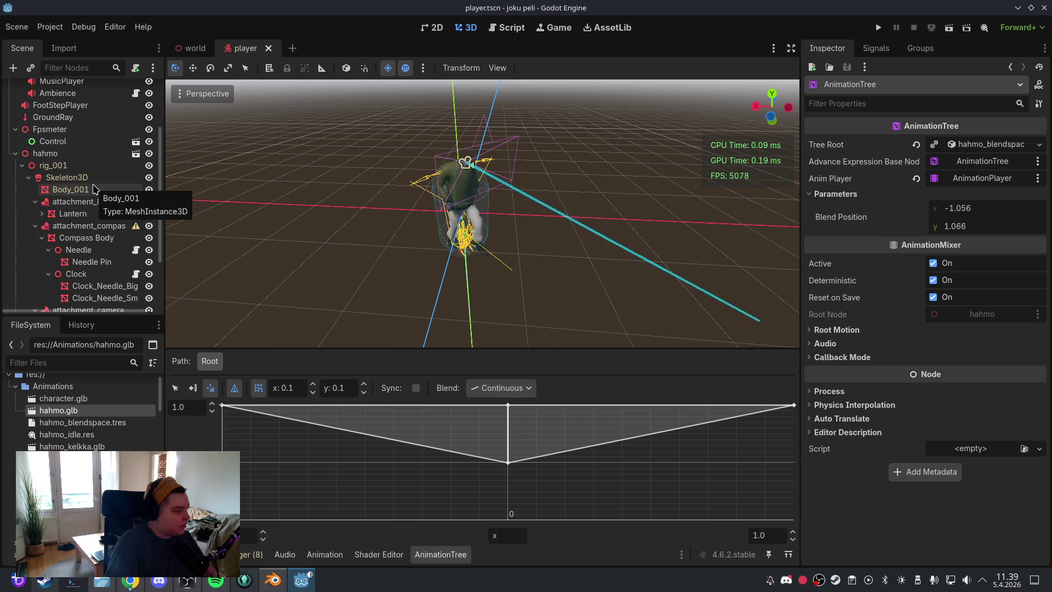
scroll(94, 211, "down", 3)
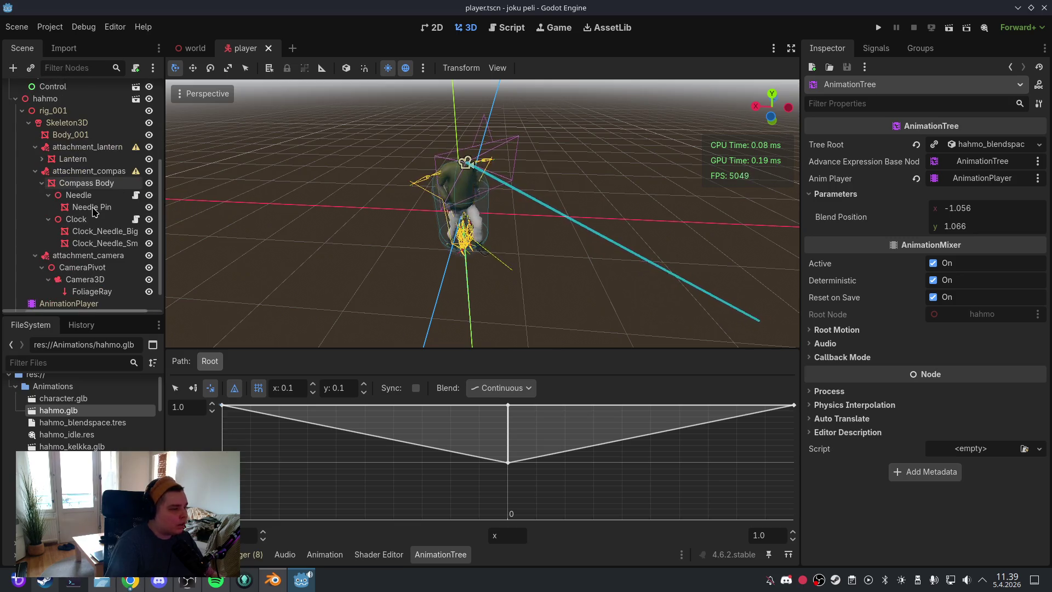
left_click(35, 147)
left_click(35, 159)
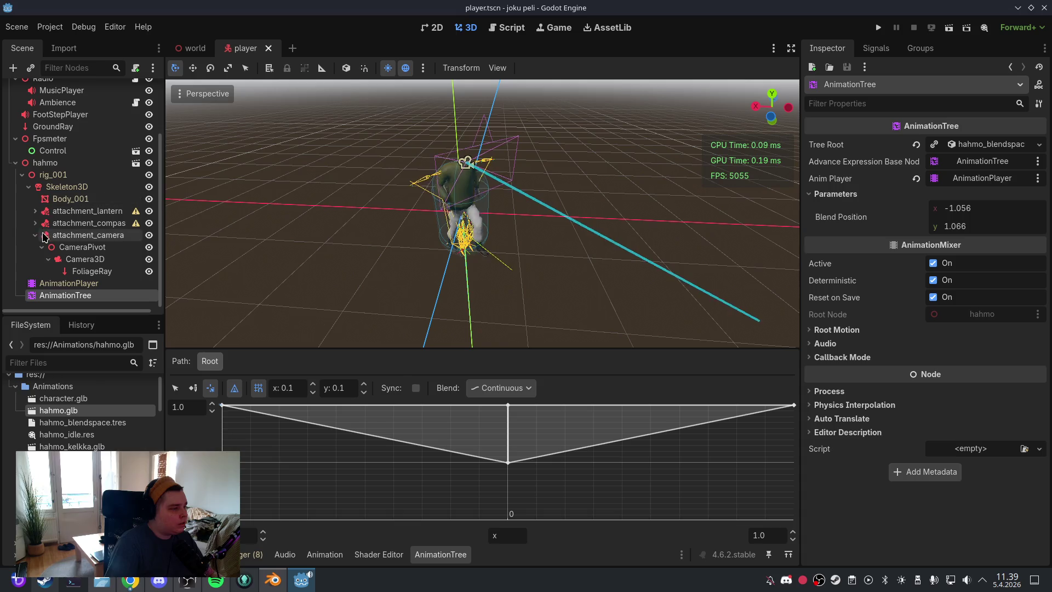
scroll(43, 237, "up", 2)
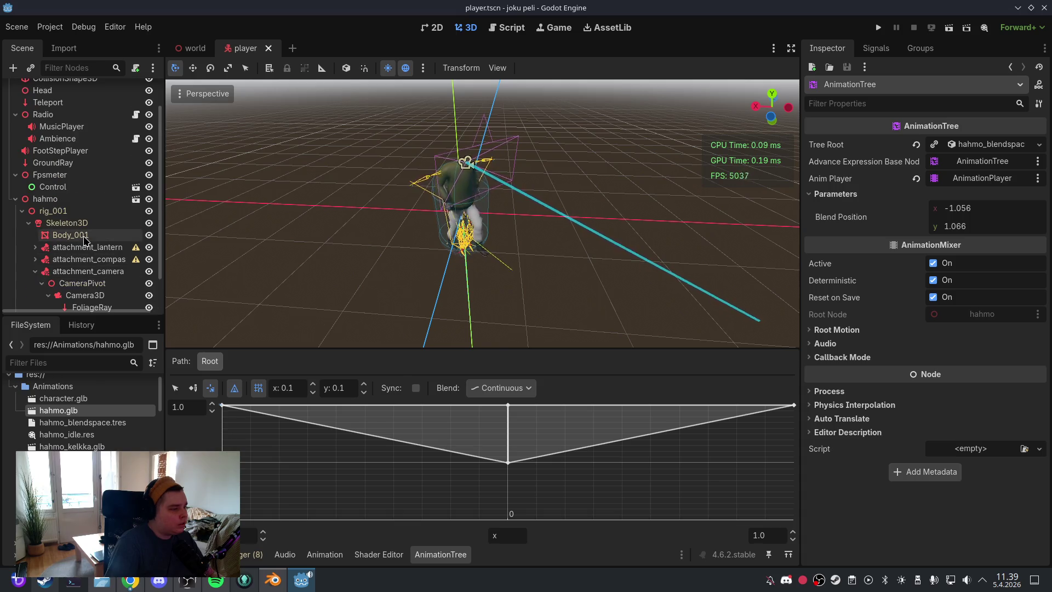
scroll(86, 241, "down", 2)
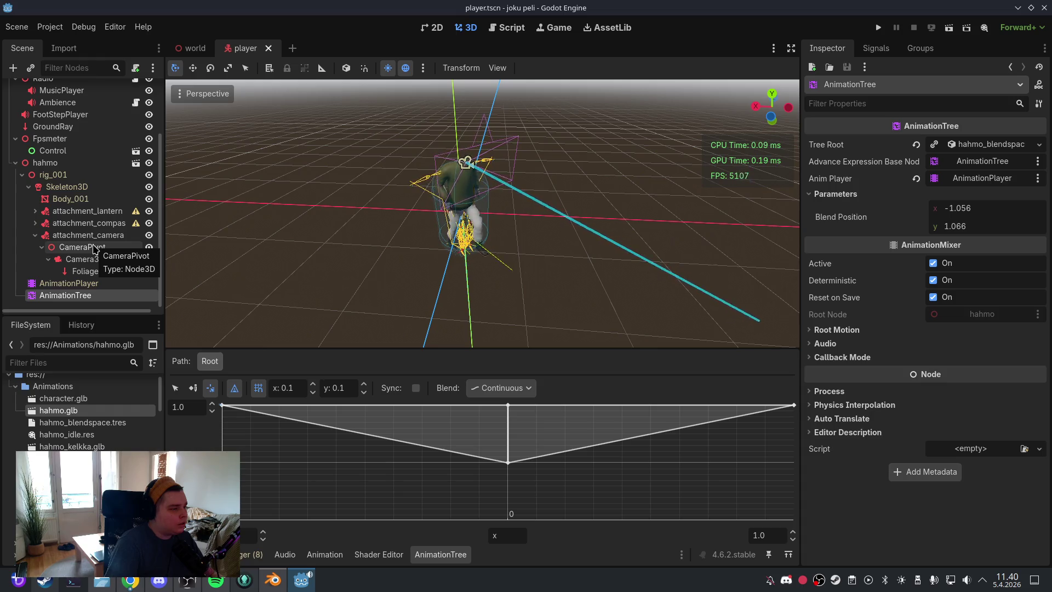
mouse_move(94, 248)
left_mouse_down()
mouse_move(68, 307)
mouse_move(59, 304)
mouse_move(54, 158)
left_mouse_up()
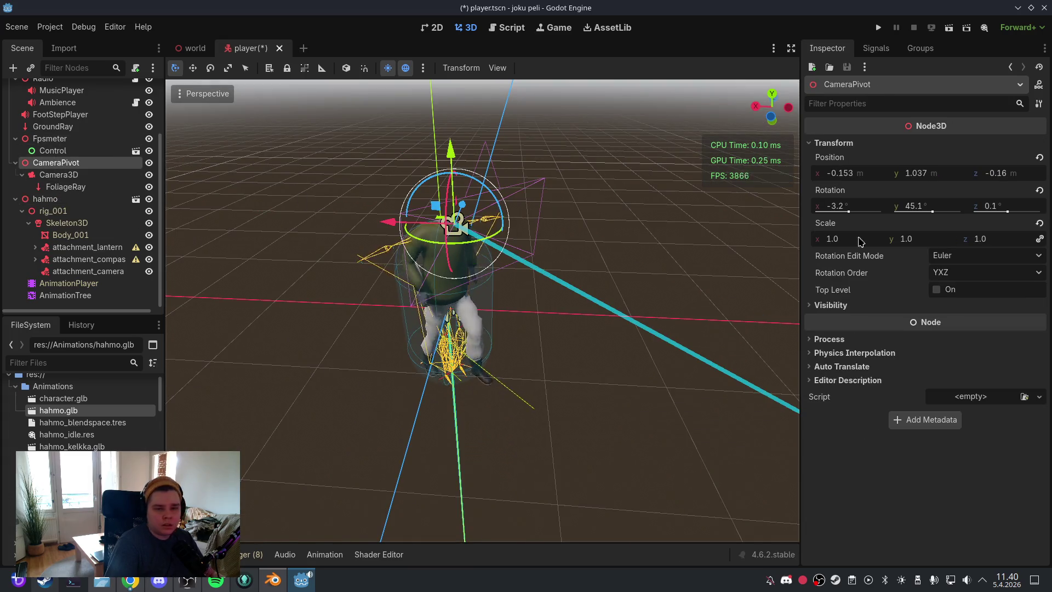
Step: Reset CameraPivot's rotation to 0, 0, 0 and save player.tscn
left_click(1039, 190)
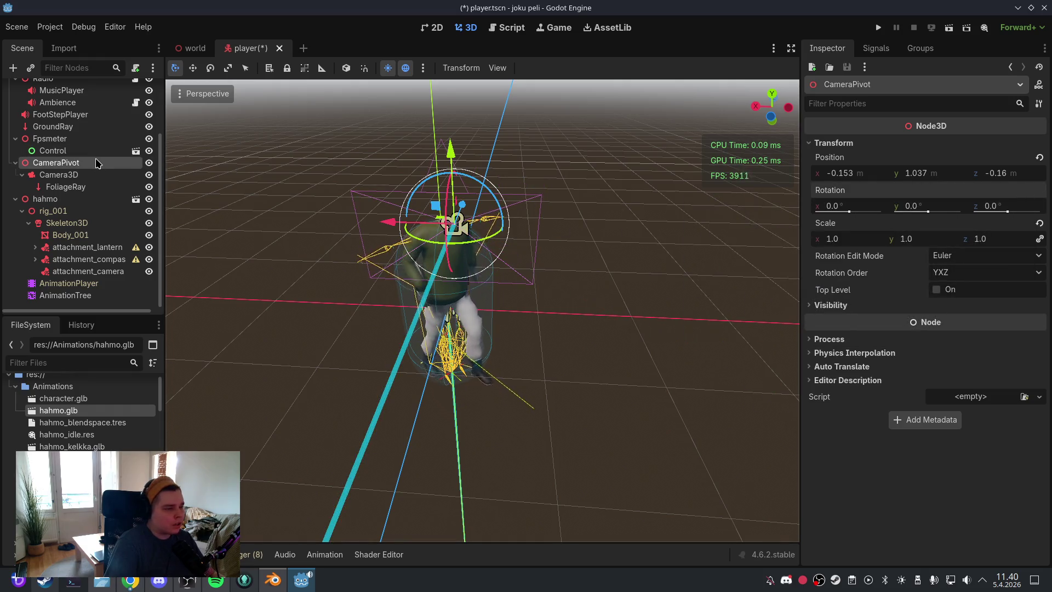
left_click(17, 27)
left_click(32, 112)
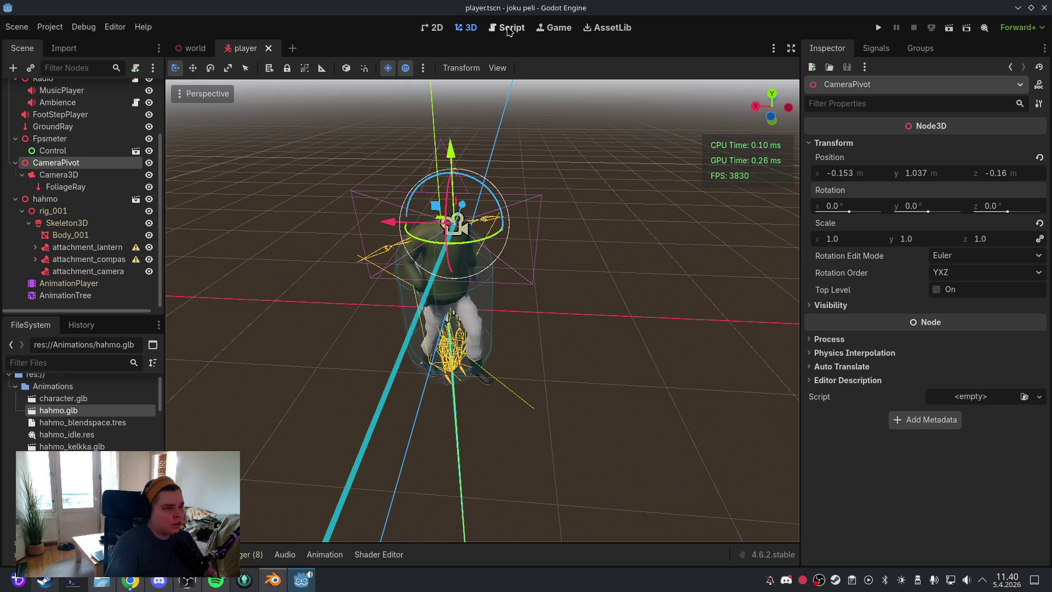
left_click(878, 28)
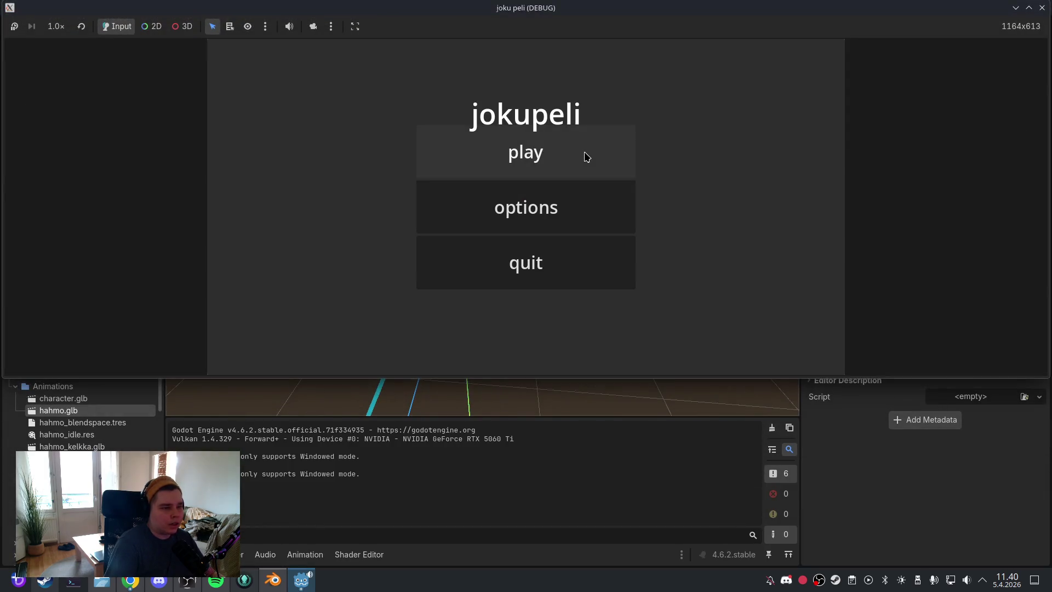
Step: Play and close the game, then jump to the Player.gd line 38 error
left_click(586, 157)
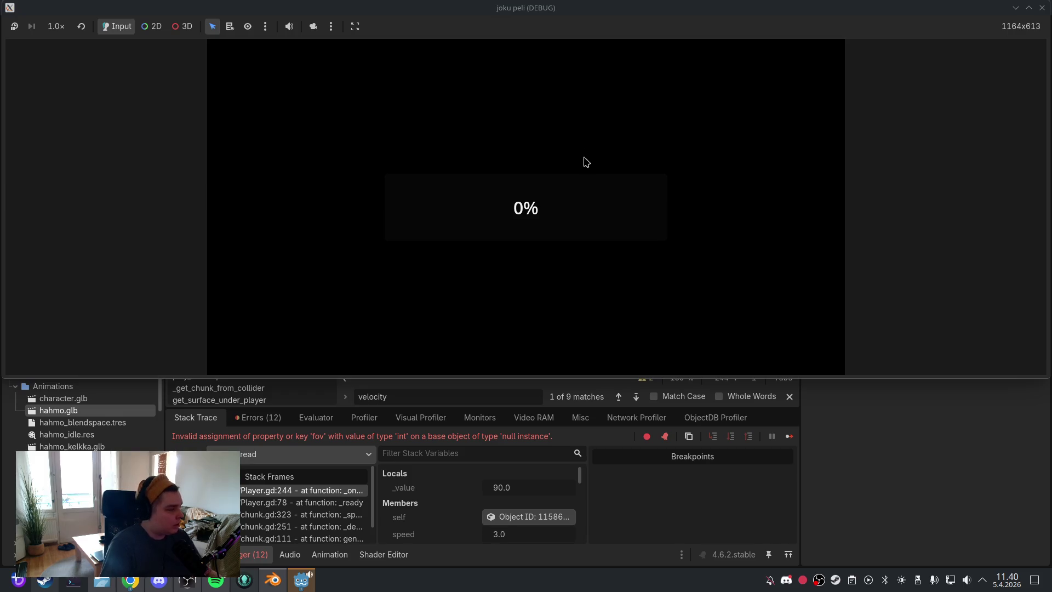
left_click(1042, 8)
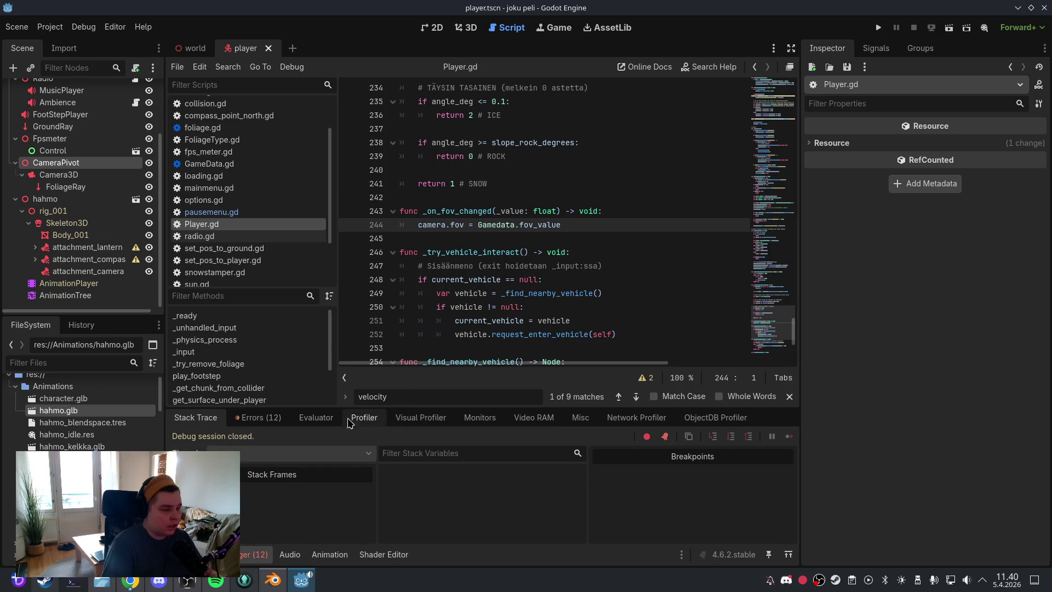
left_click(259, 417)
scroll(443, 491, "down", 5)
left_click(444, 476)
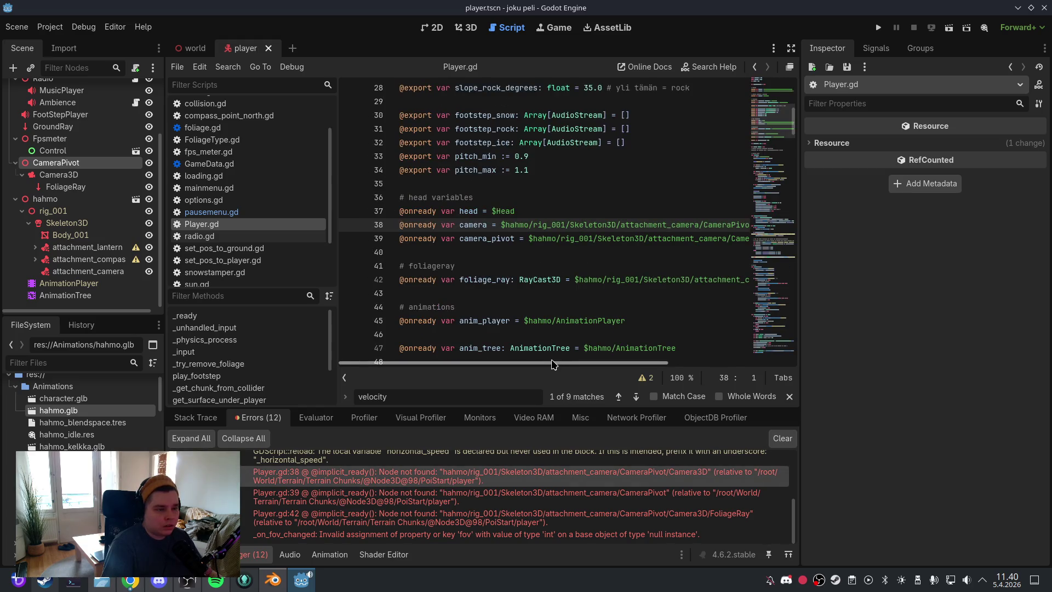
Step: Set camera to $CameraPivot/Camera3D on line 38 and camera_pivot to $CameraPivot on line 39
scroll(670, 228, "right", 3)
mouse_move(701, 227)
left_mouse_down()
mouse_move(402, 227)
mouse_move(498, 230)
left_mouse_up()
key("BackSpace")
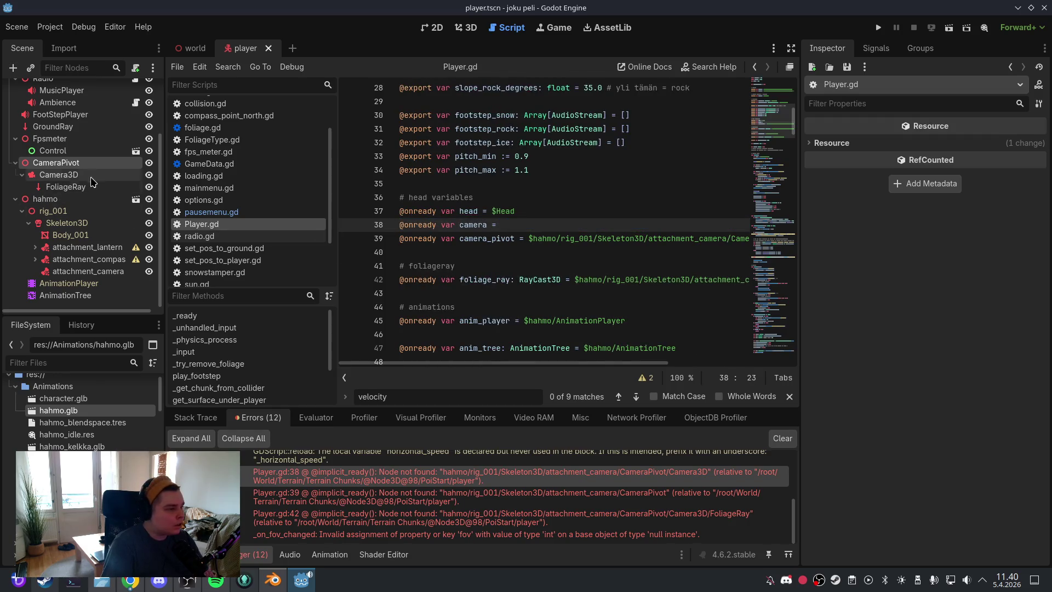
left_click_drag(54, 174, 523, 225)
left_click_drag(542, 356, 543, 357)
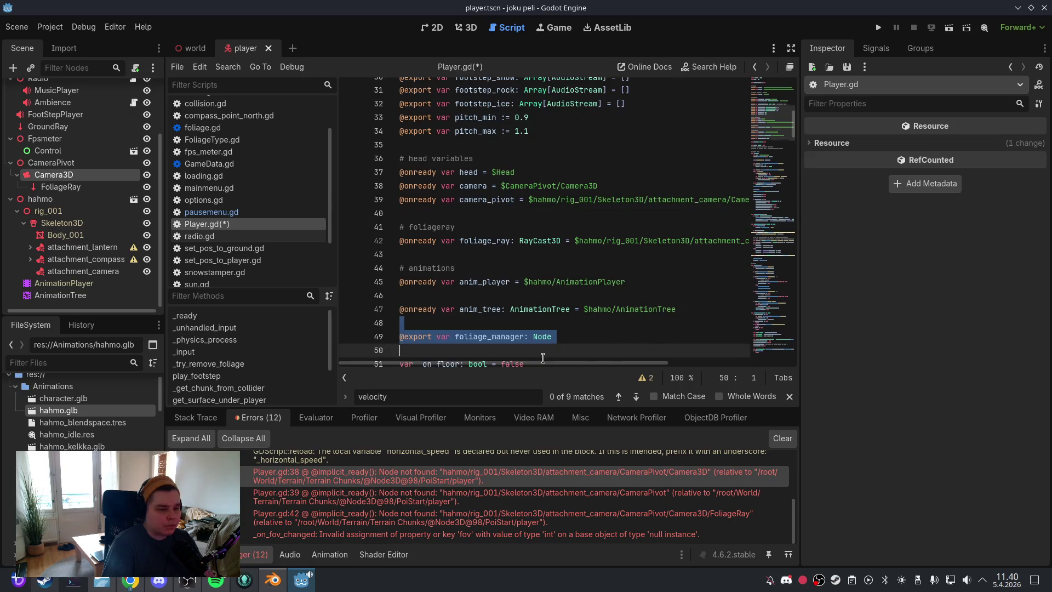
left_click(567, 197)
scroll(706, 198, "right", 3)
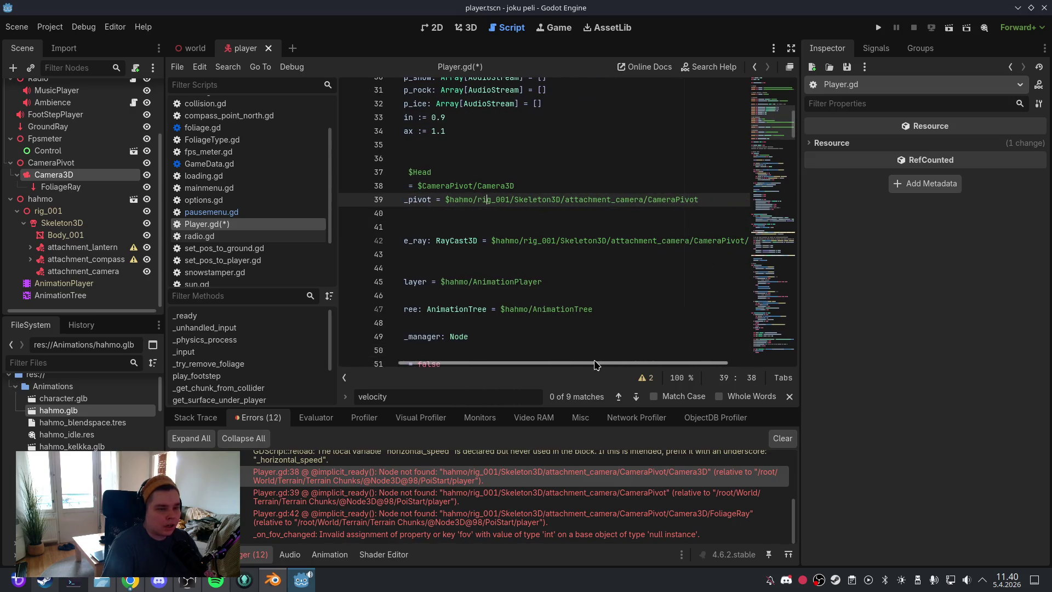
left_click_drag(707, 199, 528, 200)
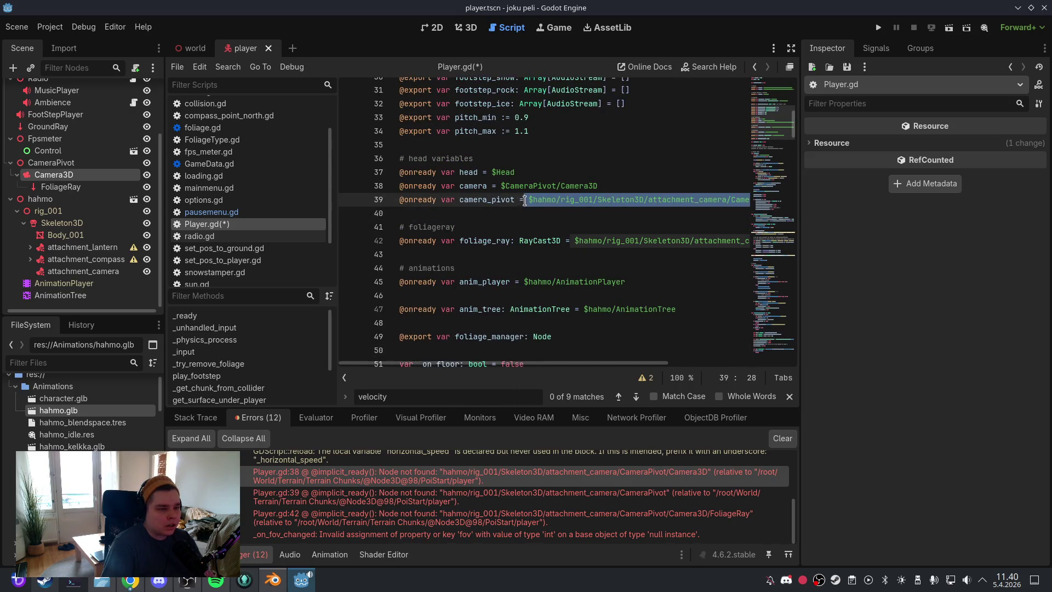
key("BackSpace")
left_click_drag(80, 164, 552, 204)
Step: Save Player.gd and start another test run of the project
left_click(520, 170)
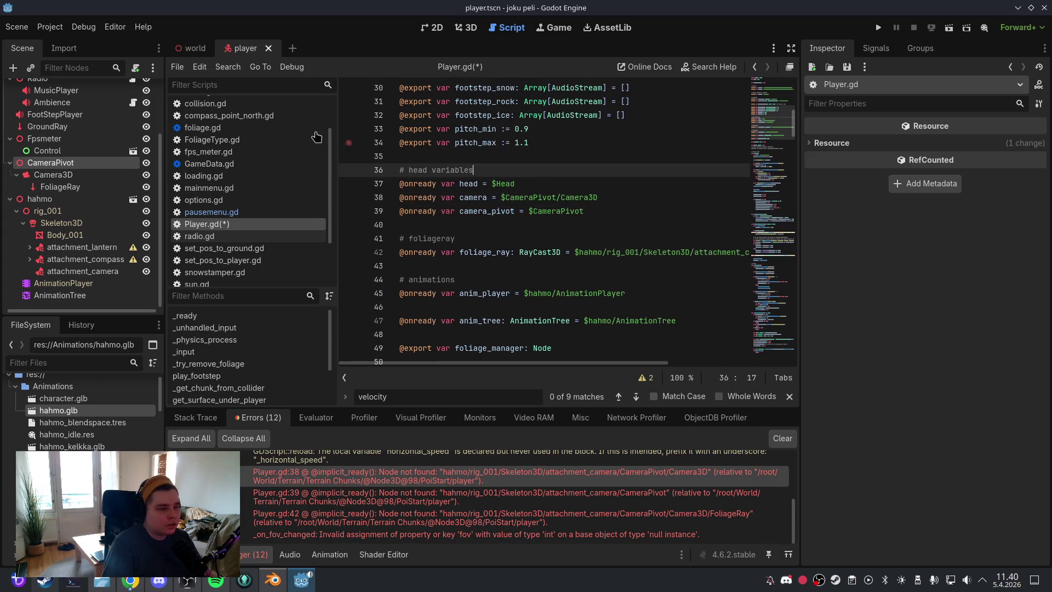
left_click(16, 27)
left_click(55, 114)
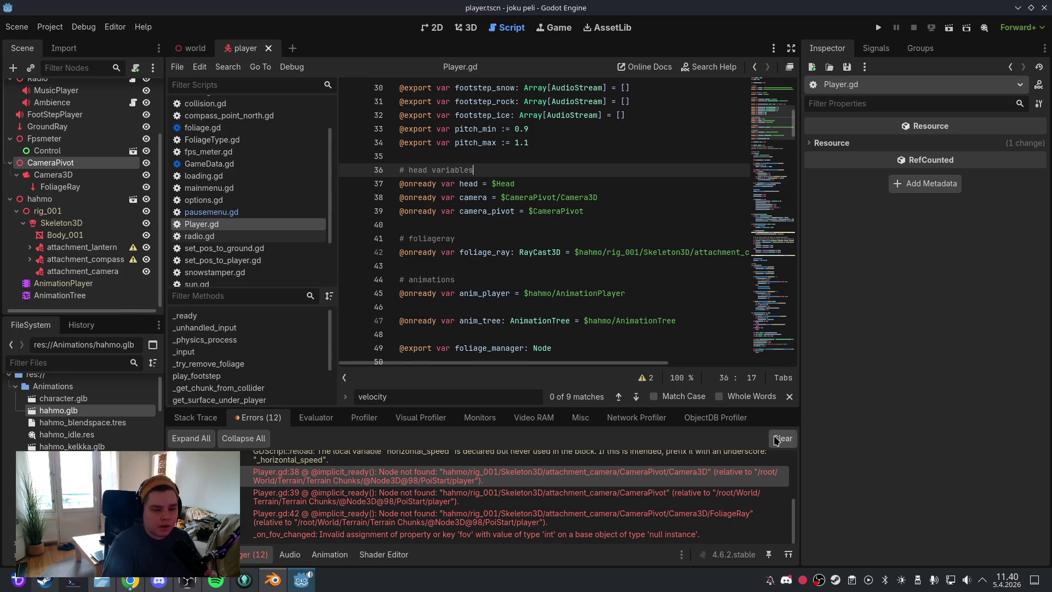
left_click(477, 28)
key("F5")
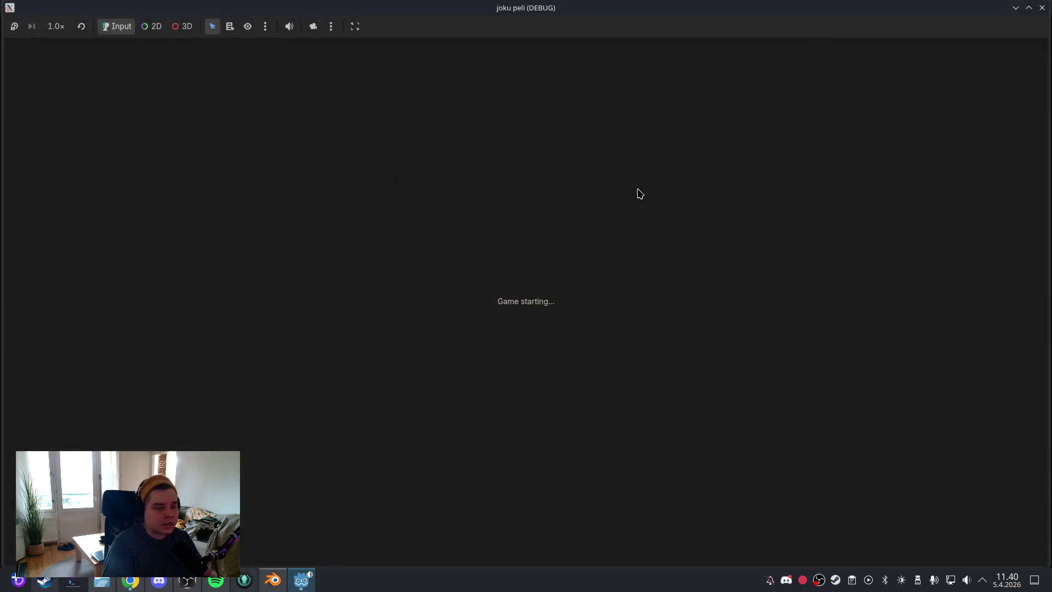
Step: Play the test run, then pause and quit back to the editor
left_click(579, 147)
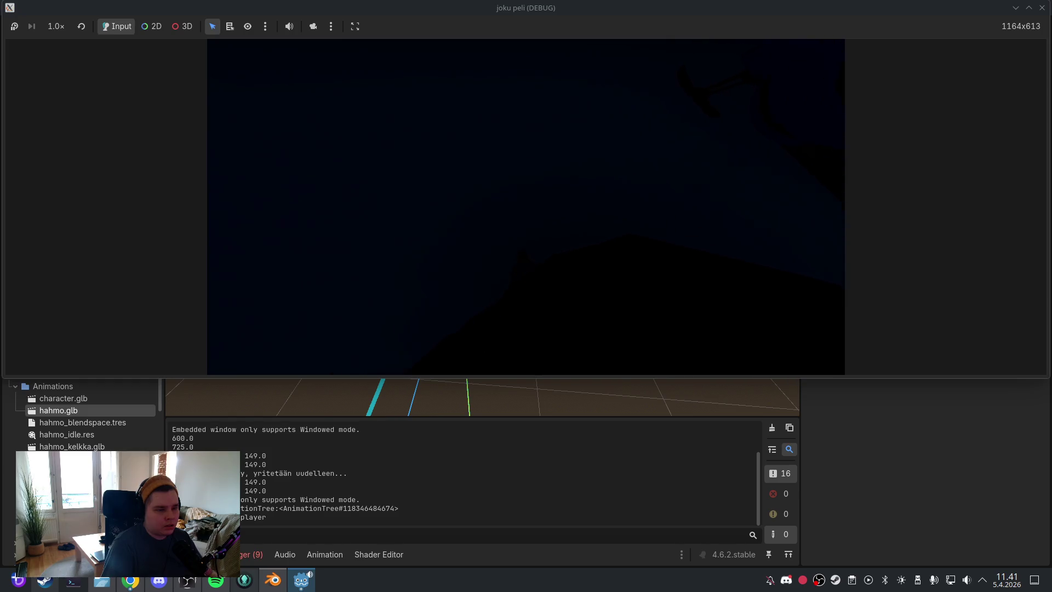
key("Escape")
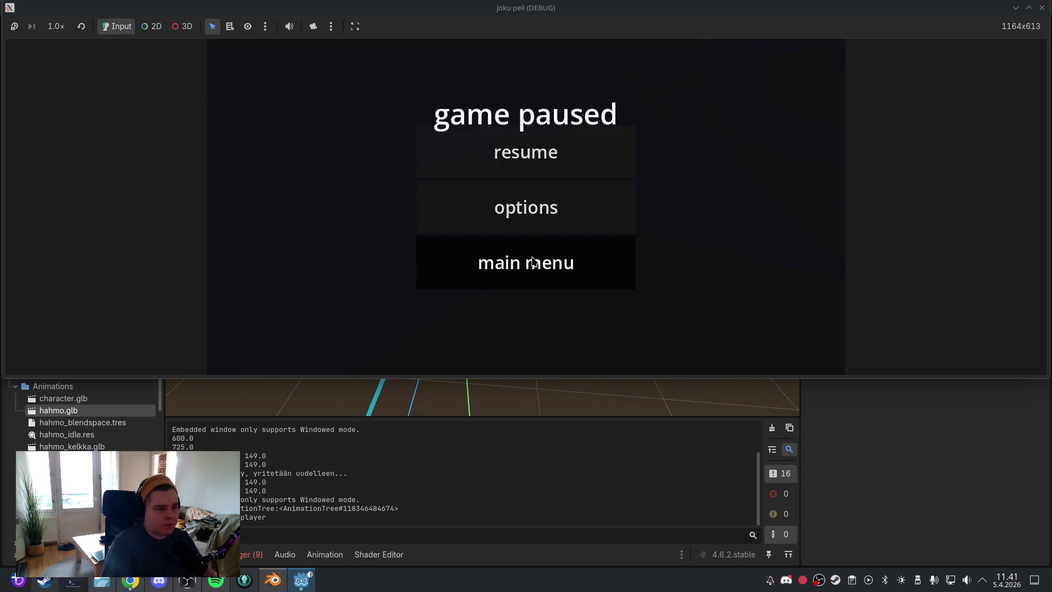
left_click(526, 262)
left_click(530, 263)
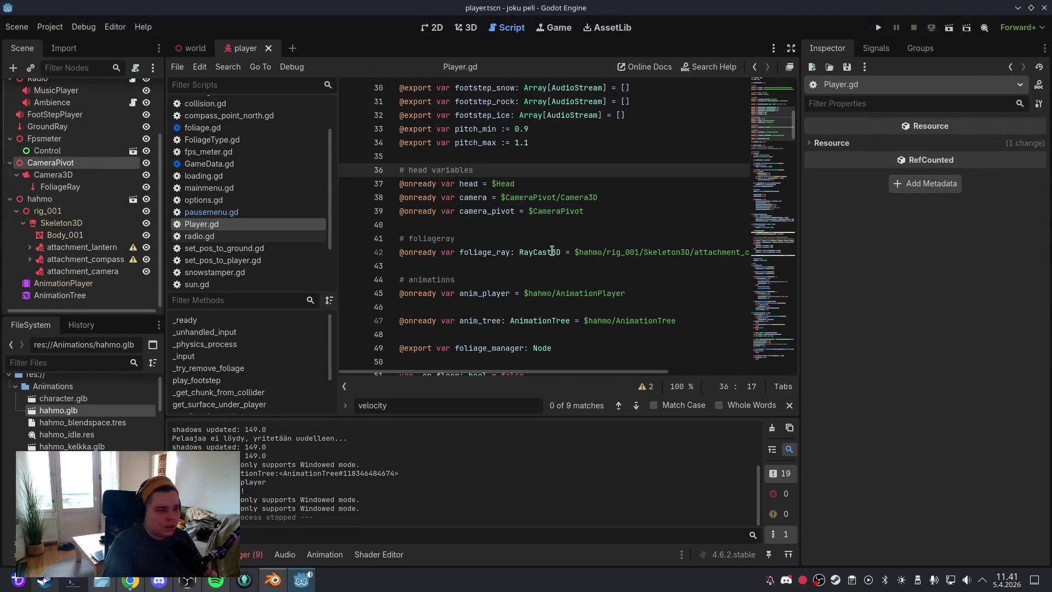
Step: Remove the minus before input_dir on line 107 and save Player.gd
left_click(246, 344)
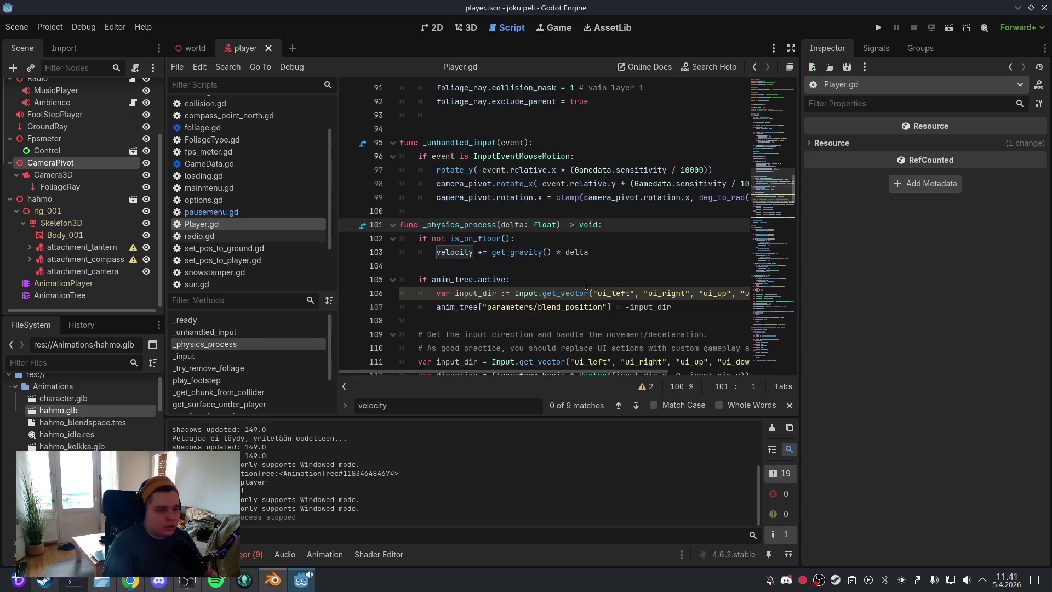
left_click(630, 307)
key("BackSpace")
left_click(27, 28)
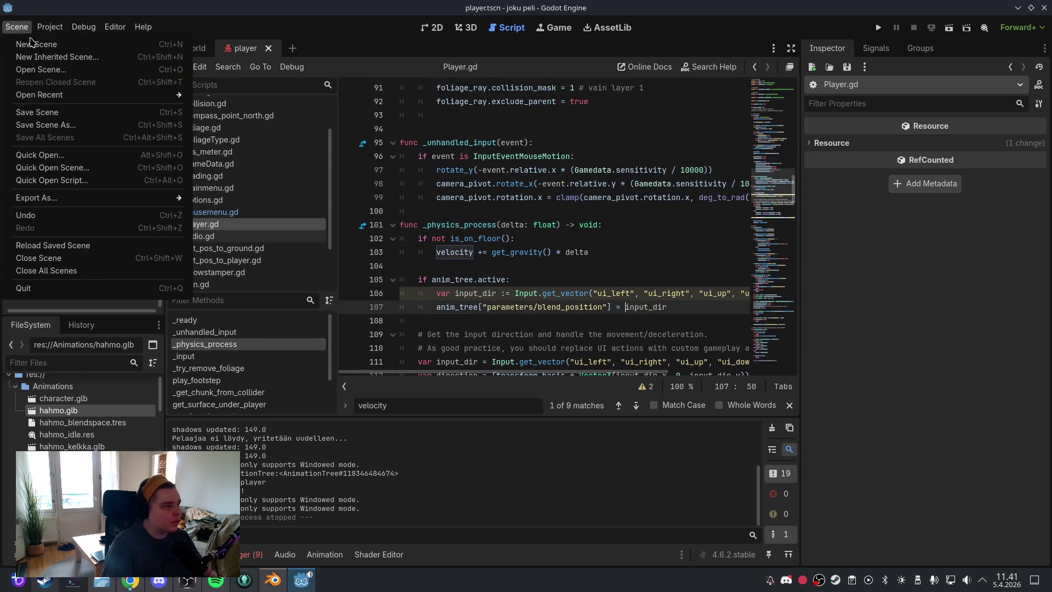
left_click(36, 112)
Step: Rerun the game, play it, then pause and quit back to the script
left_click(466, 27)
key("F5")
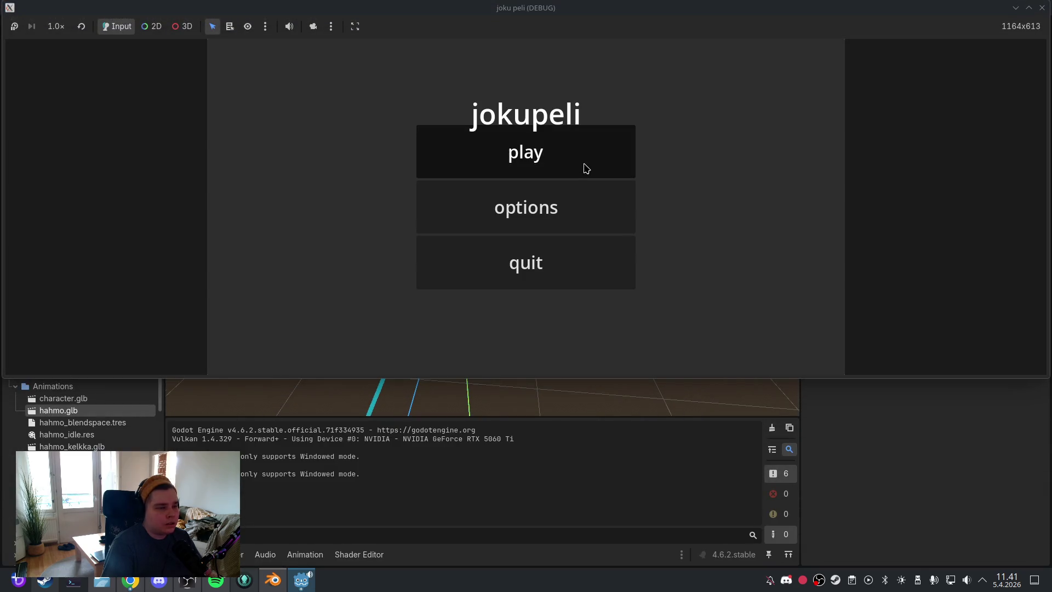
left_click(582, 164)
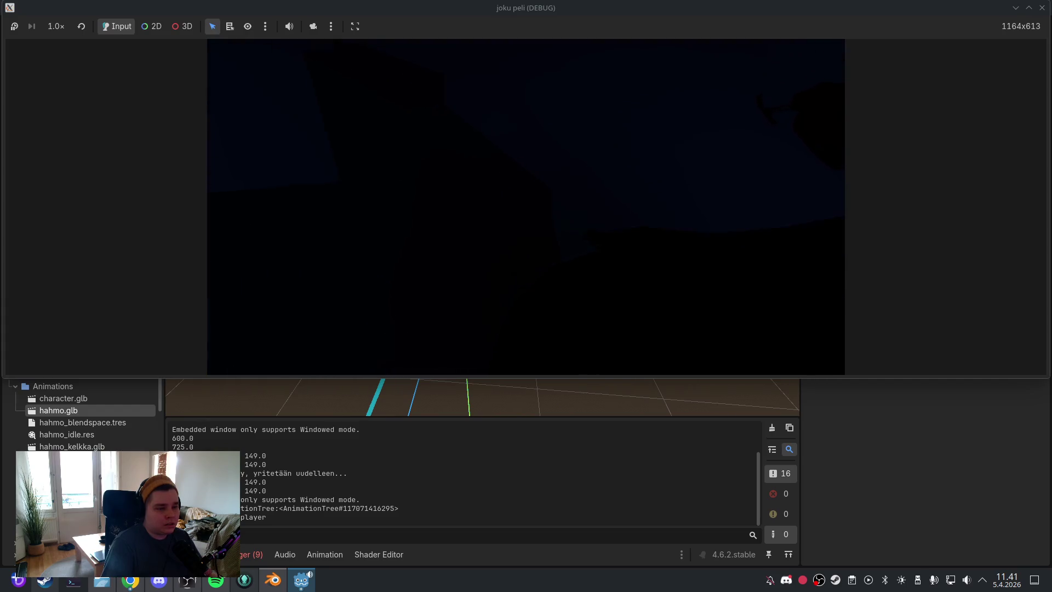
key("Escape")
left_click(541, 271)
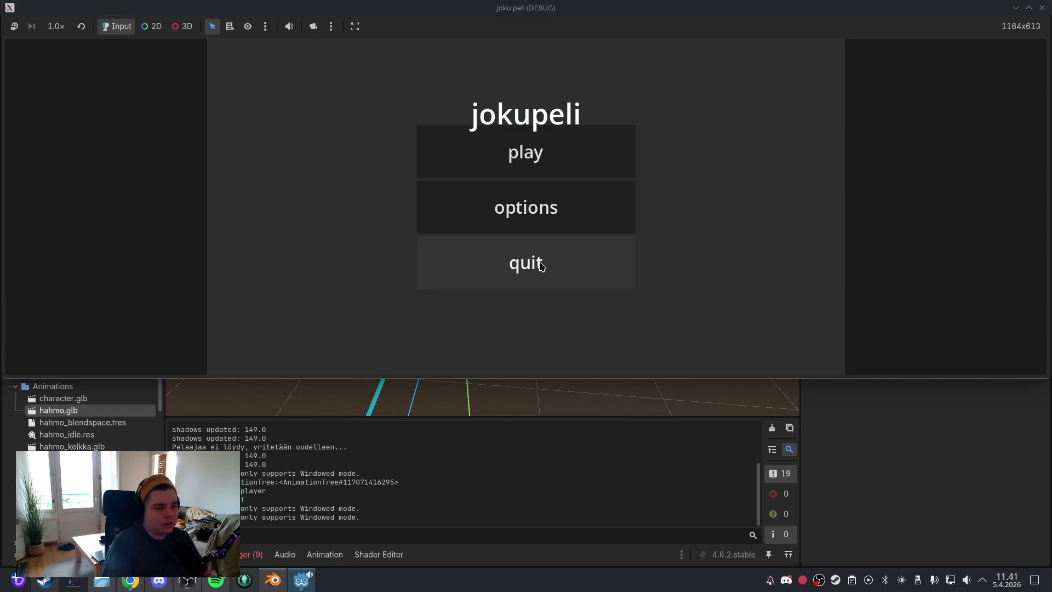
left_click(543, 264)
left_click(600, 268)
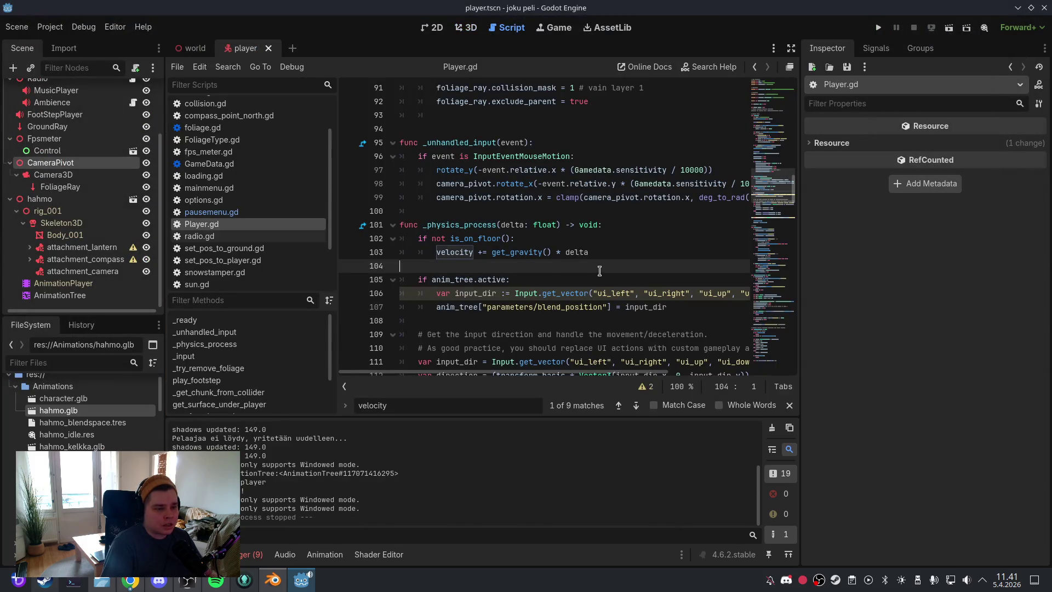
Step: Cut the anim_tree block out of its original place in _physics_process
left_click(589, 280)
scroll(562, 346, "down", 2)
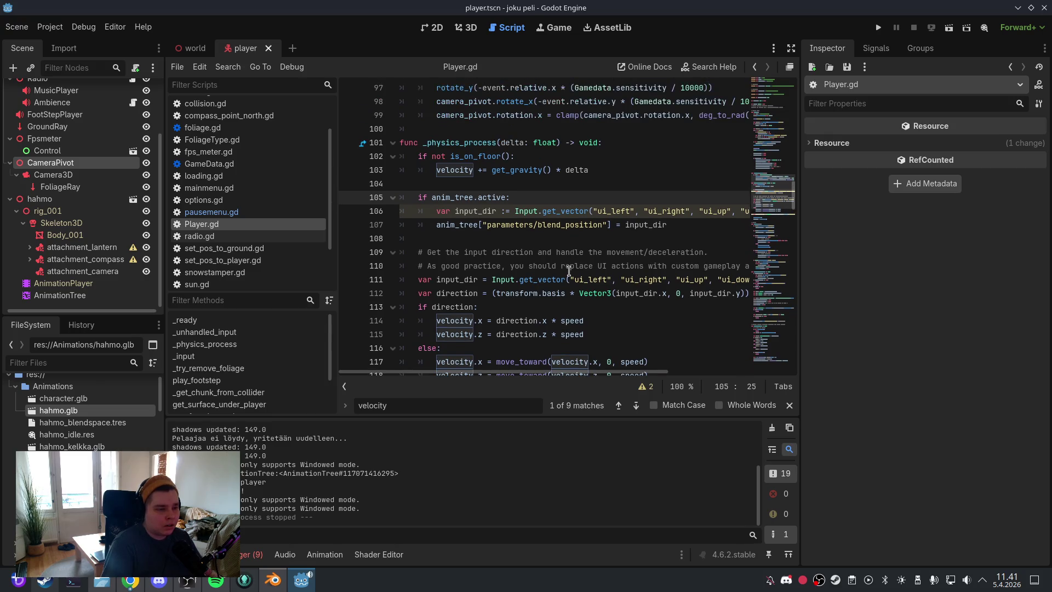
scroll(562, 302, "down", 1)
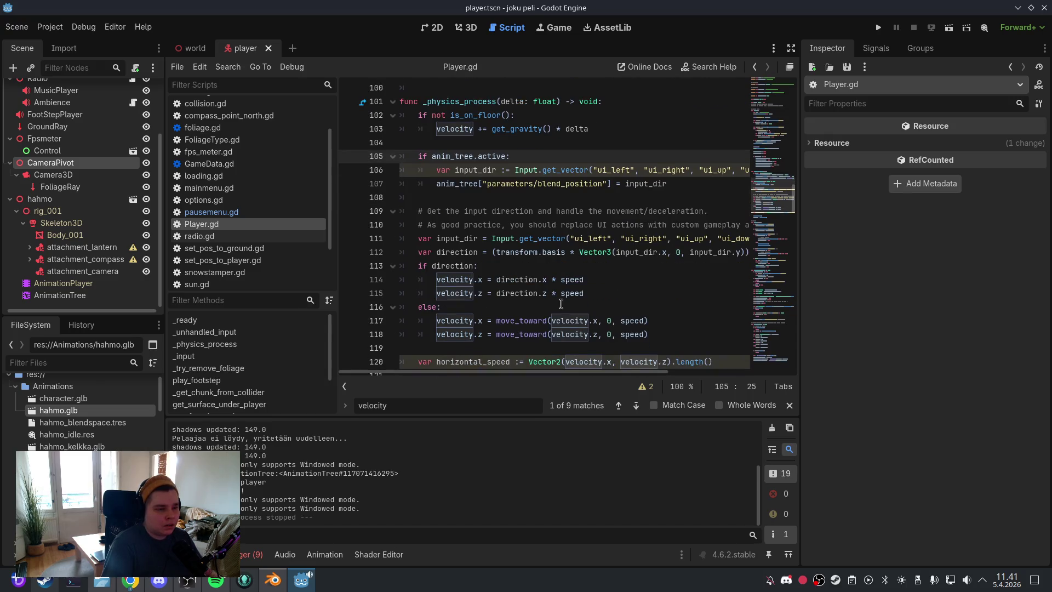
mouse_move(567, 256)
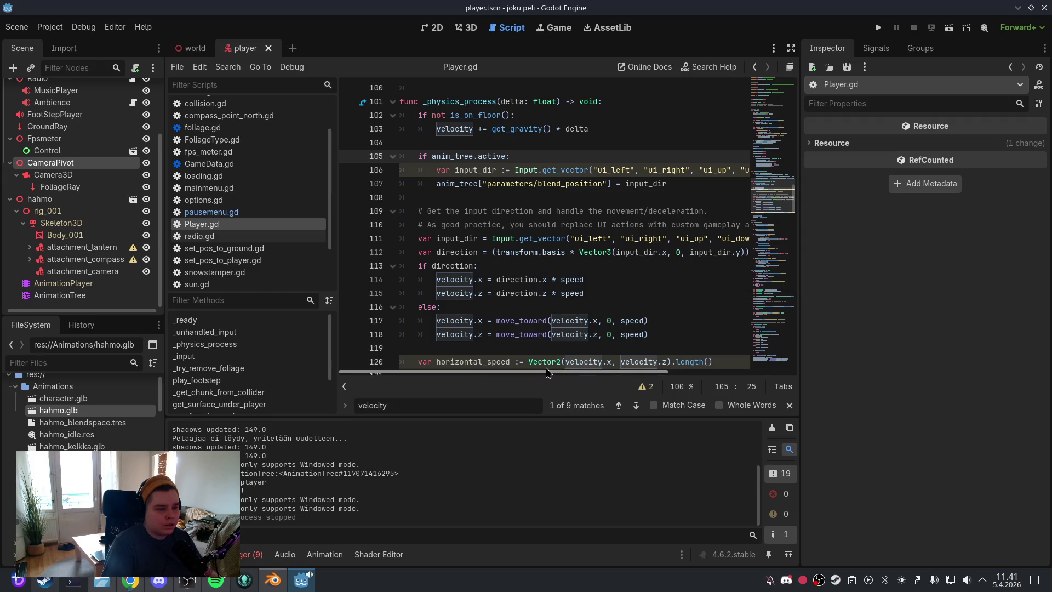
mouse_move(546, 373)
left_mouse_down()
mouse_move(612, 367)
mouse_move(546, 367)
left_mouse_up()
left_click_drag(405, 197, 412, 155)
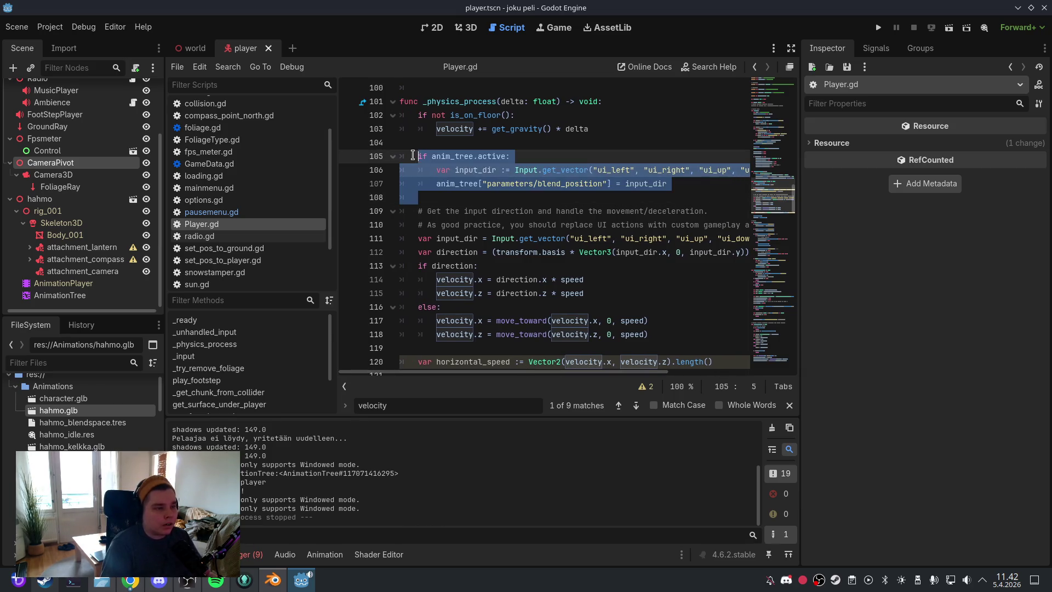
key("BackSpace")
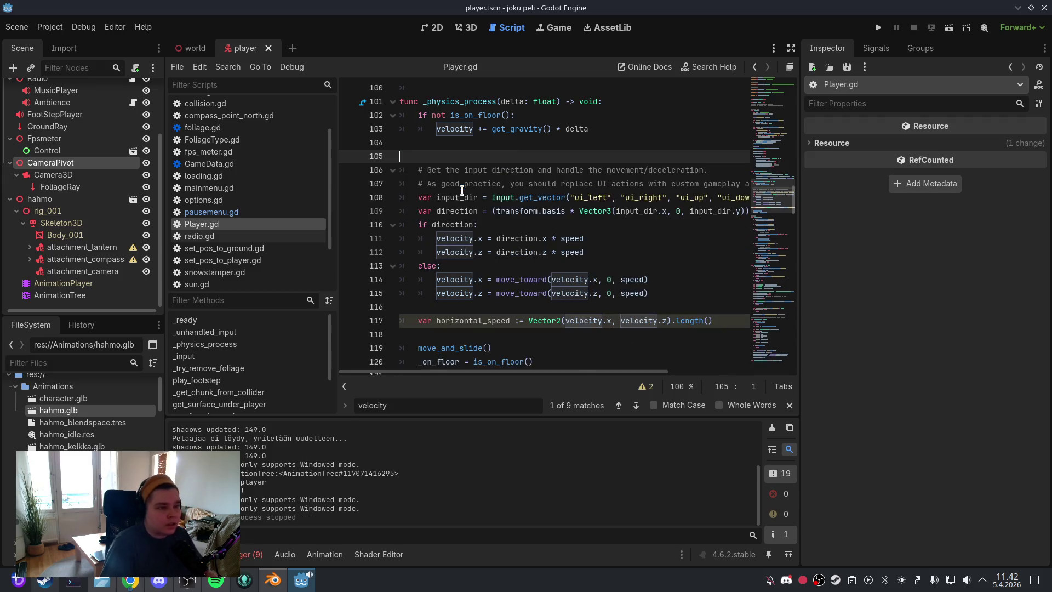
Step: Paste the anim_tree block after the movement code, above horizontal_speed, and fix its indent
scroll(524, 247, "down", 2)
left_click(649, 220)
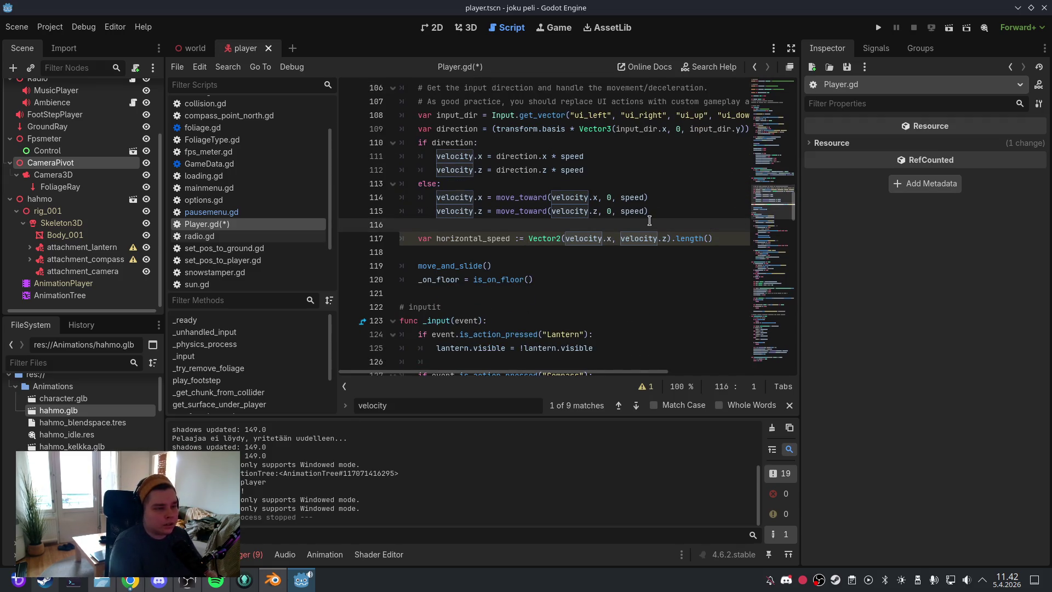
key("Return")
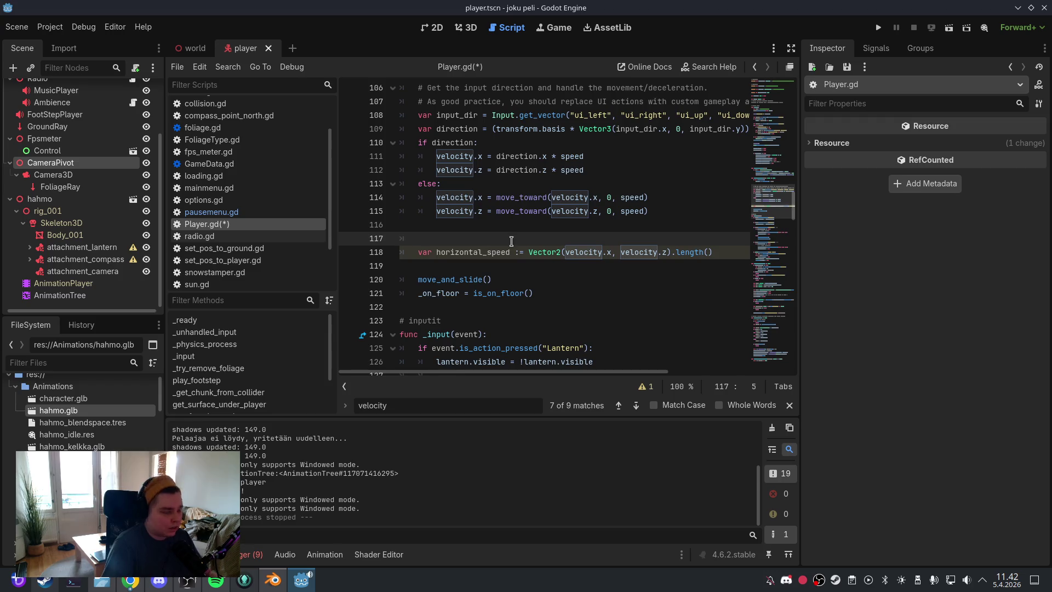
key("ctrl+v")
left_click(436, 238)
key("BackSpace")
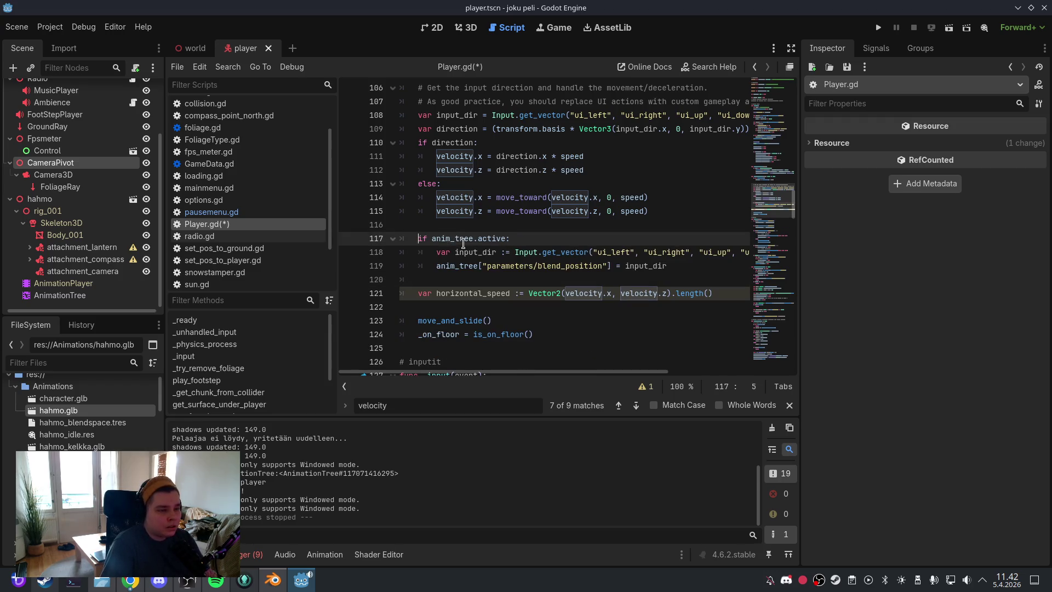
Step: Delete the duplicate input_dir declaration line from the pasted block
double_click(649, 265)
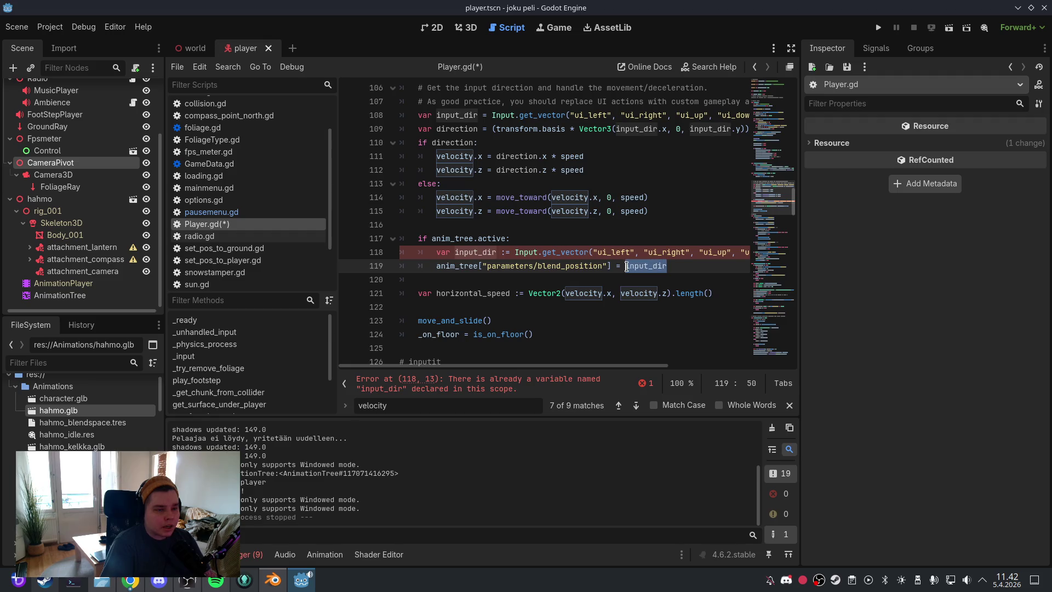
key("Up")
key("Up")
left_click_drag(612, 369, 646, 368)
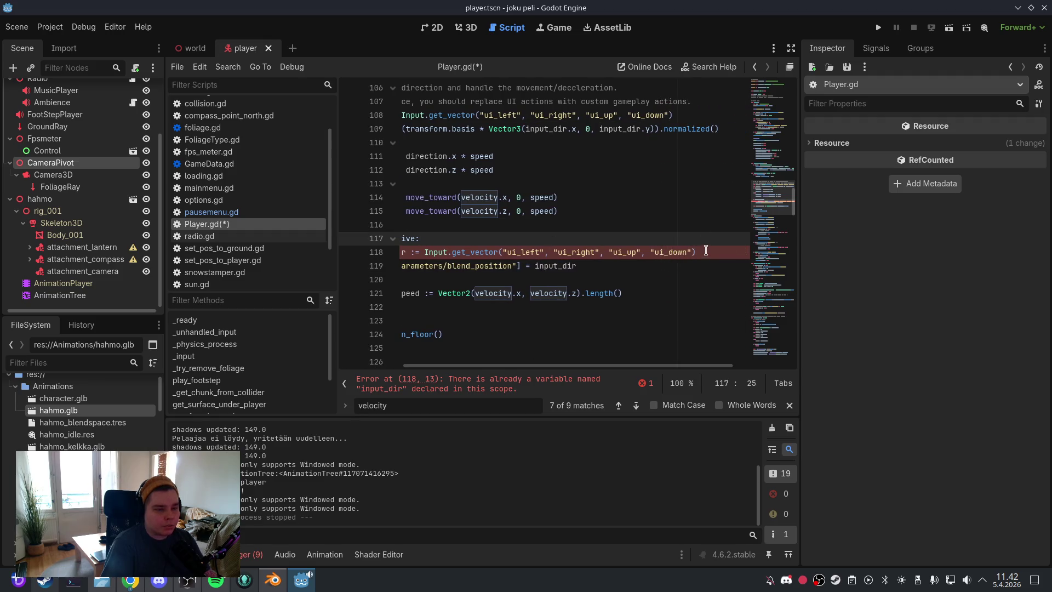
left_click_drag(704, 252, 403, 253)
key("BackSpace")
key("BackSpace")
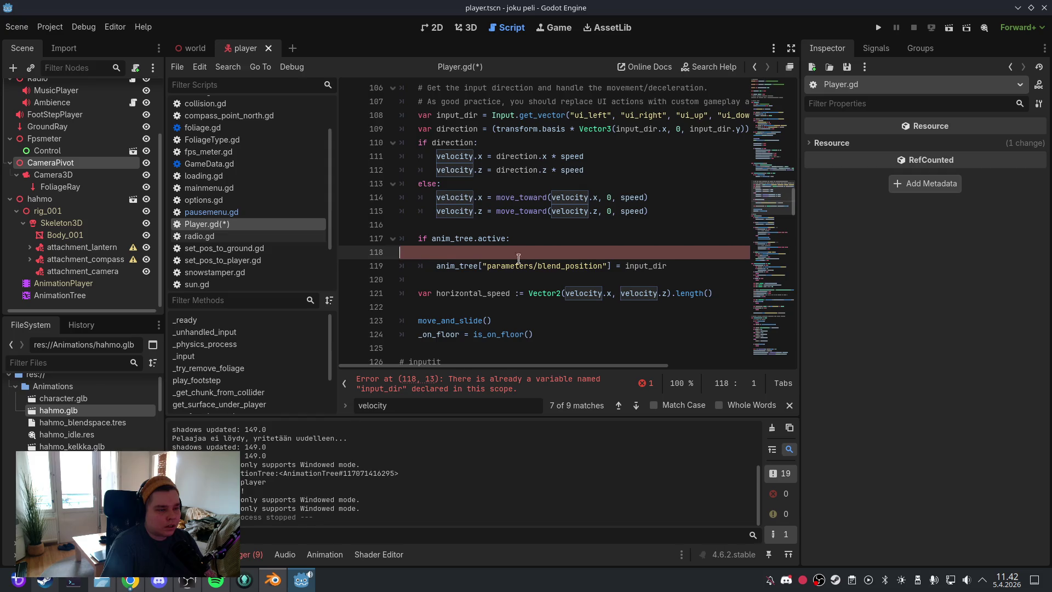
Step: Change the blend position value from input_dir to direction and save Player.gd
left_click_drag(667, 252, 624, 255)
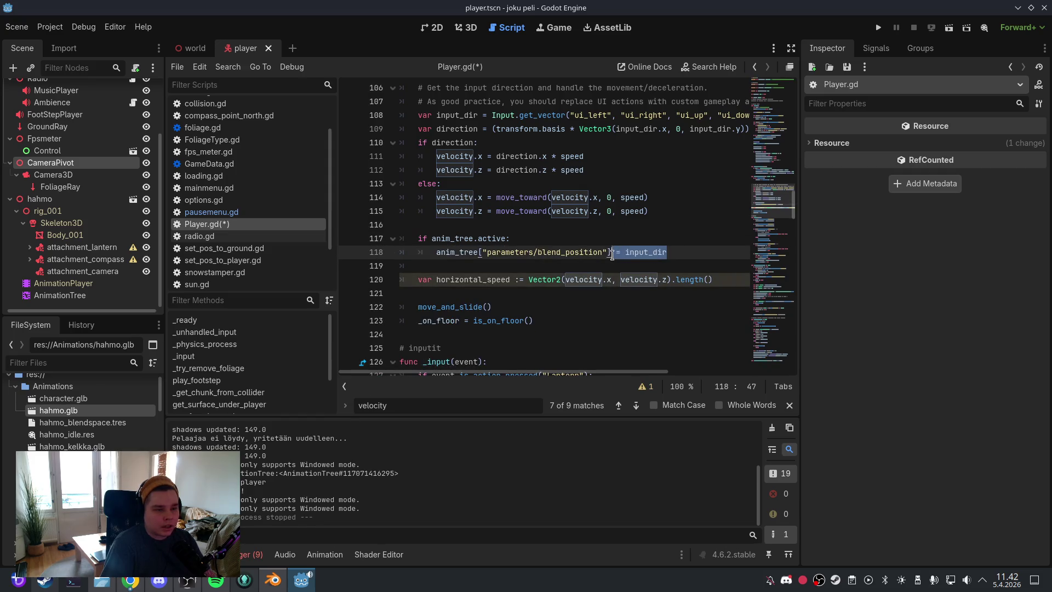
type("d")
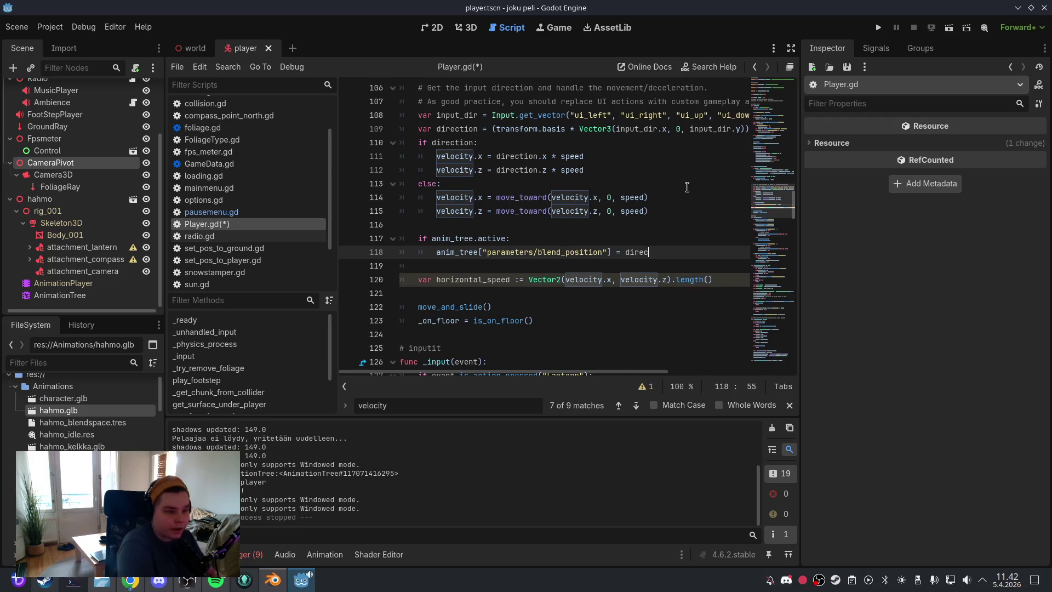
left_click(674, 156)
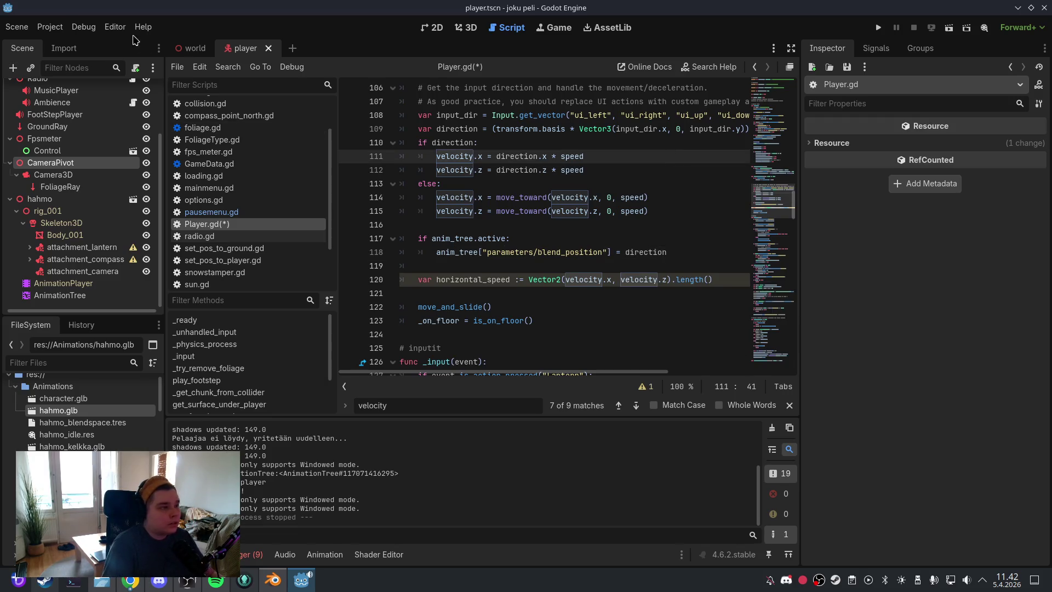
left_click(16, 26)
left_click(110, 112)
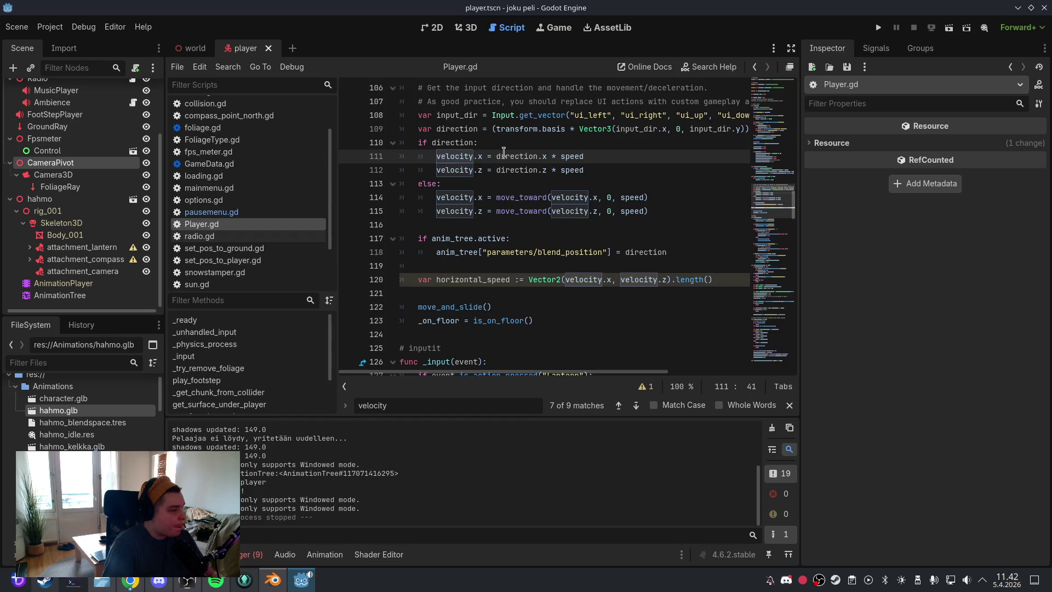
mouse_move(527, 150)
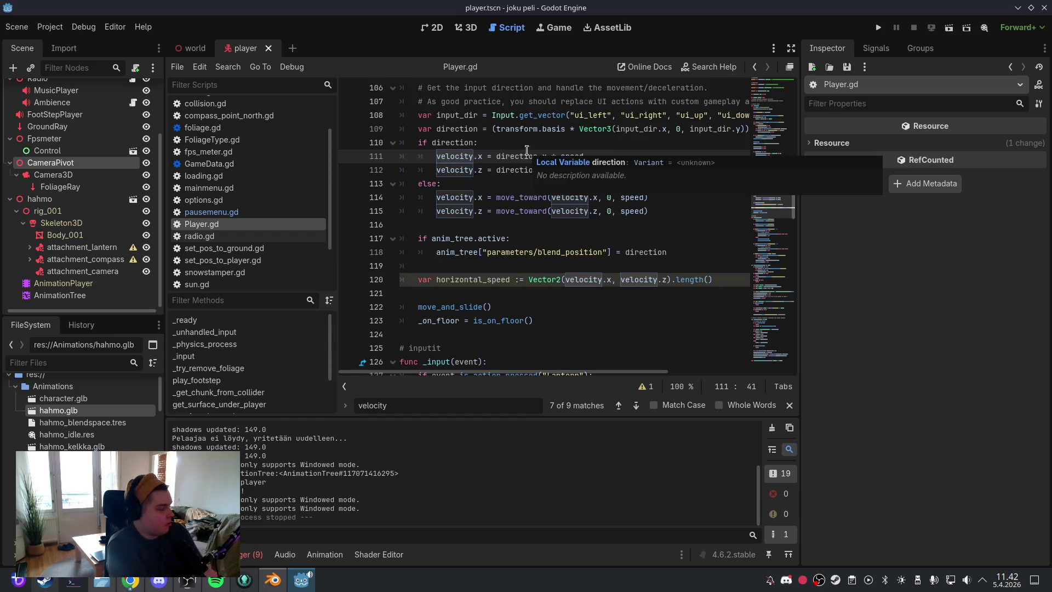